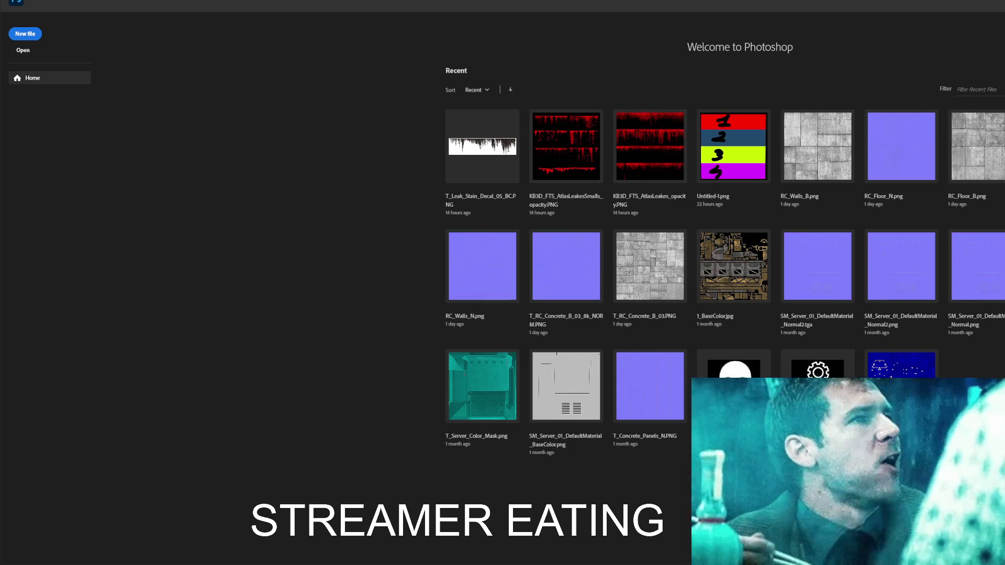
- Open the 75 DIRT LEAK EFFECT MASK.rar download's destination folder from qBittorrent
{"action": "key", "text": "super+e"}
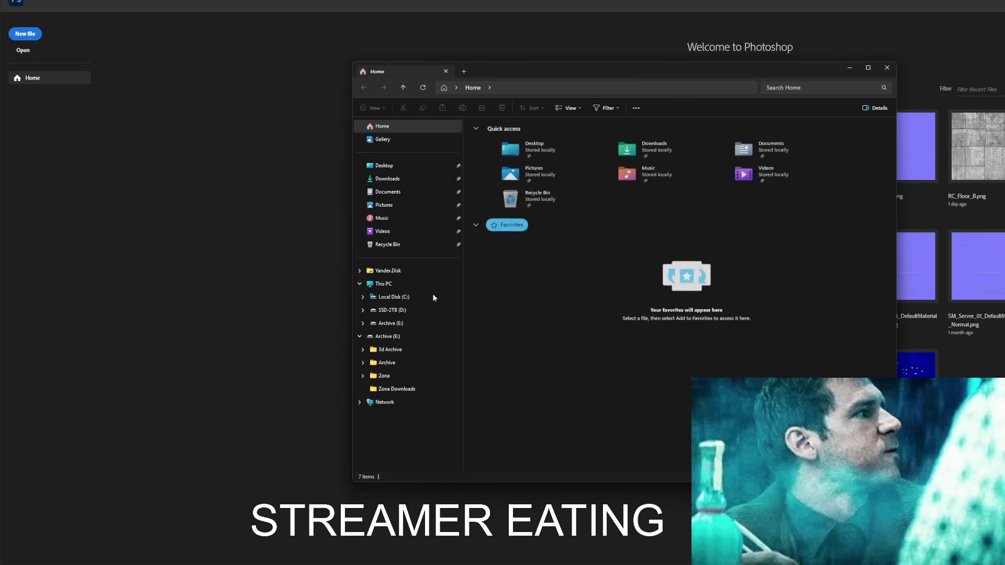
{"action": "left_click", "coordinate": [383, 284]}
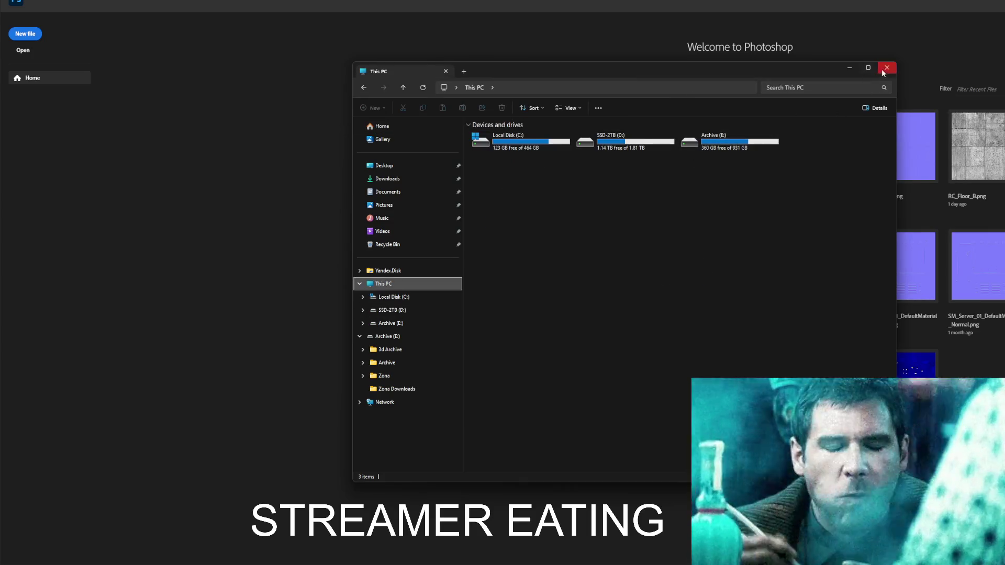
{"action": "left_click", "coordinate": [886, 68]}
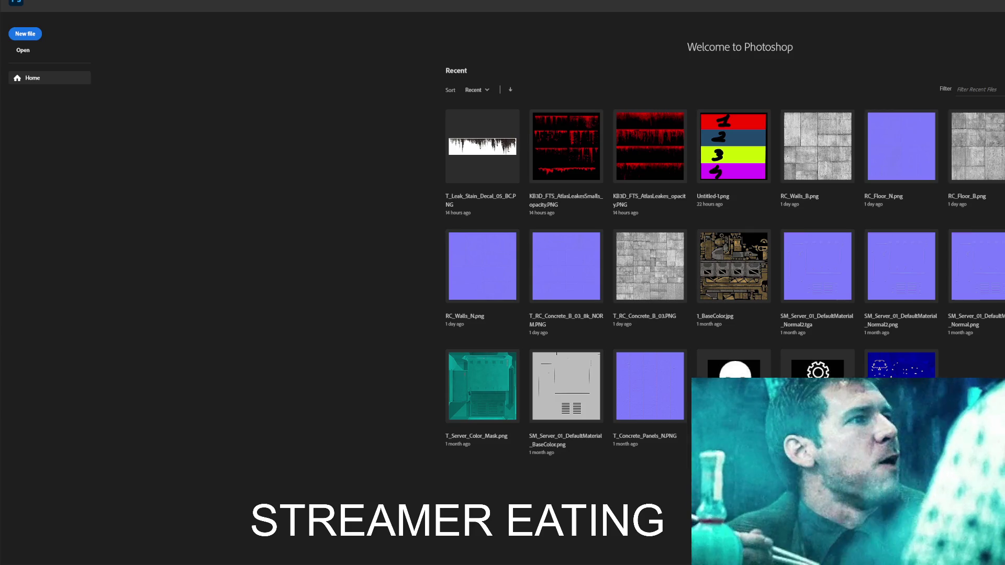
{"action": "key", "text": "alt+Tab"}
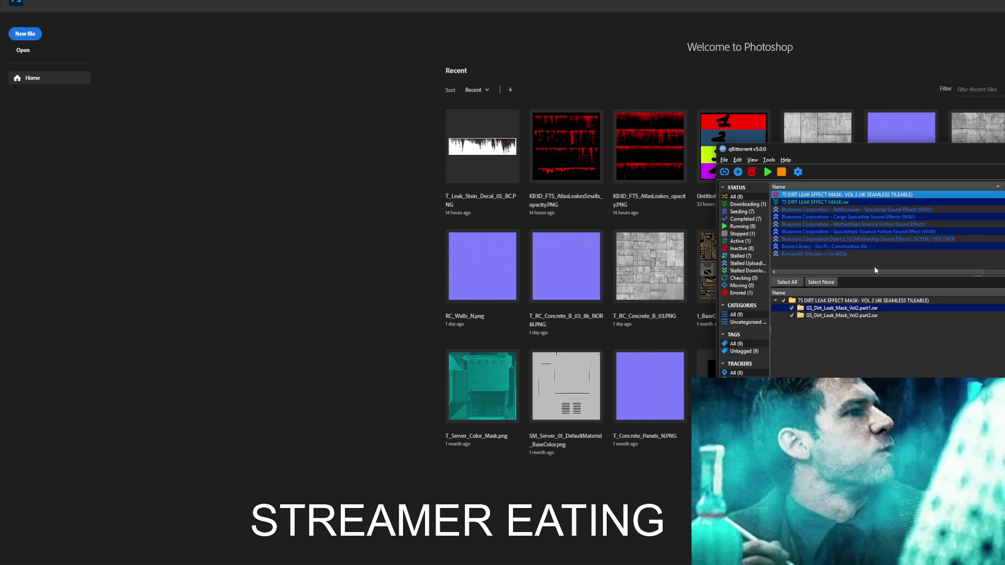
{"action": "left_click", "coordinate": [919, 202]}
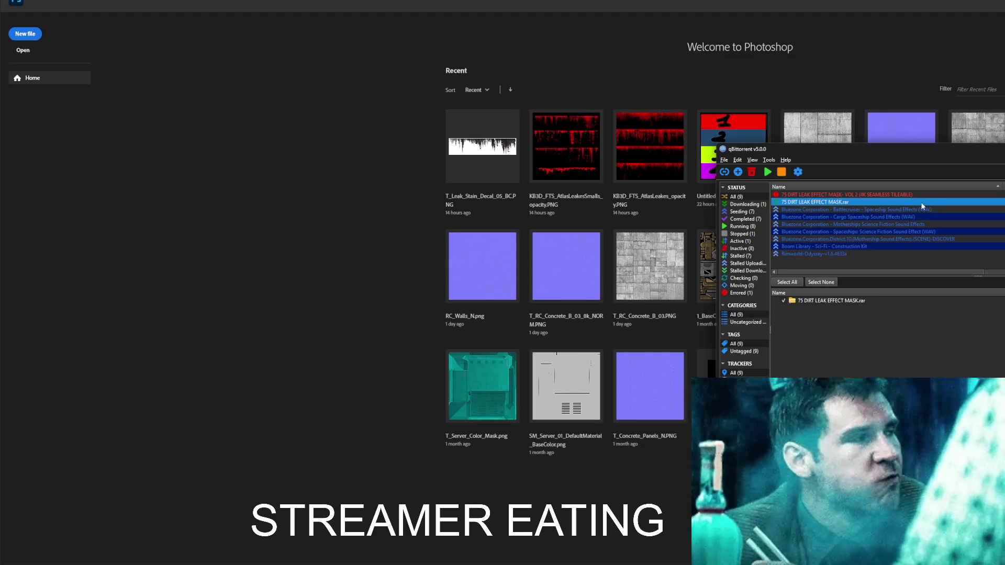
{"action": "right_click", "coordinate": [937, 202]}
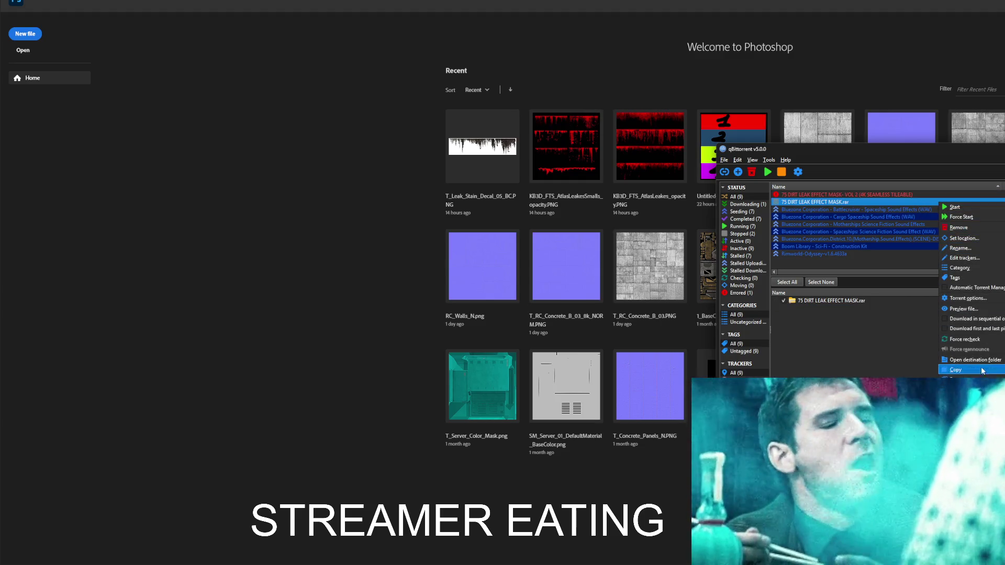
{"action": "left_click", "coordinate": [976, 360]}
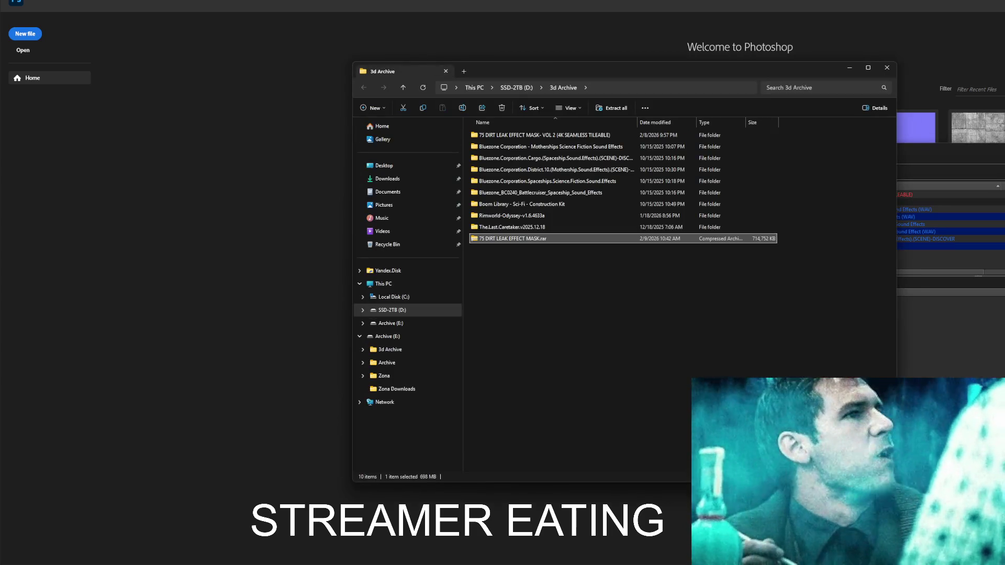
- Browse into the GS_Dirt_Leak_Mask_Vol2.part1 mask folder, then start a new Photoshop document
{"action": "key", "text": "alt+Tab"}
{"action": "key", "text": "alt+Tab"}
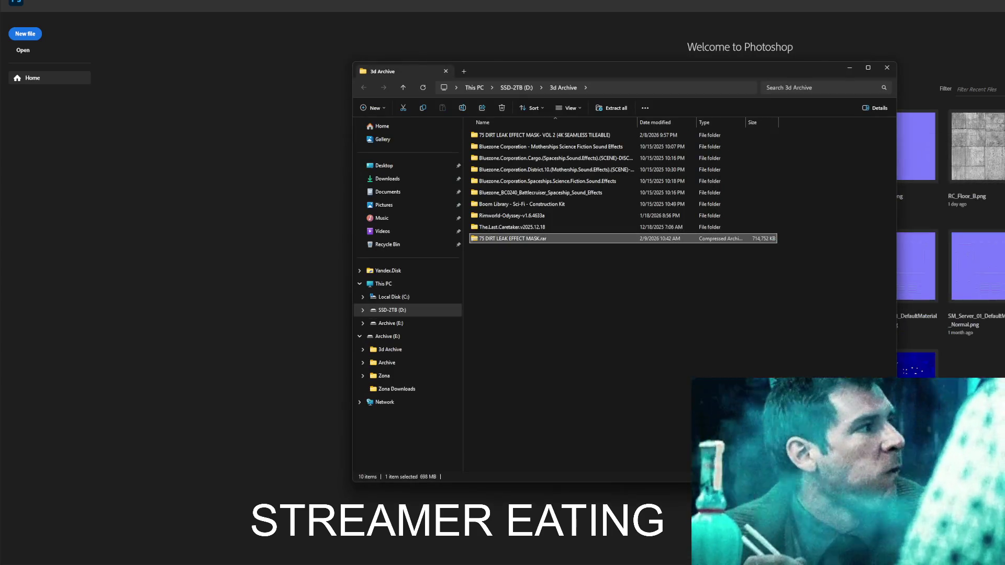
{"action": "double_click", "coordinate": [576, 135]}
{"action": "left_click_drag", "start_coordinate": [606, 73], "coordinate": [922, 61]}
{"action": "double_click", "coordinate": [826, 123]}
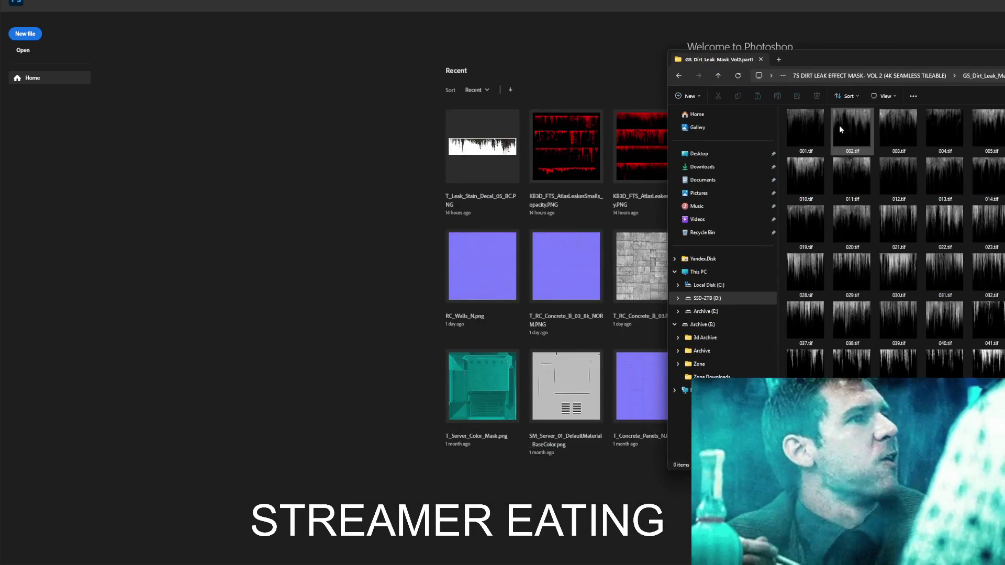
{"action": "scroll", "coordinate": [853, 152], "scroll_direction": "down", "scroll_amount": 2}
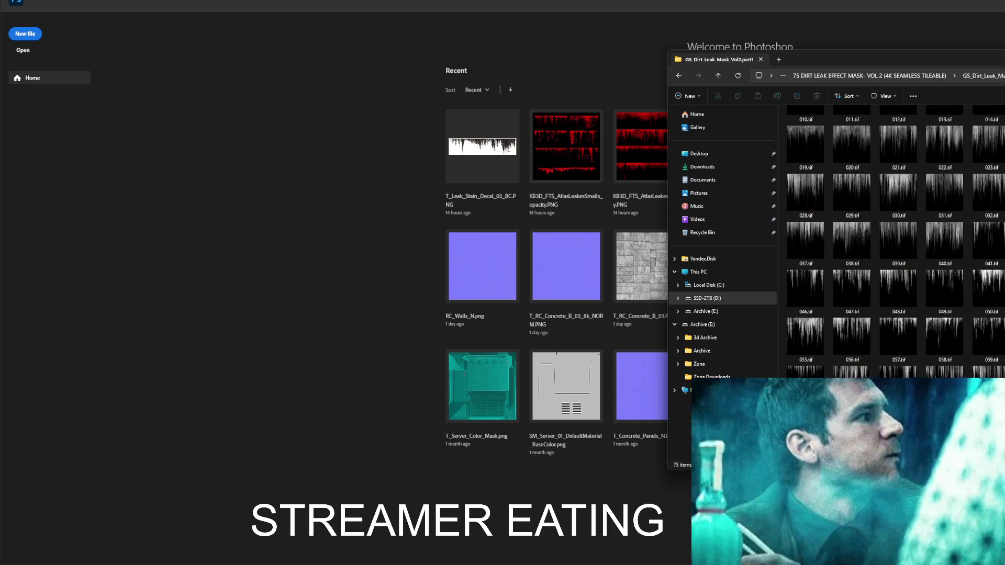
{"action": "key", "text": "ctrl+n"}
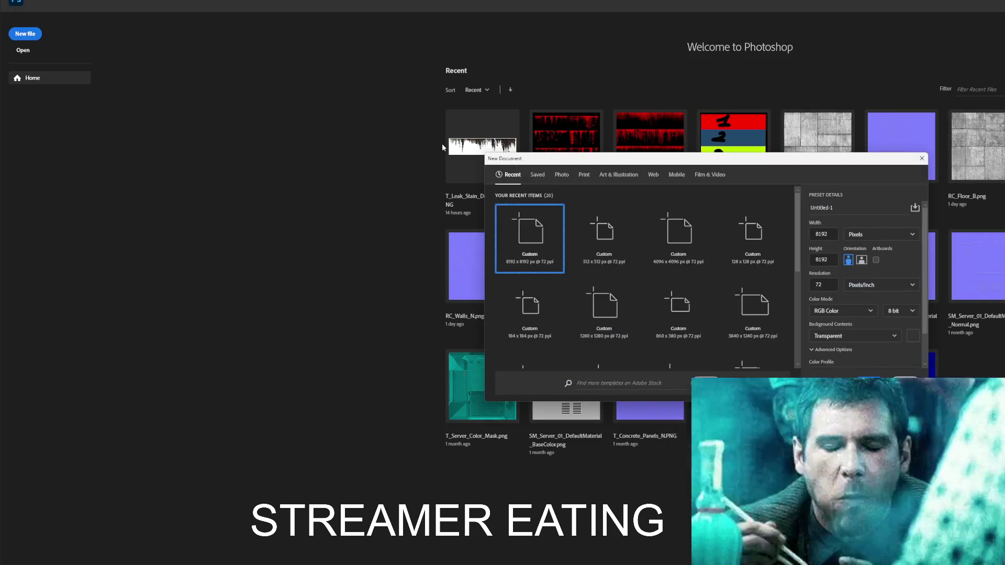
- Create the document from the 8192 × 8192 px transparent preset
{"action": "key", "text": "Return"}
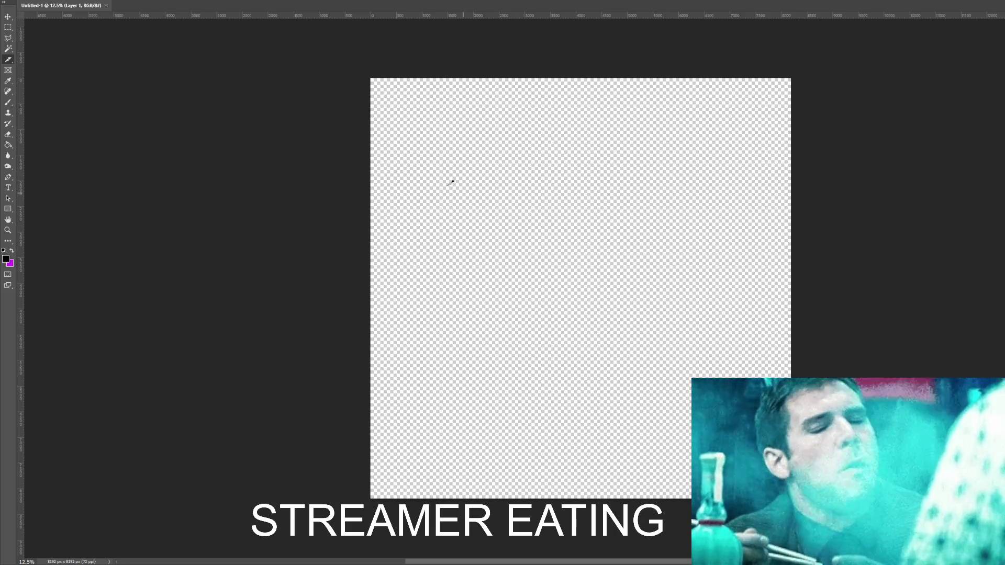
- Draw one slice covering the whole canvas and open its Divide Slice settings
{"action": "mouse_move", "coordinate": [340, 62]}
{"action": "left_mouse_down"}
{"action": "mouse_move", "coordinate": [835, 541]}
{"action": "mouse_move", "coordinate": [848, 533]}
{"action": "left_mouse_up"}
{"action": "right_click", "coordinate": [645, 268]}
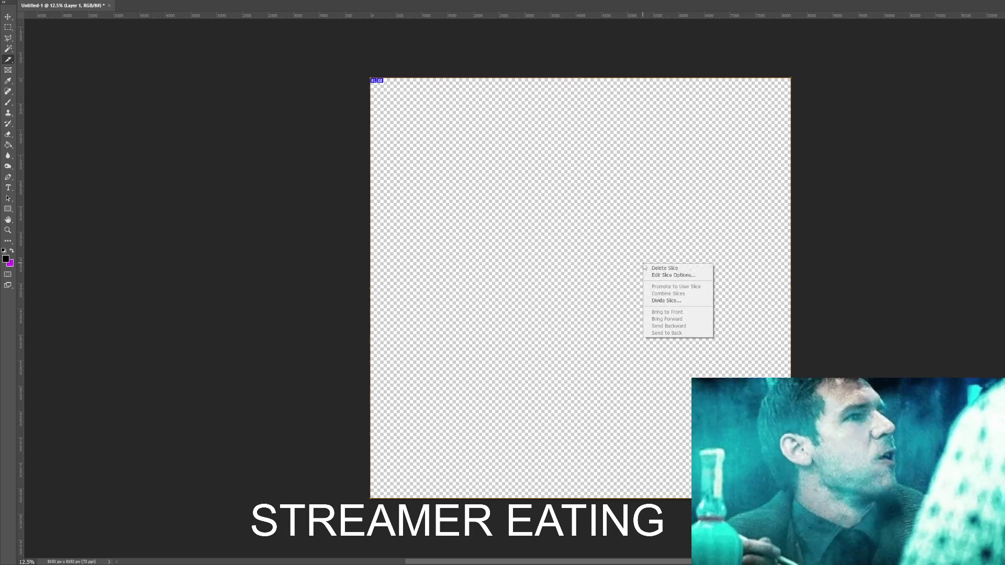
{"action": "left_click", "coordinate": [672, 301]}
- Enable both divisions and set 4 slices down and 4 across
{"action": "left_click", "coordinate": [640, 141]}
{"action": "left_click", "coordinate": [639, 179]}
{"action": "double_click", "coordinate": [650, 151]}
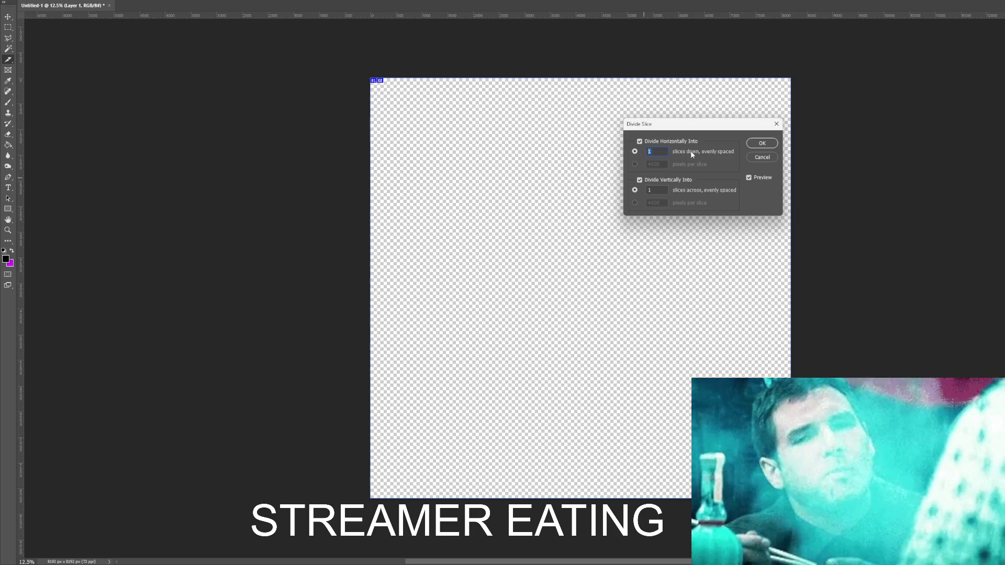
{"action": "type", "text": "2"}
{"action": "double_click", "coordinate": [662, 189]}
{"action": "type", "text": "2"}
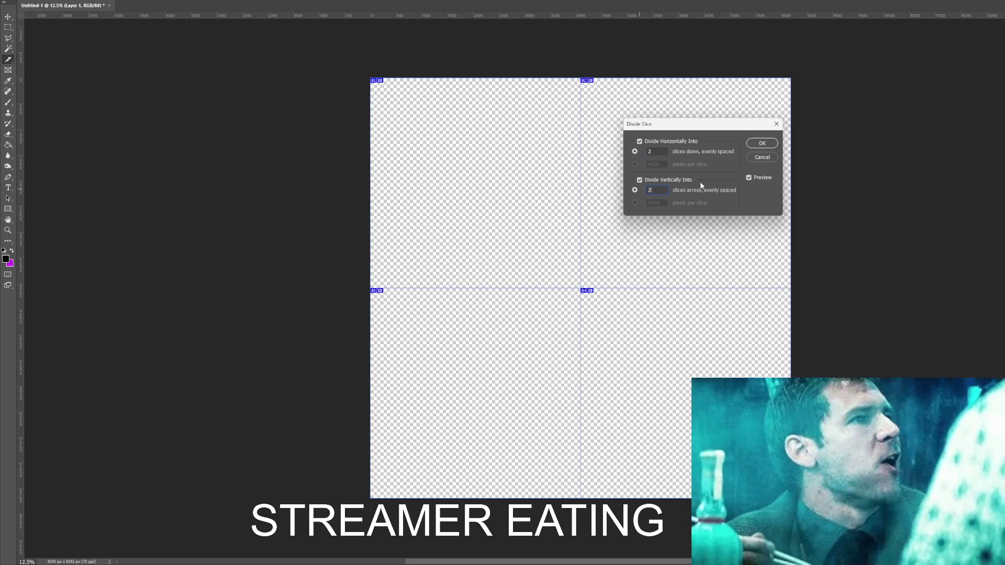
{"action": "double_click", "coordinate": [661, 151]}
{"action": "type", "text": "3"}
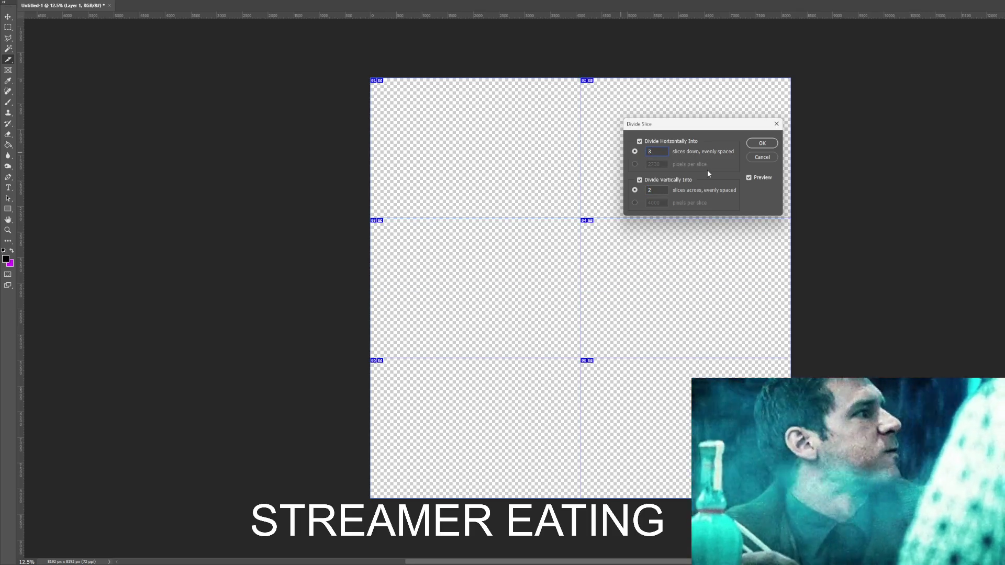
{"action": "type", "text": "4"}
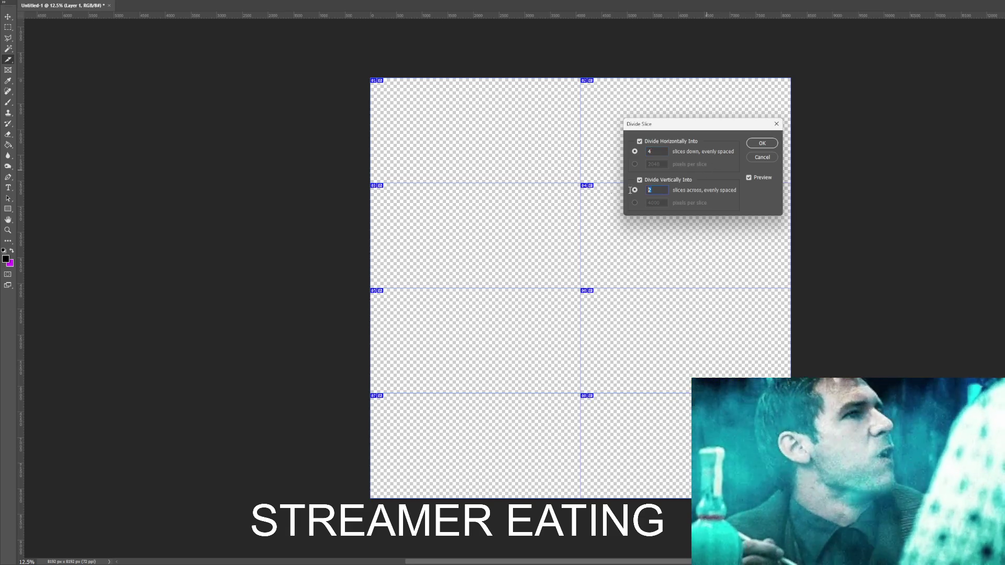
{"action": "type", "text": "4"}
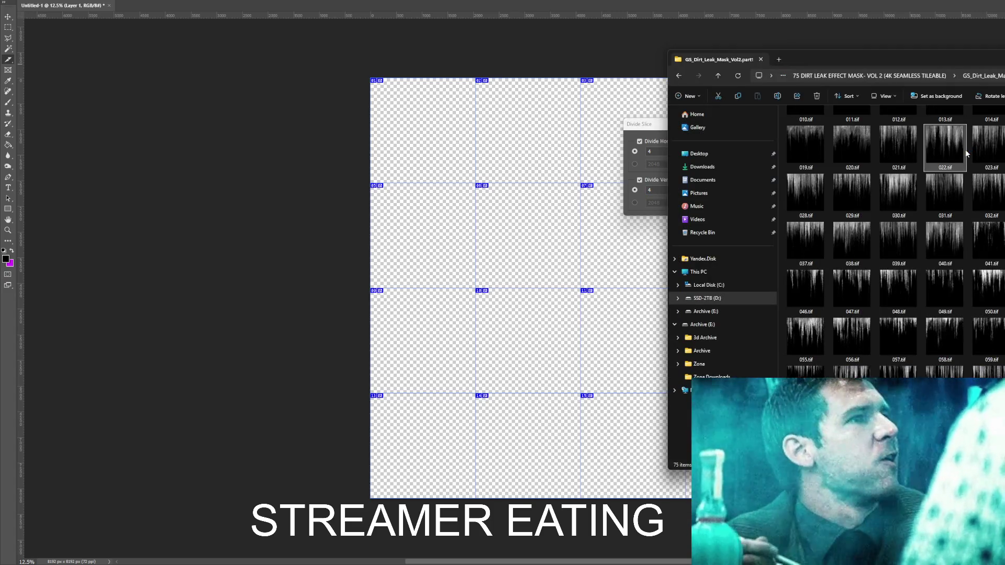
- Preview leak masks 022.tif, 021.tif and 001.tif in Photos, then return to Photoshop
{"action": "double_click", "coordinate": [965, 151]}
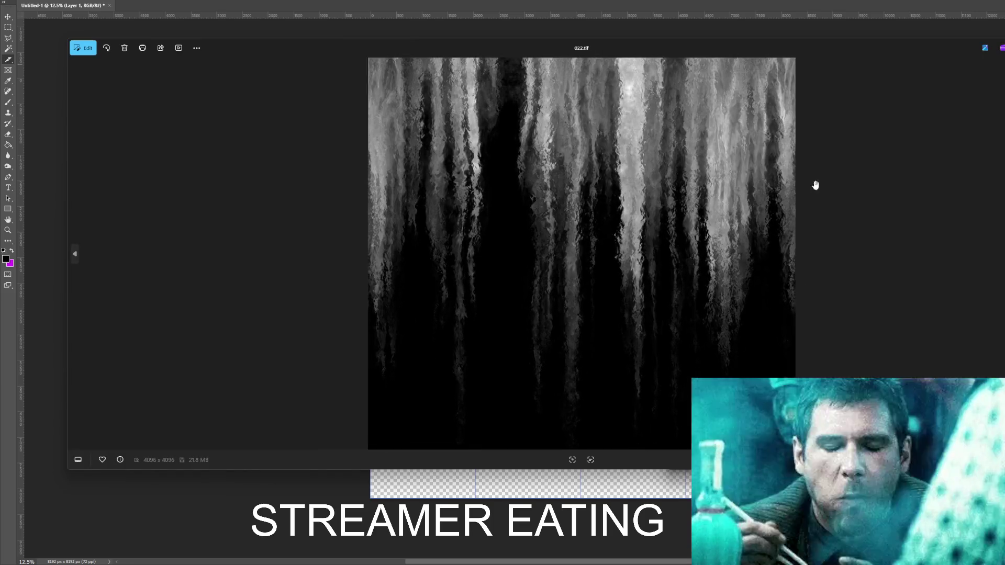
{"action": "scroll", "coordinate": [769, 208], "scroll_direction": "up", "scroll_amount": 5}
{"action": "scroll", "coordinate": [658, 232], "scroll_direction": "up", "scroll_amount": 2}
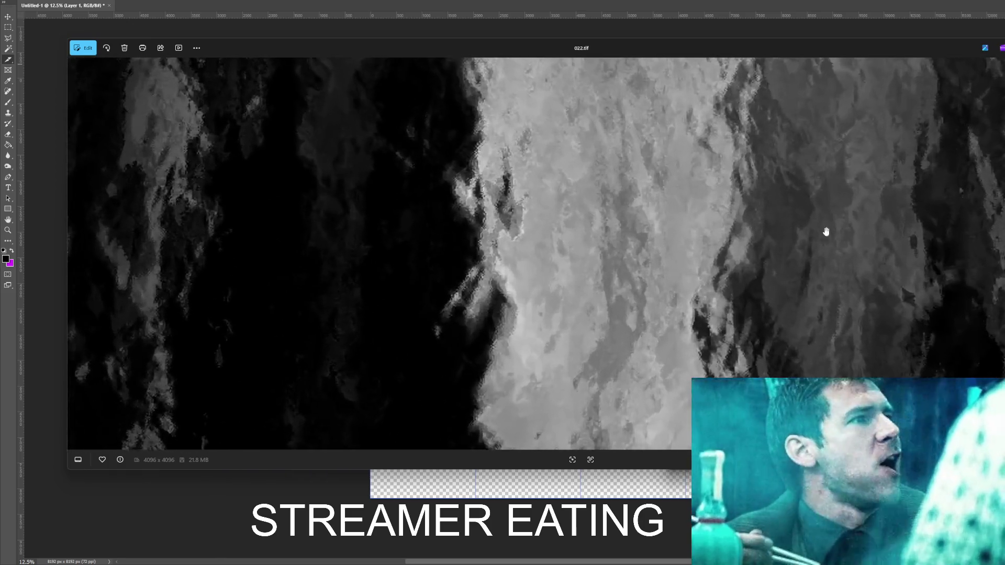
{"action": "key", "text": "Escape"}
{"action": "double_click", "coordinate": [908, 220]}
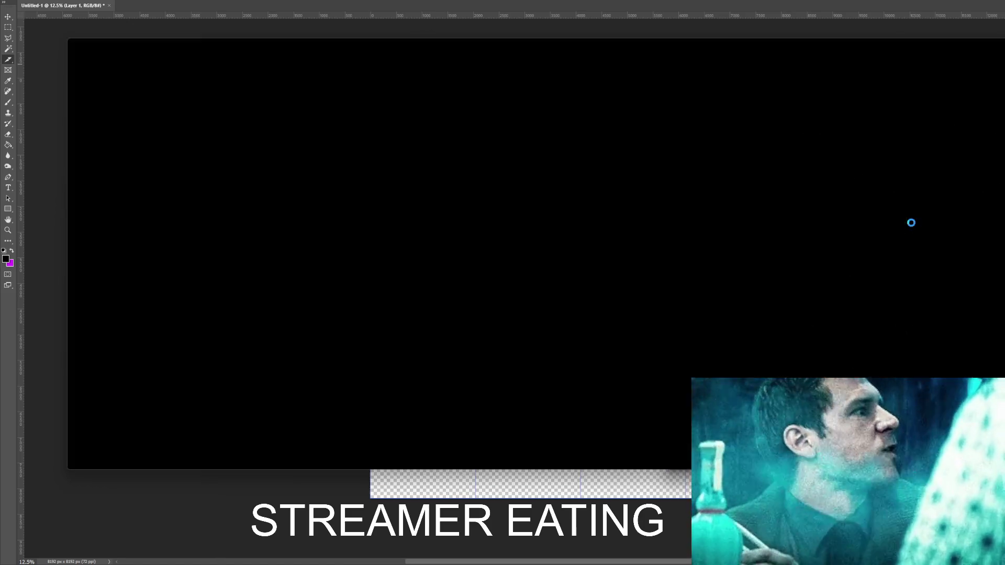
{"action": "key", "text": "Escape"}
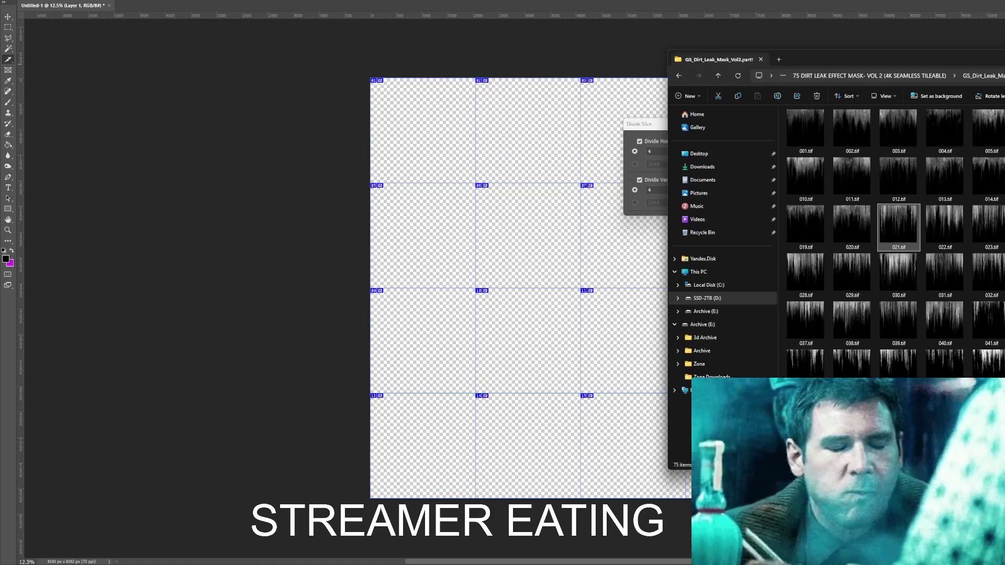
{"action": "double_click", "coordinate": [814, 137]}
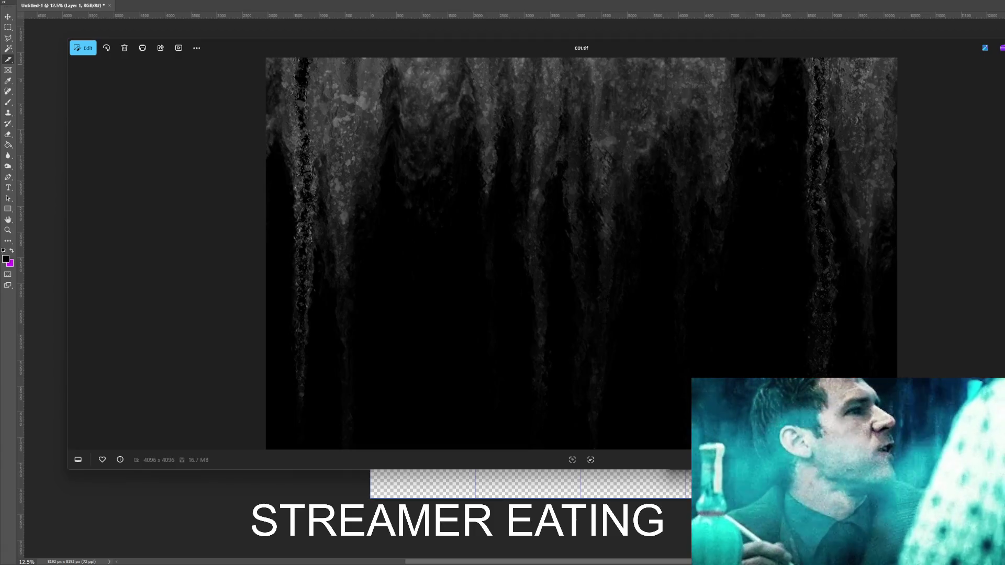
{"action": "key", "text": "Escape"}
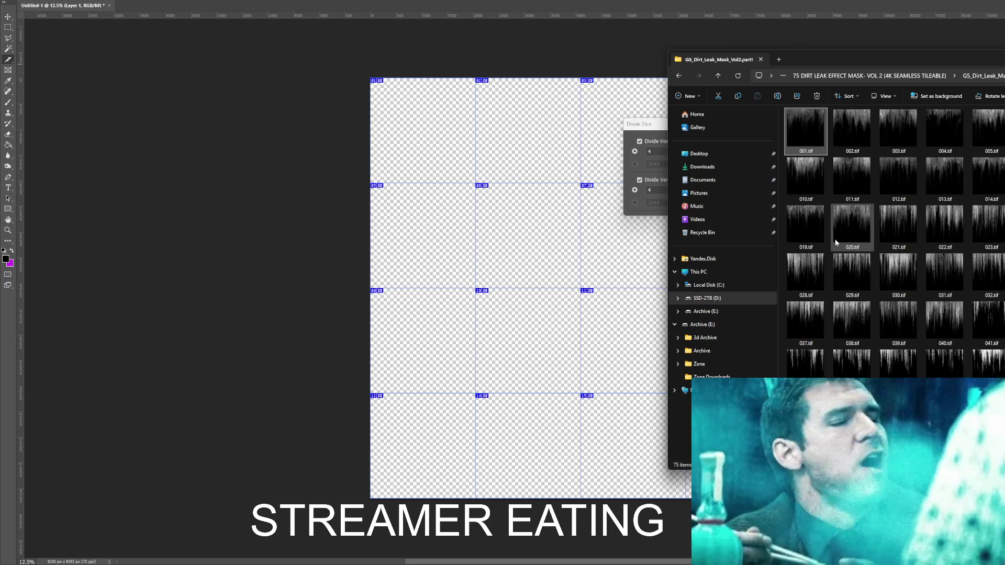
{"action": "key", "text": "alt+Tab"}
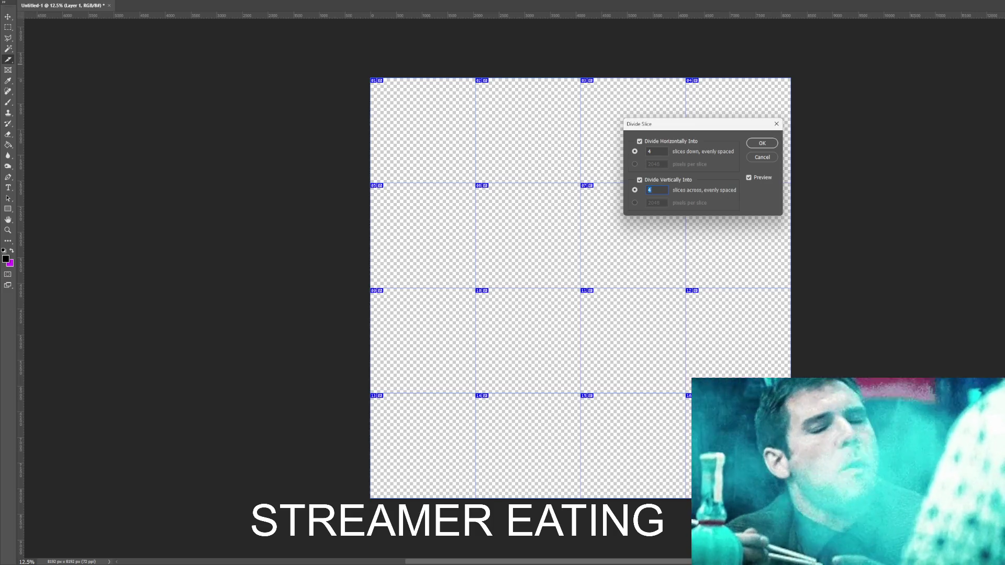
- Set the division to 8 slices down by 4 across and apply it
{"action": "type", "text": "3"}
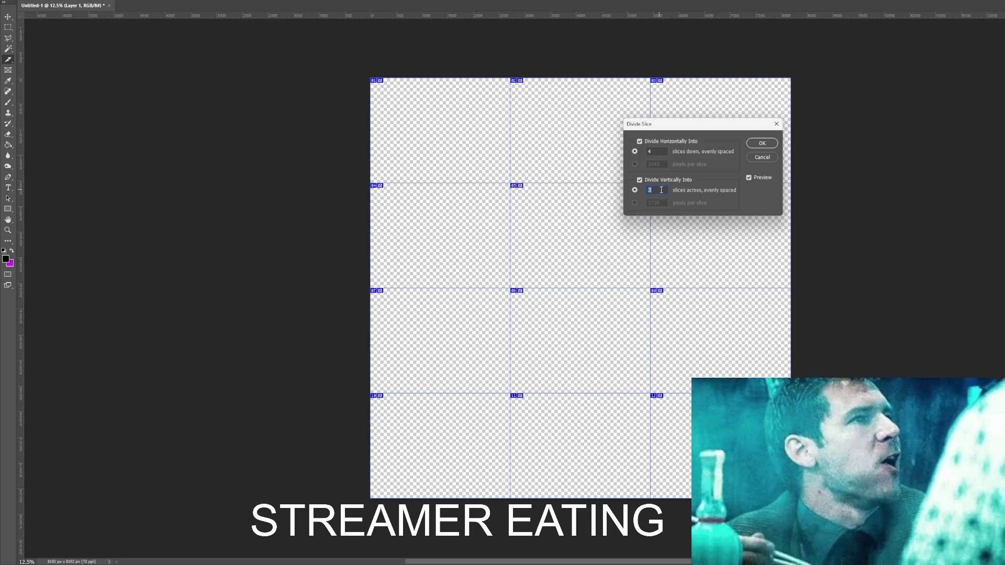
{"action": "type", "text": "4"}
{"action": "type", "text": "3"}
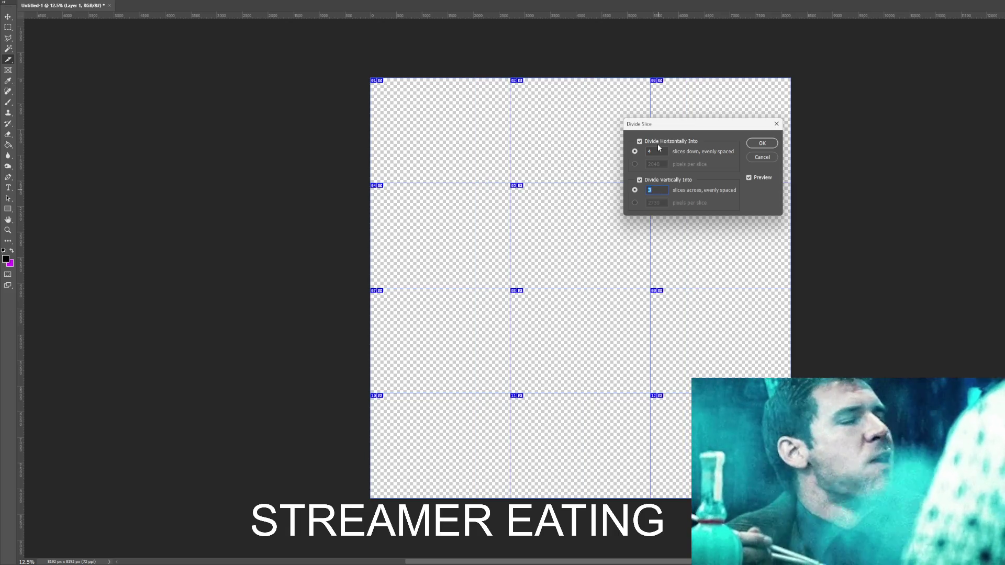
{"action": "type", "text": "4"}
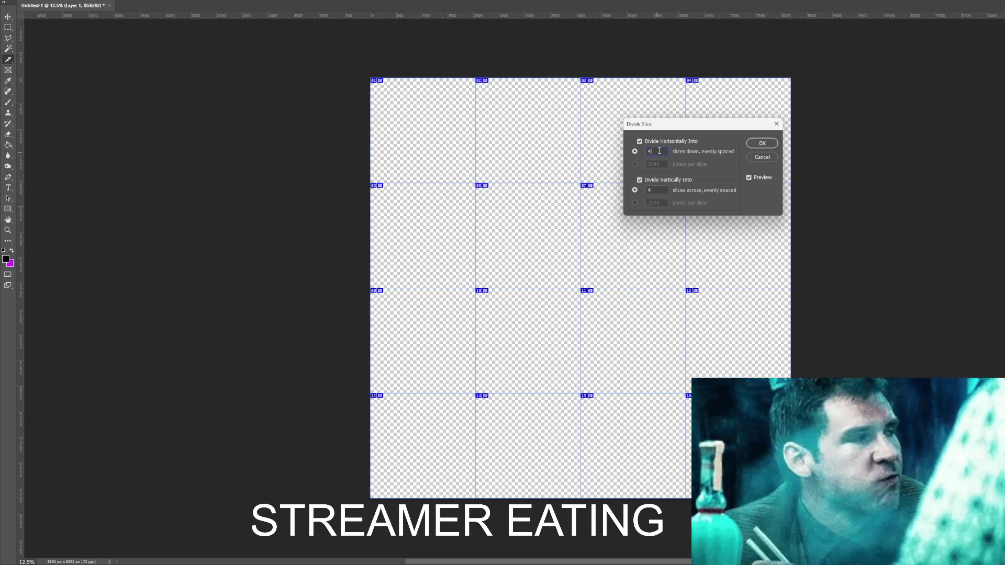
{"action": "key", "text": "Up"}
{"action": "key", "text": "Up"}
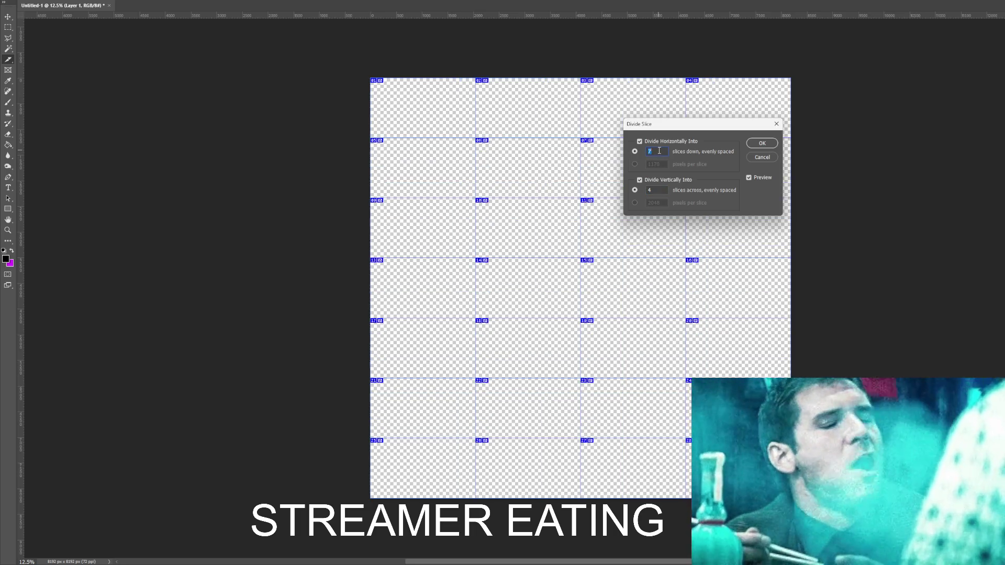
{"action": "key", "text": "Up"}
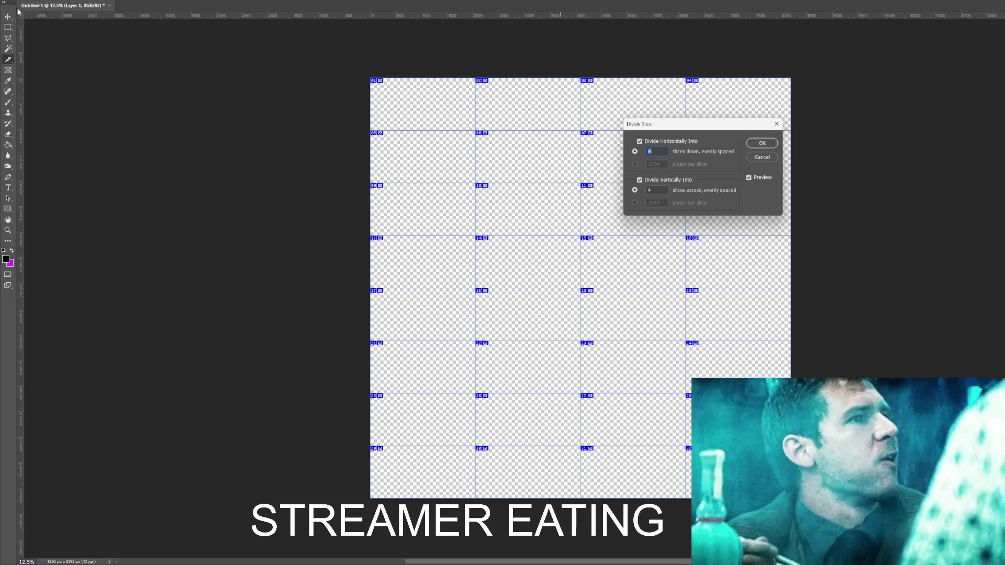
{"action": "left_click", "coordinate": [762, 143]}
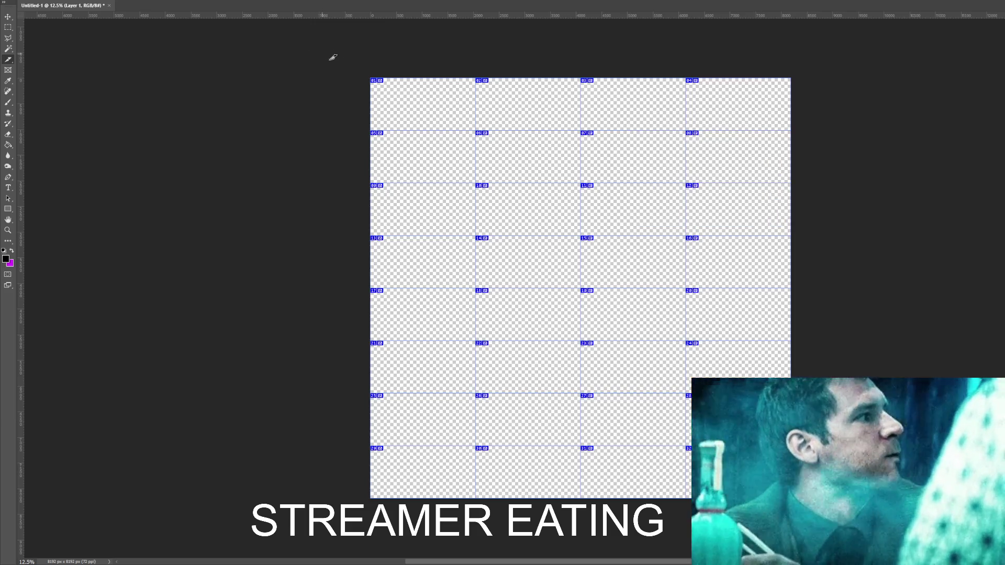
- Select the top-left grid cell with the Rectangular Marquee
{"action": "key", "text": "m"}
{"action": "left_click_drag", "start_coordinate": [362, 74], "coordinate": [475, 130]}
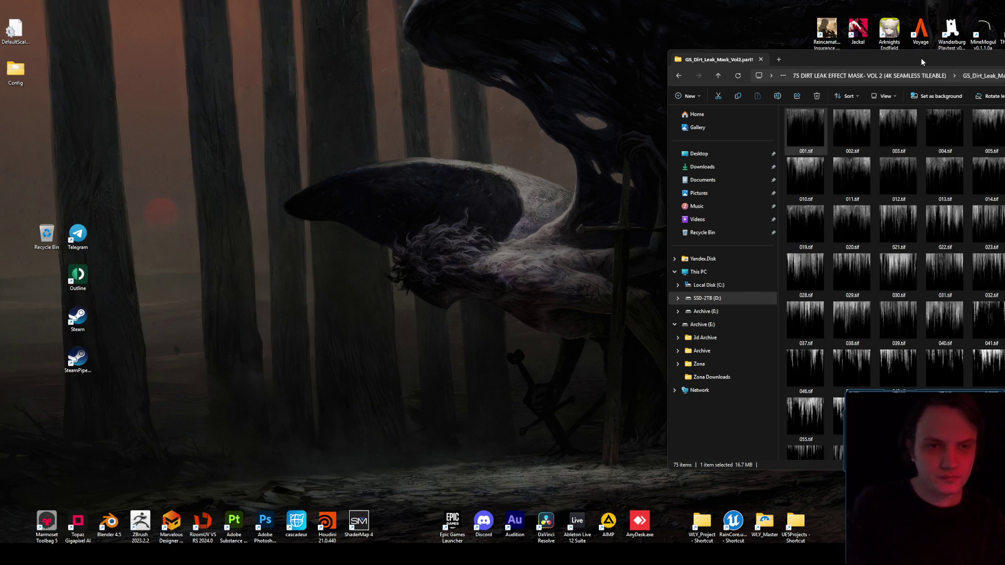
- Create a new 8192 px transparent document via File > New and draw a full-canvas slice
{"action": "left_click_drag", "start_coordinate": [923, 62], "coordinate": [656, 63]}
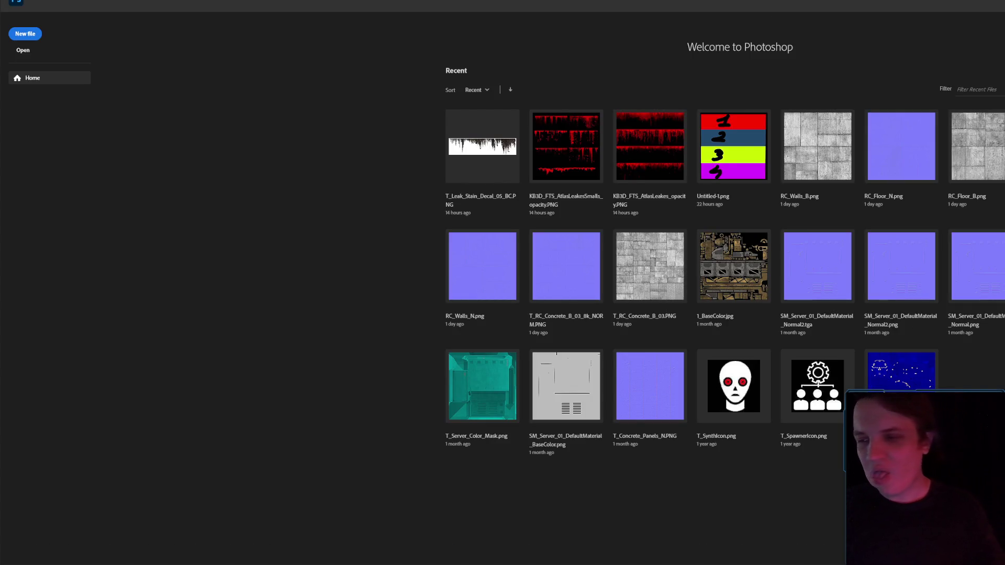
{"action": "left_click", "coordinate": [21, 1]}
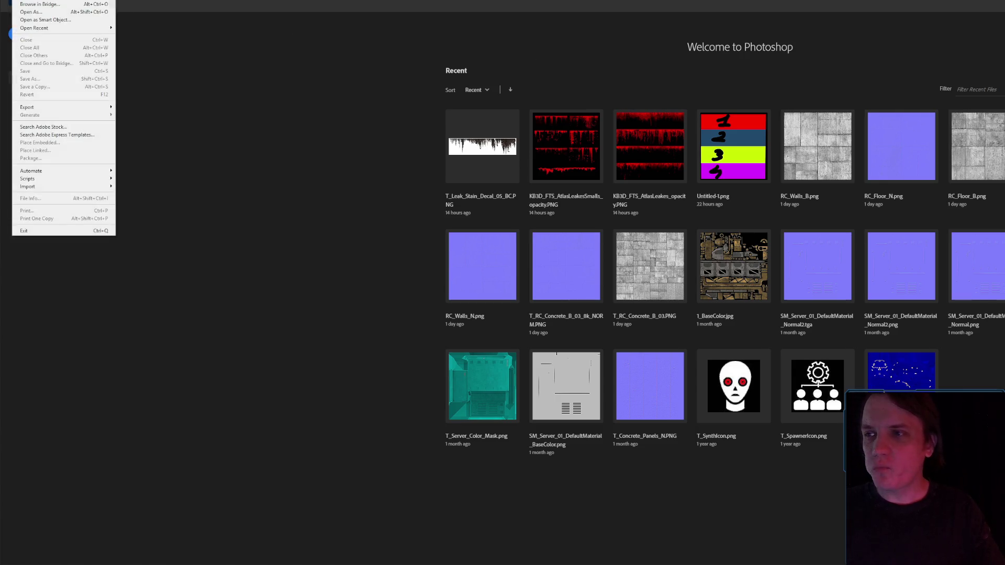
{"action": "left_click", "coordinate": [26, 7]}
{"action": "left_click", "coordinate": [868, 383]}
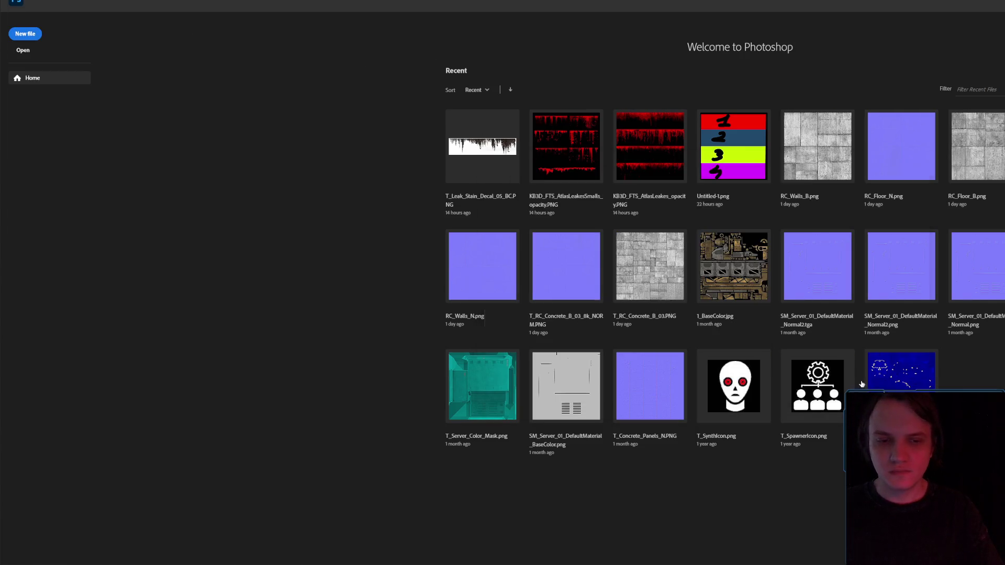
{"action": "left_click_drag", "start_coordinate": [329, 62], "coordinate": [756, 453]}
- Divide the full-canvas slice into an 8-row by 4-column grid
{"action": "right_click", "coordinate": [555, 248]}
{"action": "left_click", "coordinate": [581, 286]}
{"action": "left_click", "coordinate": [652, 141]}
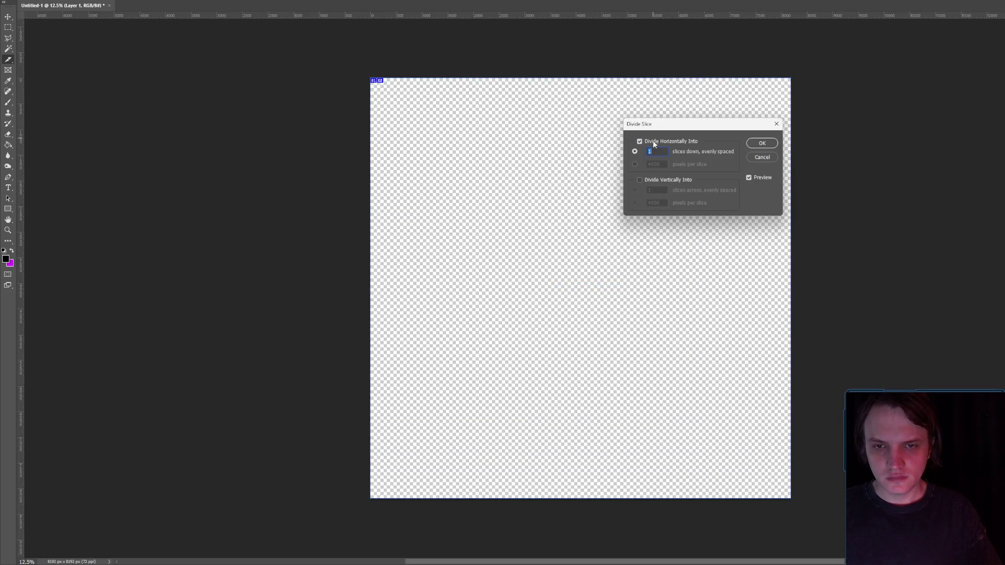
{"action": "left_click", "coordinate": [646, 180]}
{"action": "type", "text": "2"}
{"action": "left_click", "coordinate": [655, 152]}
{"action": "key", "text": "Up"}
{"action": "key", "text": "Up"}
{"action": "key", "text": "Up"}
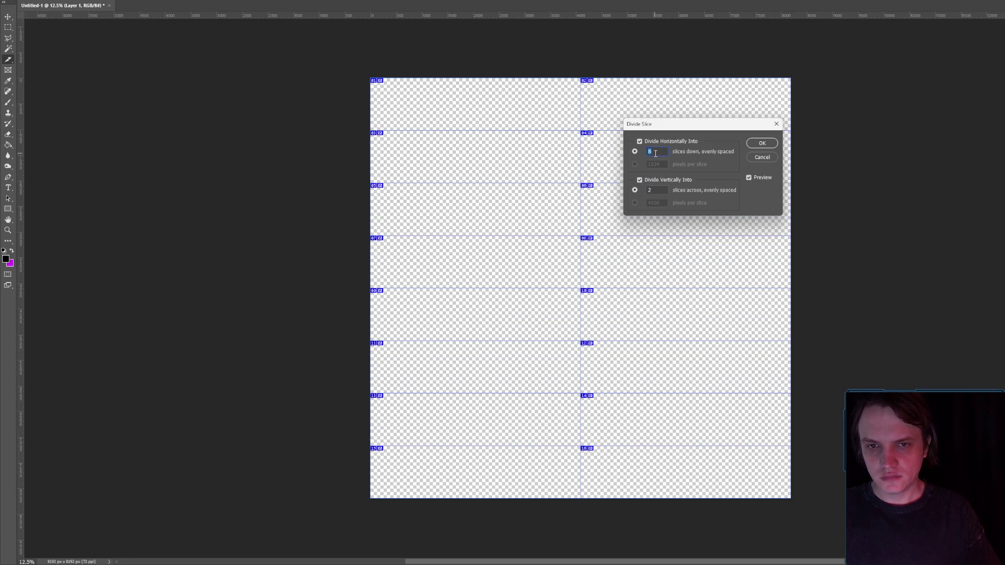
{"action": "left_click", "coordinate": [664, 191]}
{"action": "key", "text": "Up"}
{"action": "key", "text": "Up"}
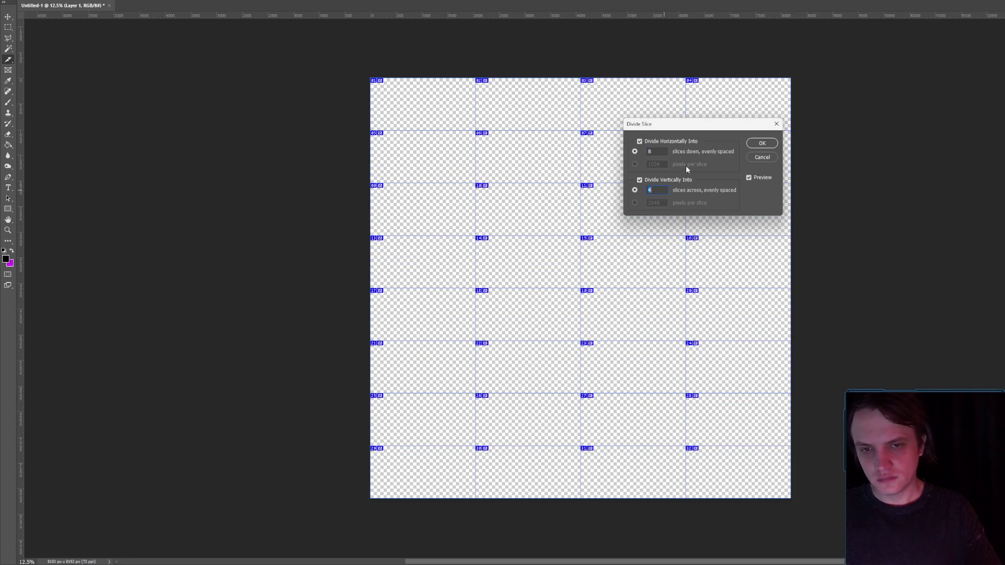
{"action": "left_click", "coordinate": [760, 145]}
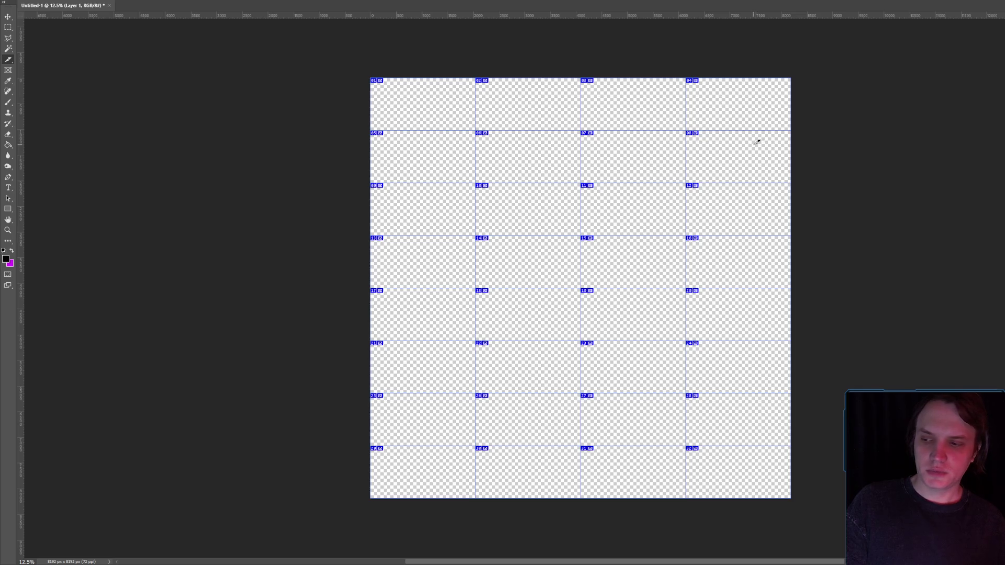
- Undo the 8 × 4 grid and redraw a full-canvas slice for a new division
{"action": "right_click", "coordinate": [615, 126]}
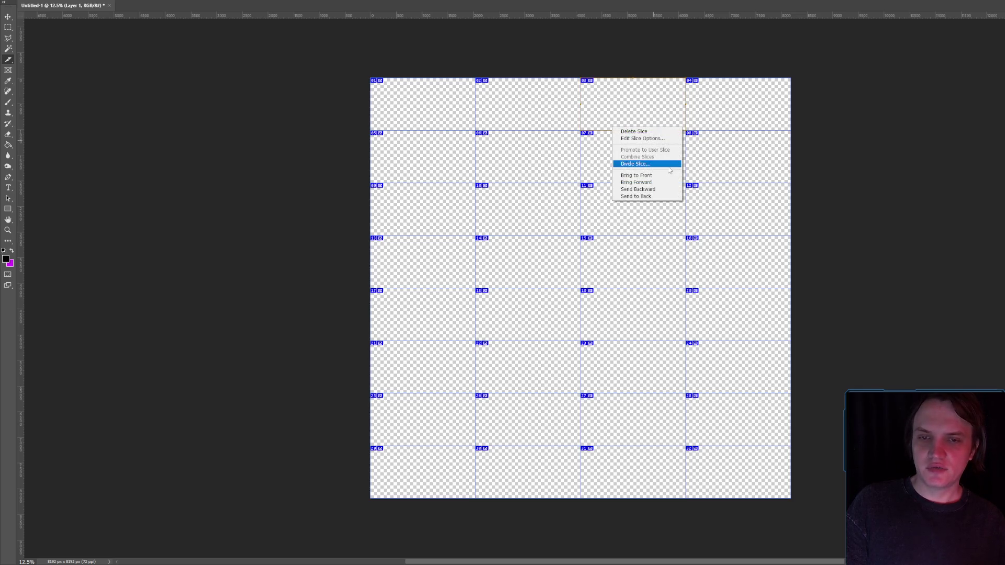
{"action": "left_click", "coordinate": [649, 162]}
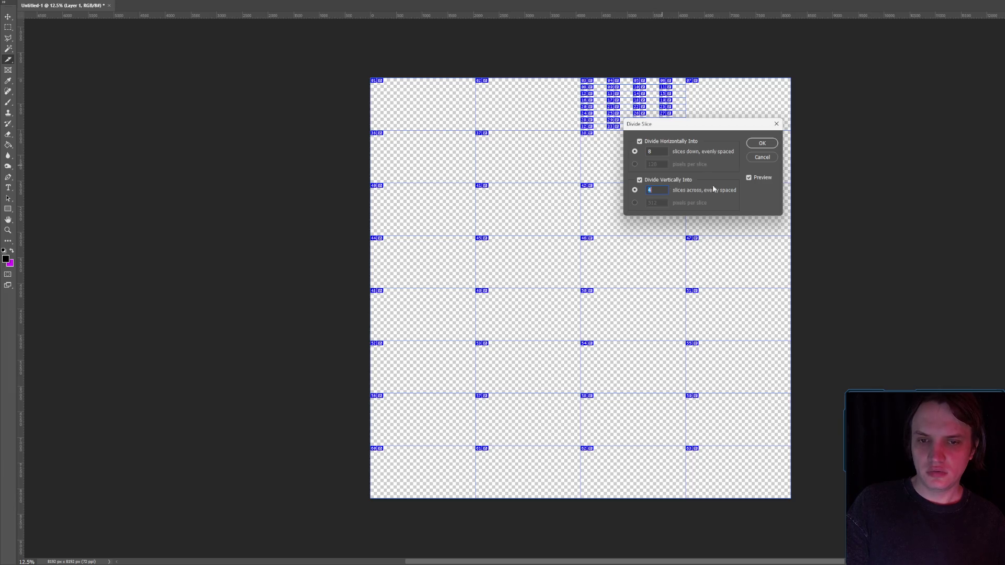
{"action": "left_click", "coordinate": [762, 157]}
{"action": "key", "text": "ctrl+z"}
{"action": "left_click_drag", "start_coordinate": [335, 60], "coordinate": [847, 508]}
{"action": "right_click", "coordinate": [559, 252]}
{"action": "left_click", "coordinate": [581, 290]}
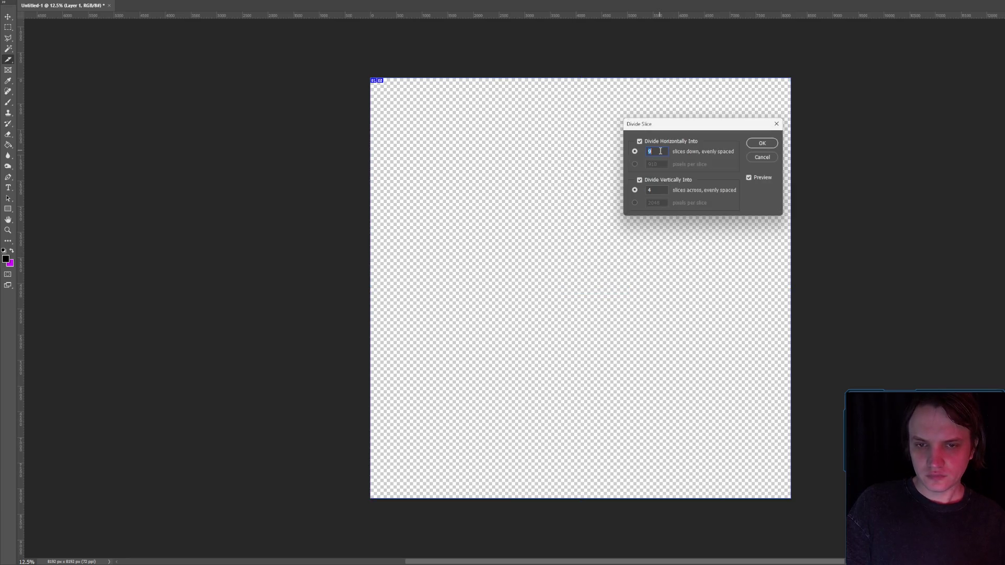
{"action": "left_click", "coordinate": [761, 157]}
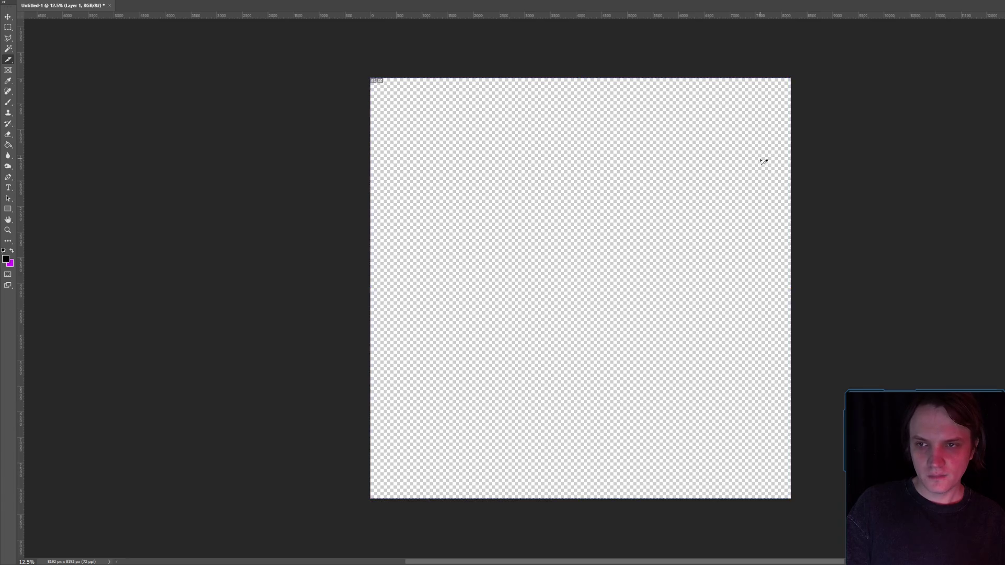
{"action": "left_click_drag", "start_coordinate": [332, 58], "coordinate": [826, 491]}
{"action": "right_click", "coordinate": [610, 272]}
{"action": "left_click", "coordinate": [633, 308]}
- Set 4 columns and 6 rows and apply the 6 × 4 slice grid
{"action": "double_click", "coordinate": [658, 190]}
{"action": "type", "text": "5"}
{"action": "key", "text": "Down"}
{"action": "left_click", "coordinate": [665, 151]}
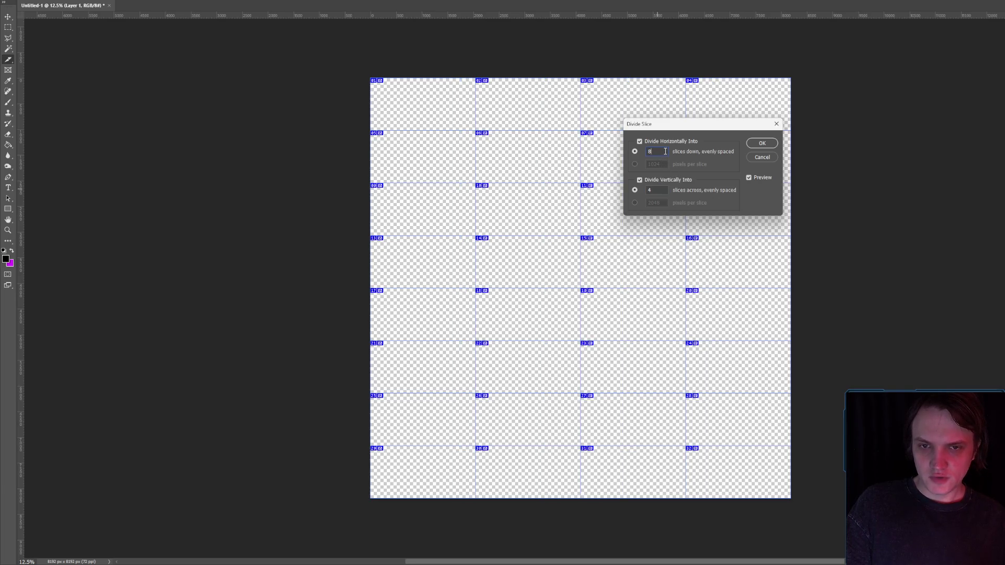
{"action": "key", "text": "Up"}
{"action": "key", "text": "Down"}
{"action": "key", "text": "Down"}
{"action": "key", "text": "Down"}
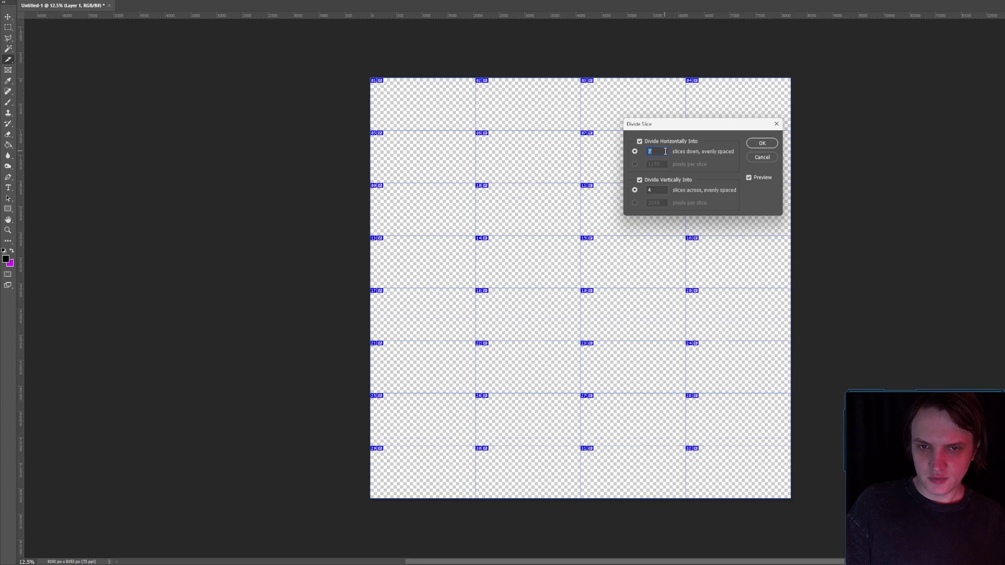
{"action": "key", "text": "Down"}
{"action": "key", "text": "Down"}
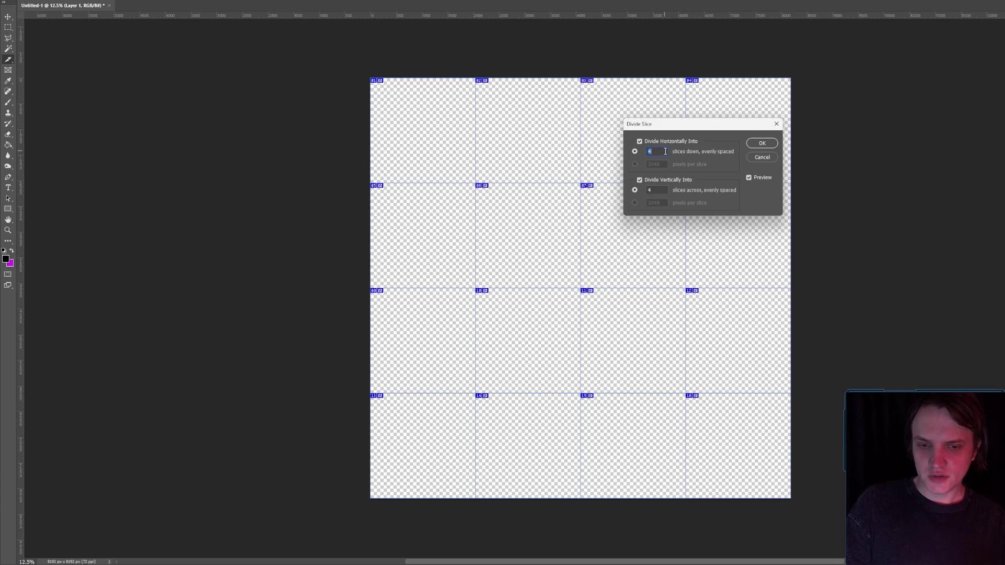
{"action": "key", "text": "Up"}
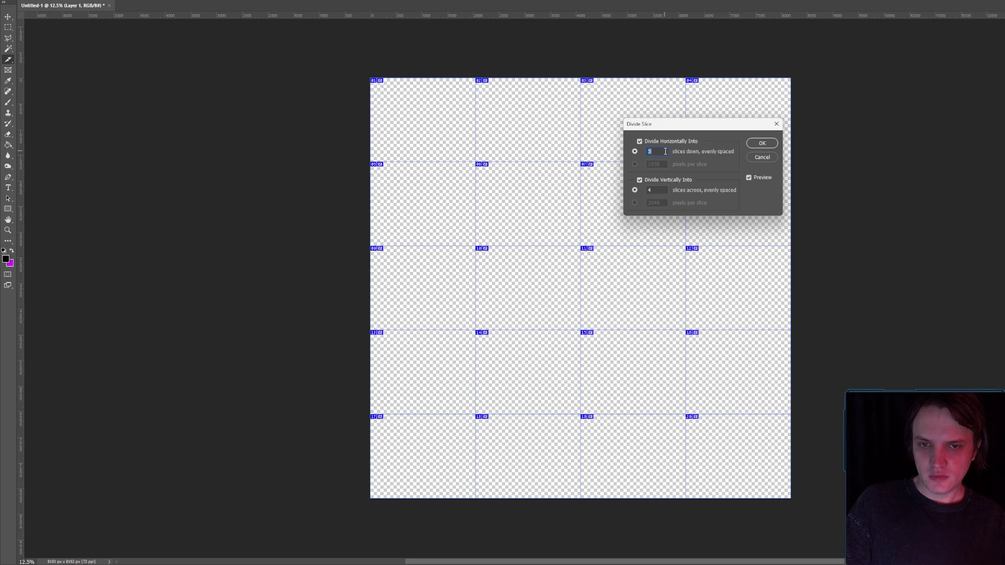
{"action": "key", "text": "Up"}
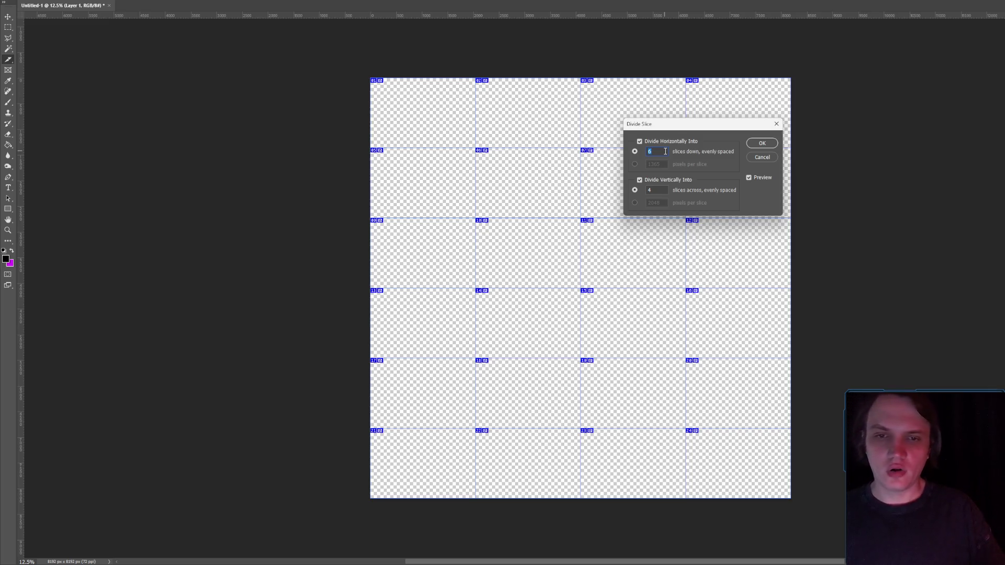
{"action": "left_click", "coordinate": [662, 150]}
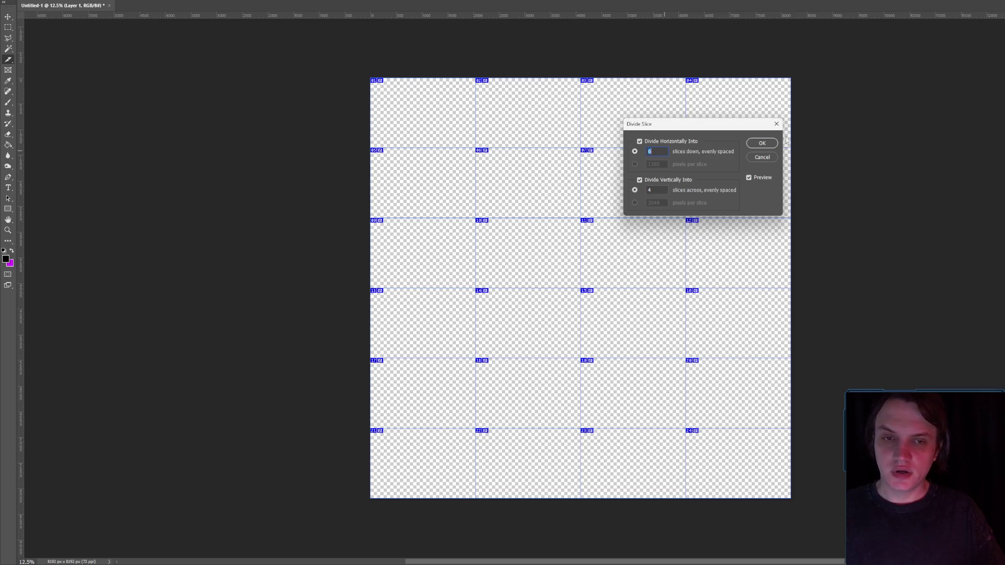
{"action": "key", "text": "Return"}
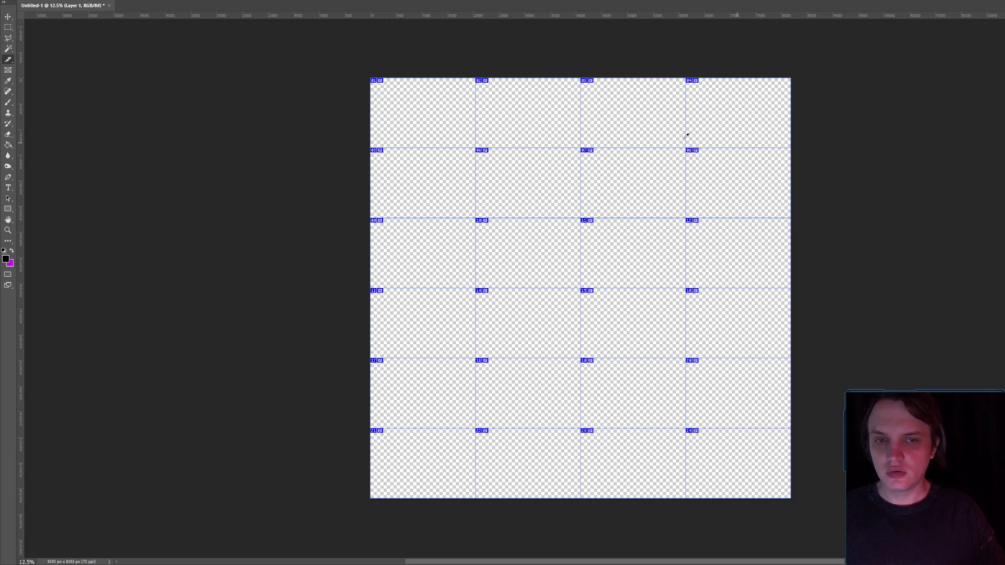
{"action": "left_click", "coordinate": [8, 27]}
{"action": "mouse_move", "coordinate": [370, 78]}
{"action": "left_mouse_down"}
{"action": "mouse_move", "coordinate": [396, 84]}
{"action": "mouse_move", "coordinate": [463, 151]}
{"action": "mouse_move", "coordinate": [475, 148]}
{"action": "left_mouse_up"}
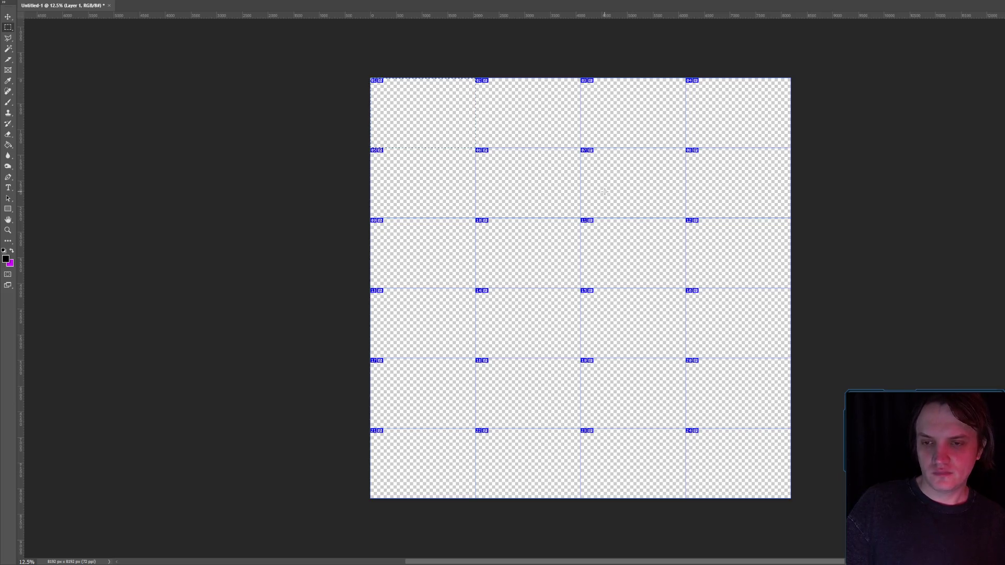
{"action": "key", "text": "ctrl+z"}
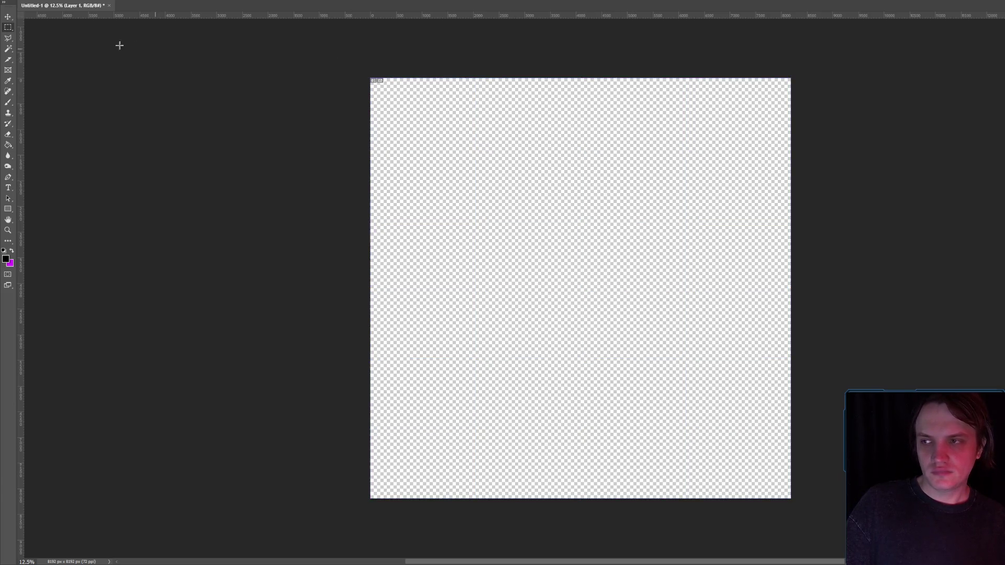
- Redraw a full-canvas slice and divide it into 8 rows by 4 columns
{"action": "left_click", "coordinate": [8, 59]}
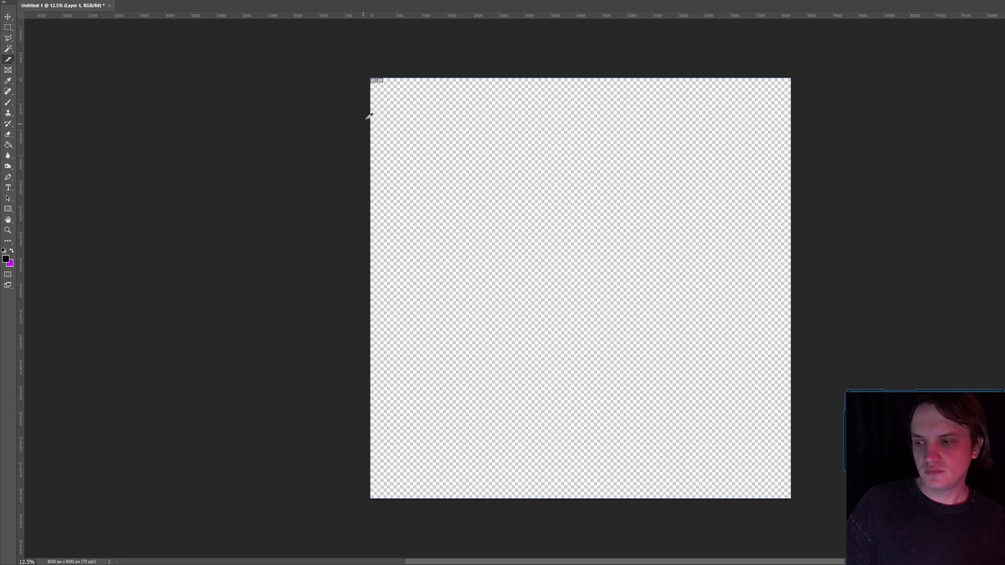
{"action": "left_click_drag", "start_coordinate": [343, 65], "coordinate": [886, 536]}
{"action": "right_click", "coordinate": [523, 241]}
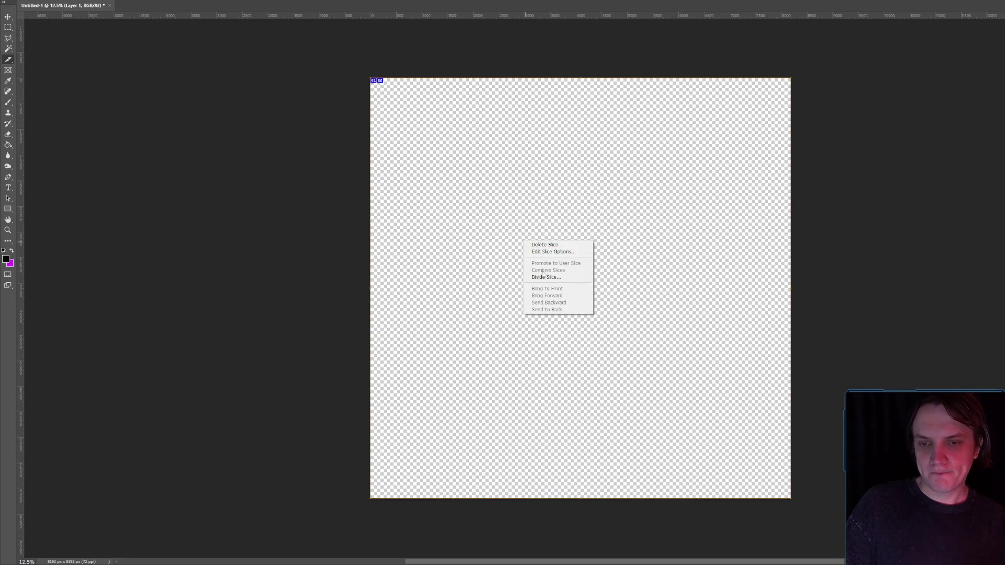
{"action": "left_click", "coordinate": [555, 277]}
{"action": "key", "text": "Up"}
{"action": "key", "text": "Down"}
{"action": "left_click", "coordinate": [656, 151]}
{"action": "key", "text": "Up"}
{"action": "key", "text": "Up"}
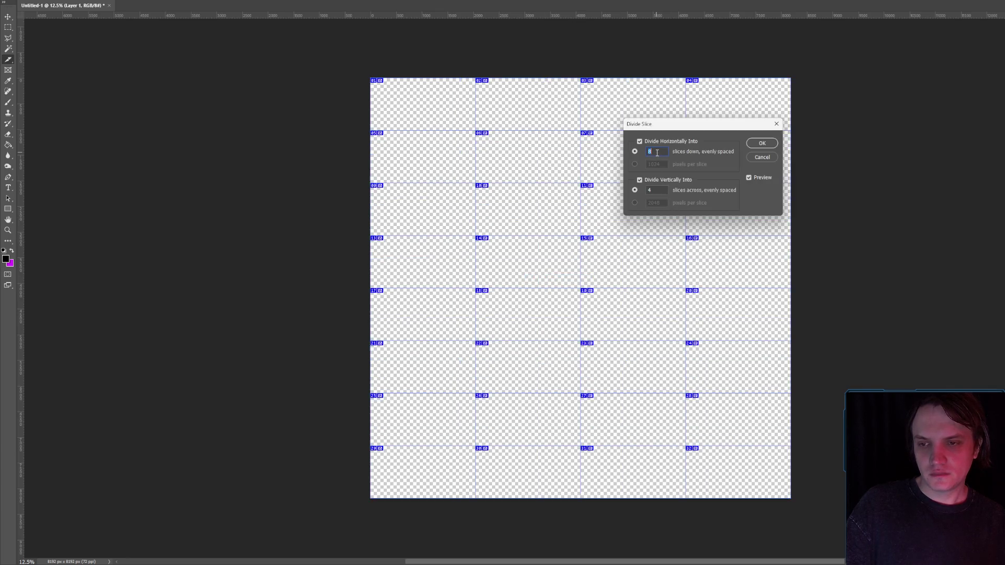
{"action": "key", "text": "Down"}
{"action": "key", "text": "Up"}
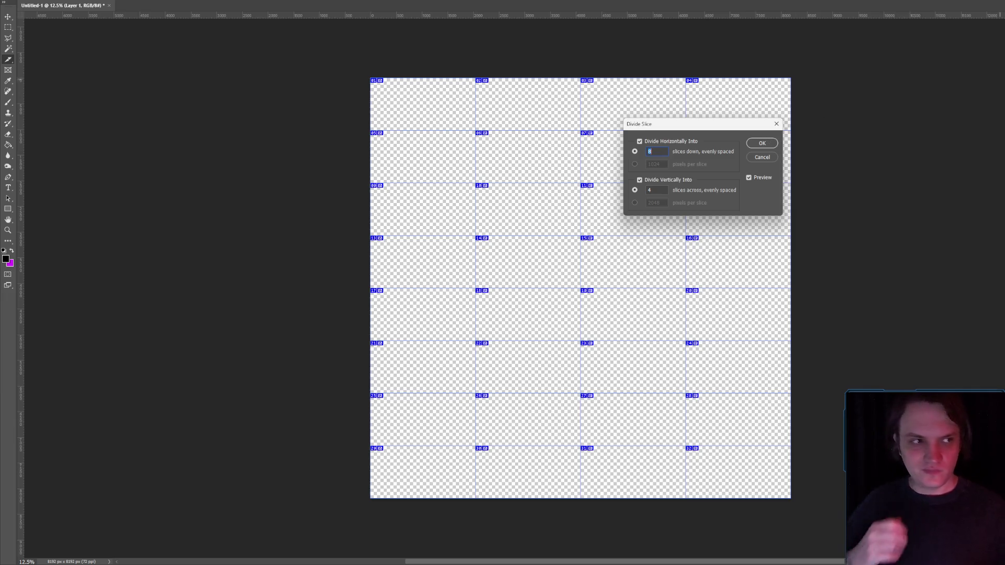
{"action": "left_click", "coordinate": [762, 143]}
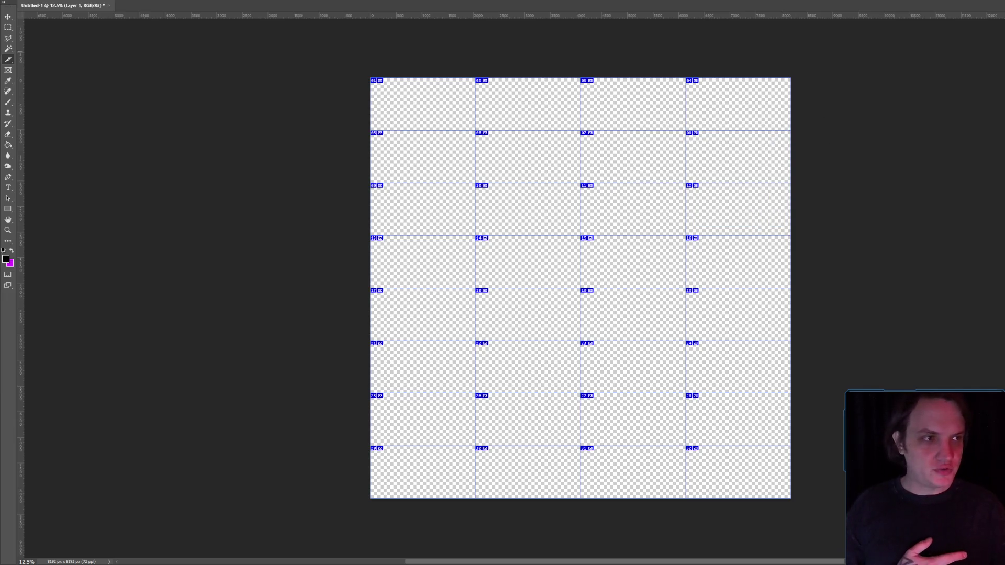
- Extract the 75 DIRT LEAK EFFECT MASK.rar archive from the VOL 2 torrent's download folder
{"action": "key", "text": "alt+Tab"}
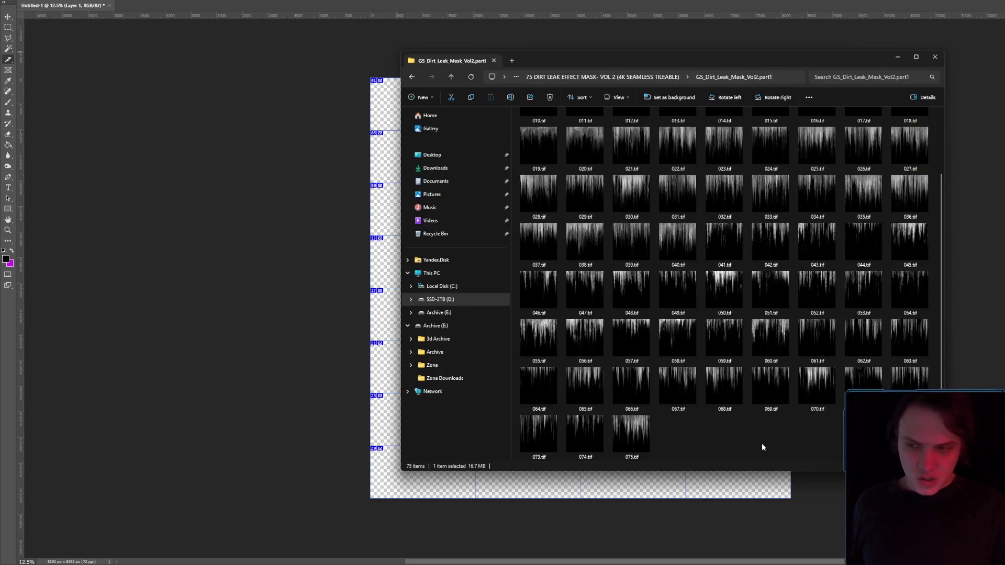
{"action": "scroll", "coordinate": [722, 285], "scroll_direction": "up", "scroll_amount": 2}
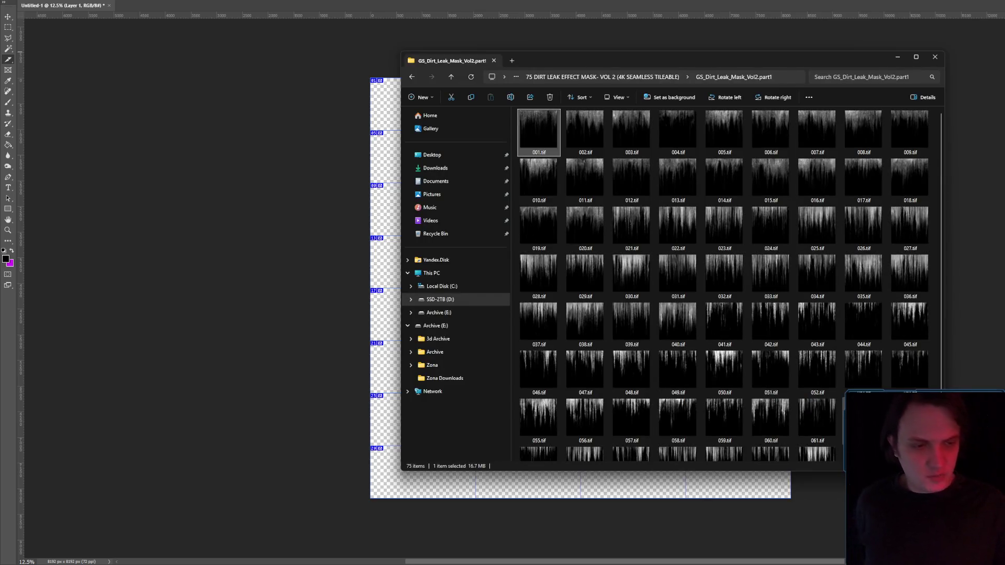
{"action": "key", "text": "alt+Tab"}
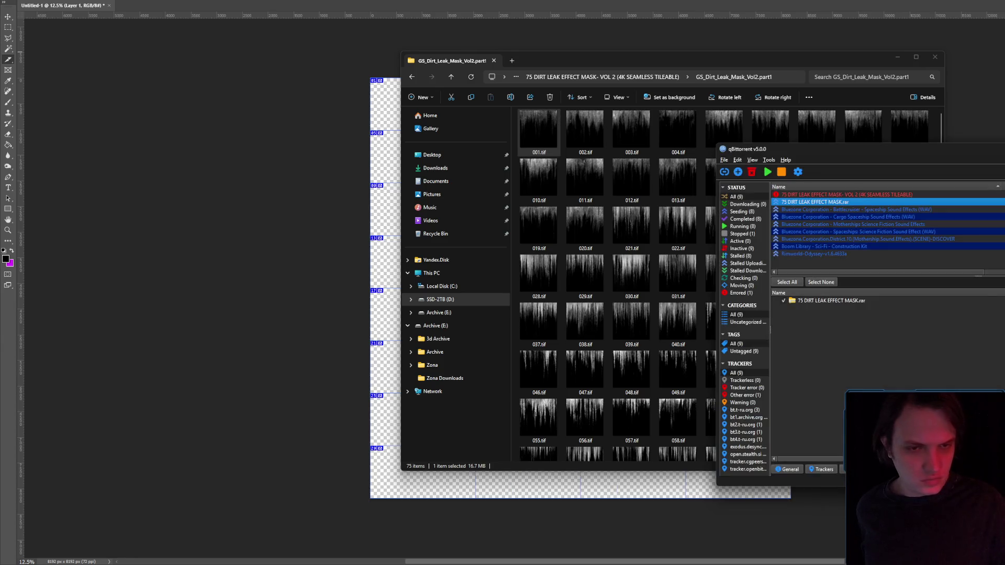
{"action": "left_click", "coordinate": [897, 195]}
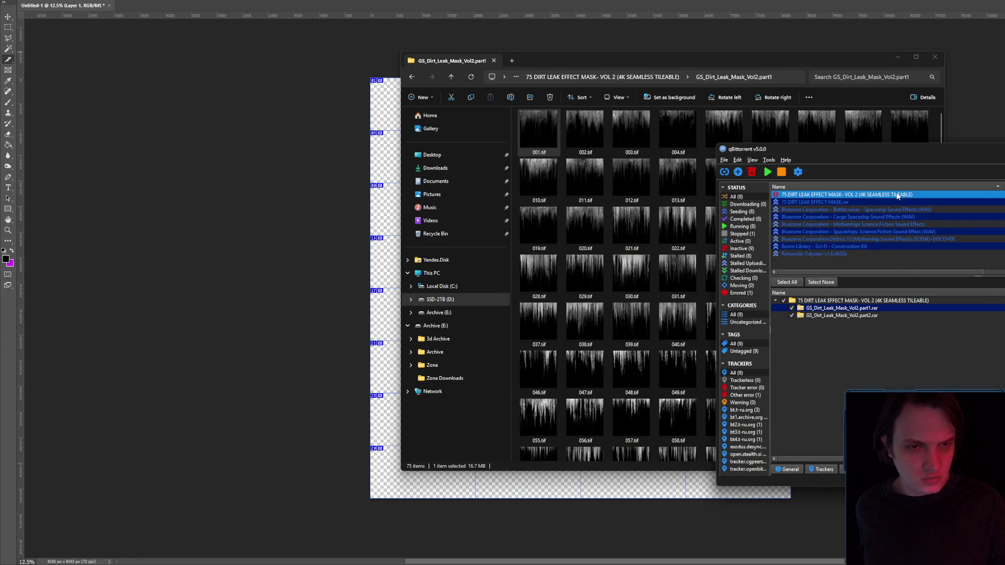
{"action": "double_click", "coordinate": [890, 202]}
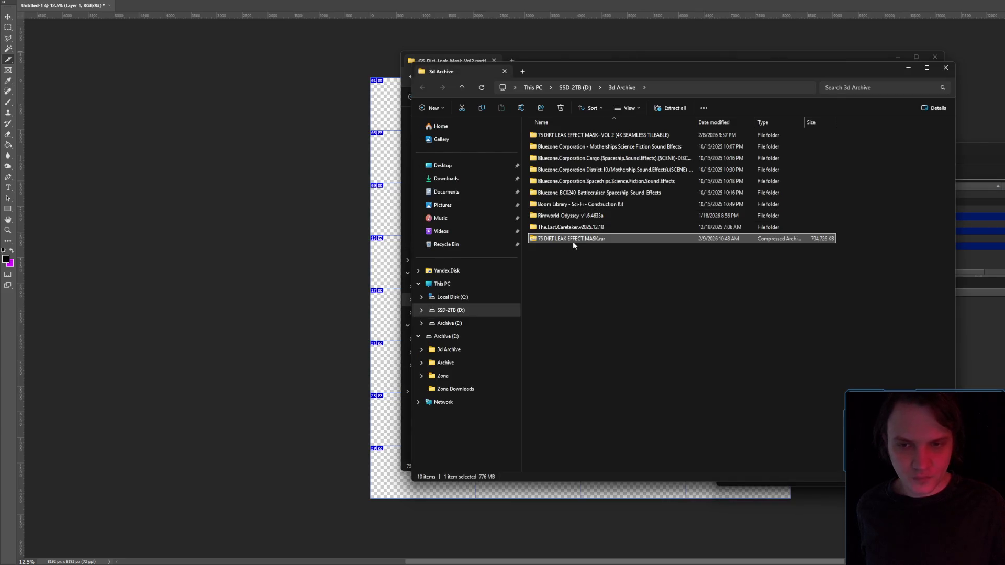
{"action": "right_click", "coordinate": [573, 240]}
{"action": "left_click", "coordinate": [617, 456]}
{"action": "mouse_move", "coordinate": [649, 302]}
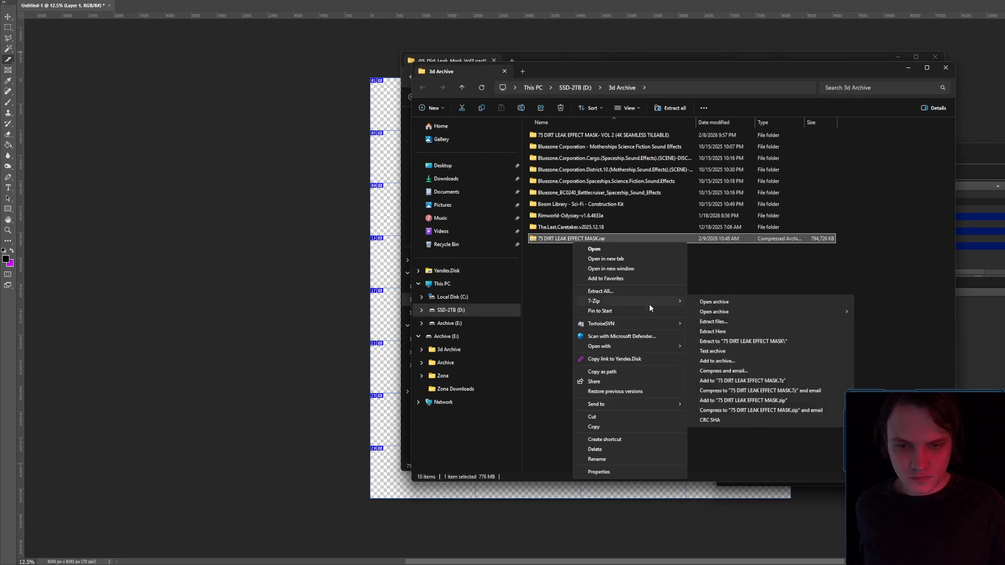
{"action": "left_click", "coordinate": [740, 342]}
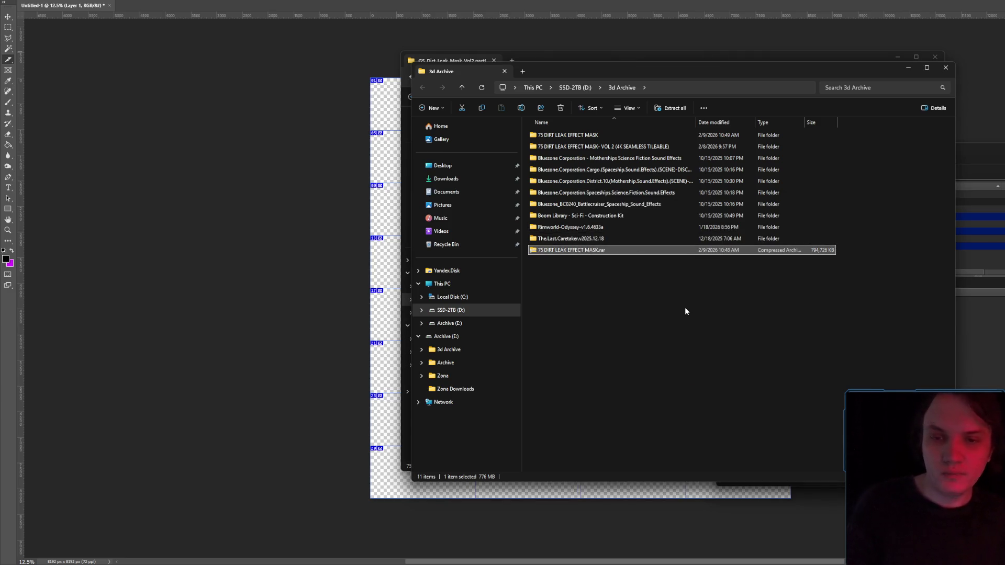
- Delete the .rar archive and remove both dirt leak mask torrents from qBittorrent
{"action": "key", "text": "Delete"}
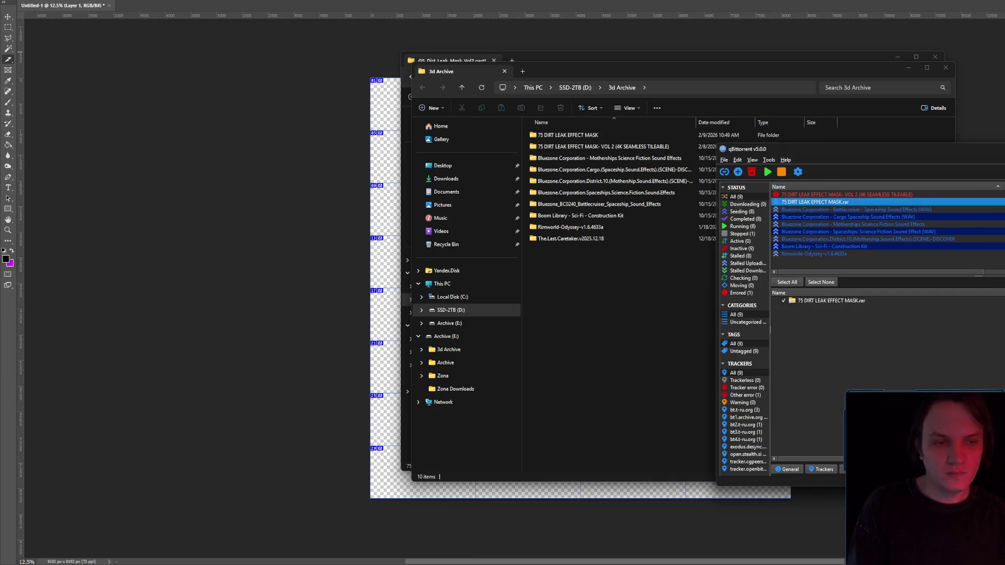
{"action": "key", "text": "Delete"}
{"action": "left_click", "coordinate": [987, 335]}
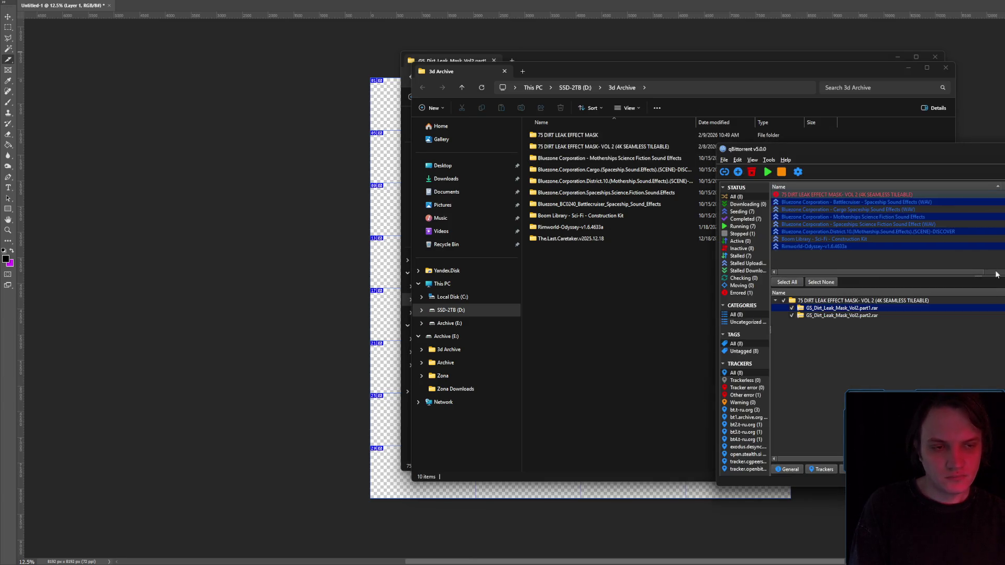
{"action": "right_click", "coordinate": [960, 198]}
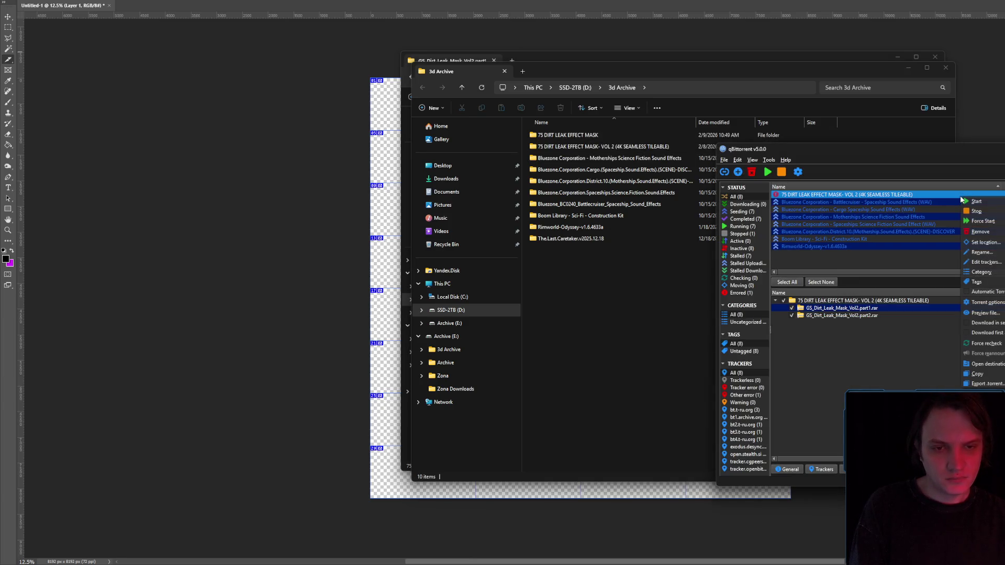
{"action": "left_click", "coordinate": [971, 232]}
{"action": "left_click", "coordinate": [987, 336]}
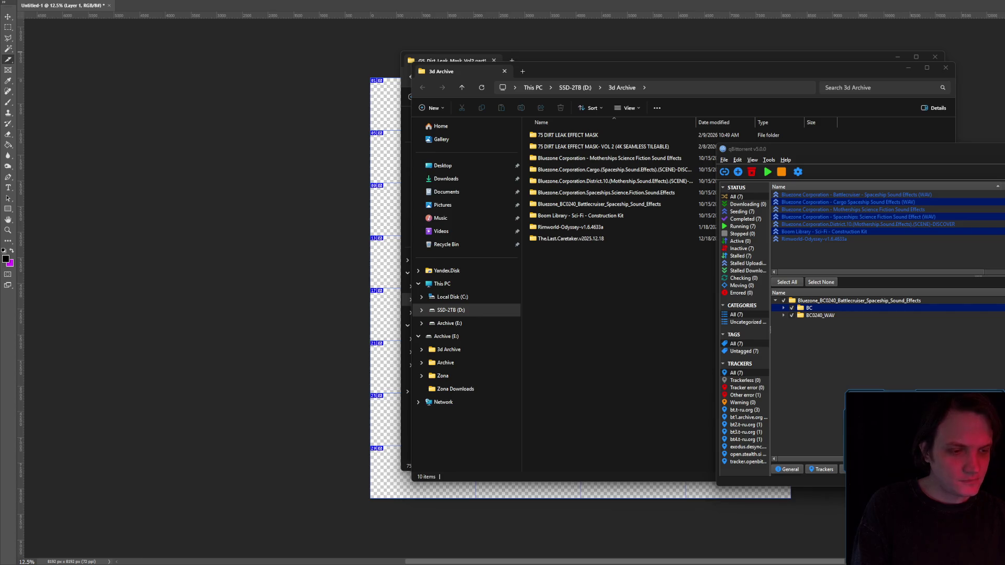
- Open the 75 DIRT LEAK EFFECT MASK folder and preview mask 23.tif
{"action": "double_click", "coordinate": [581, 135]}
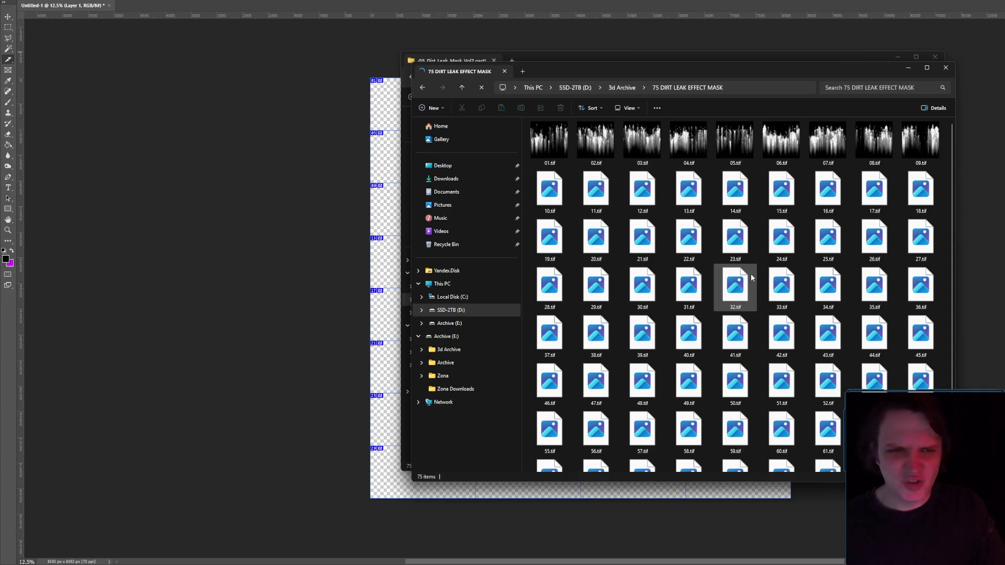
{"action": "scroll", "coordinate": [774, 245], "scroll_direction": "down", "scroll_amount": 2}
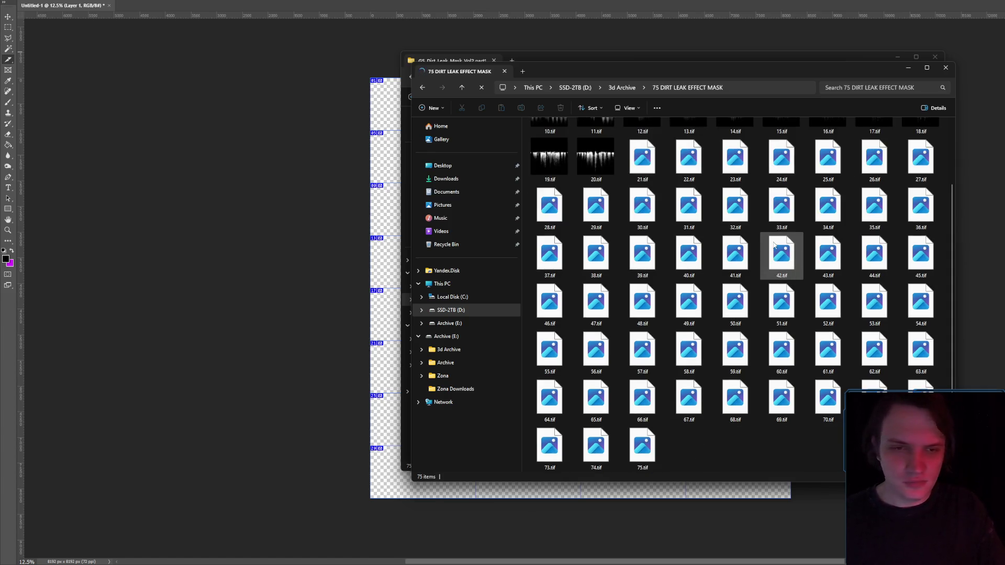
{"action": "left_click", "coordinate": [721, 154]}
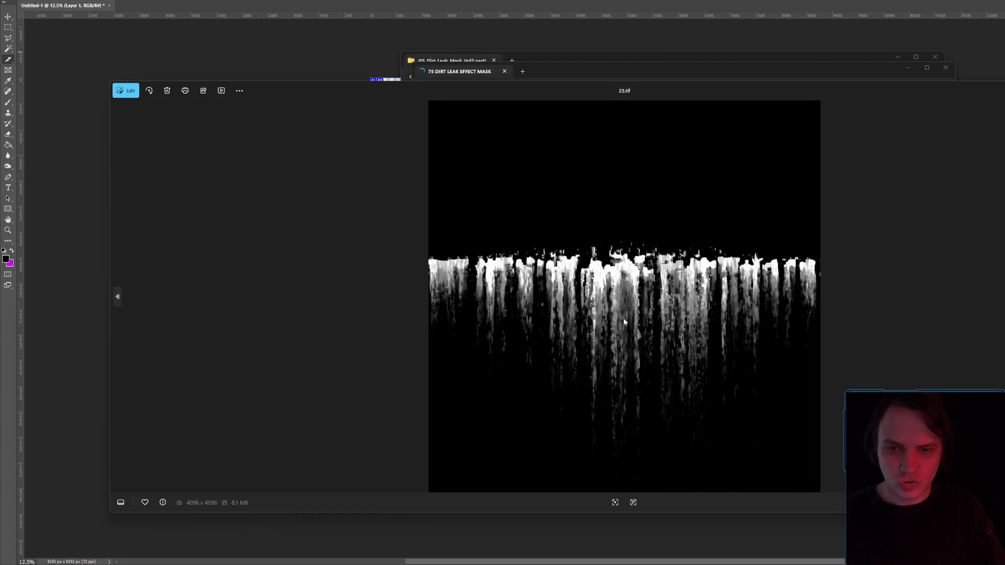
{"action": "scroll", "coordinate": [658, 306], "scroll_direction": "up", "scroll_amount": 5}
{"action": "scroll", "coordinate": [658, 306], "scroll_direction": "down", "scroll_amount": 5}
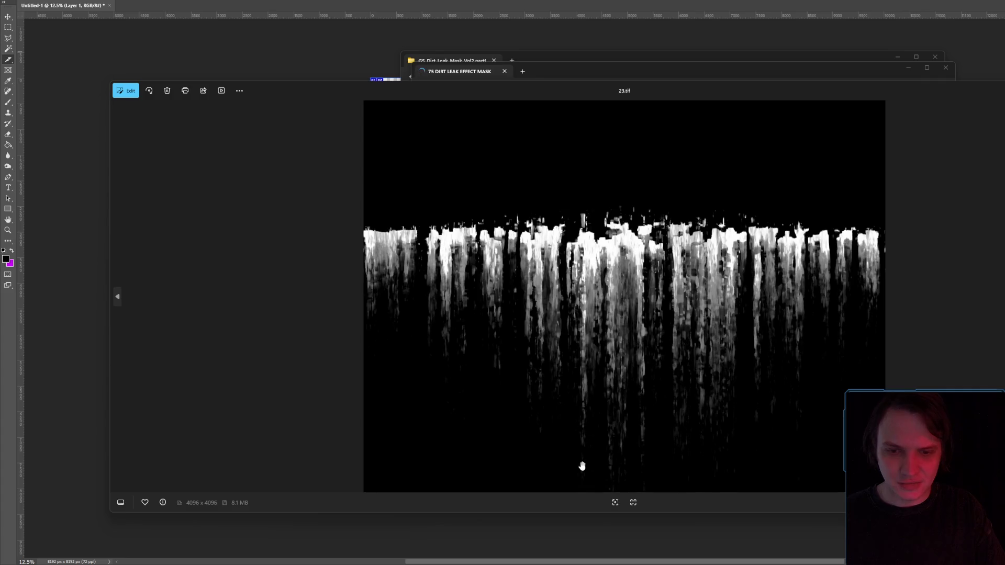
{"action": "scroll", "coordinate": [955, 228], "scroll_direction": "up", "scroll_amount": 2}
{"action": "key", "text": "Escape"}
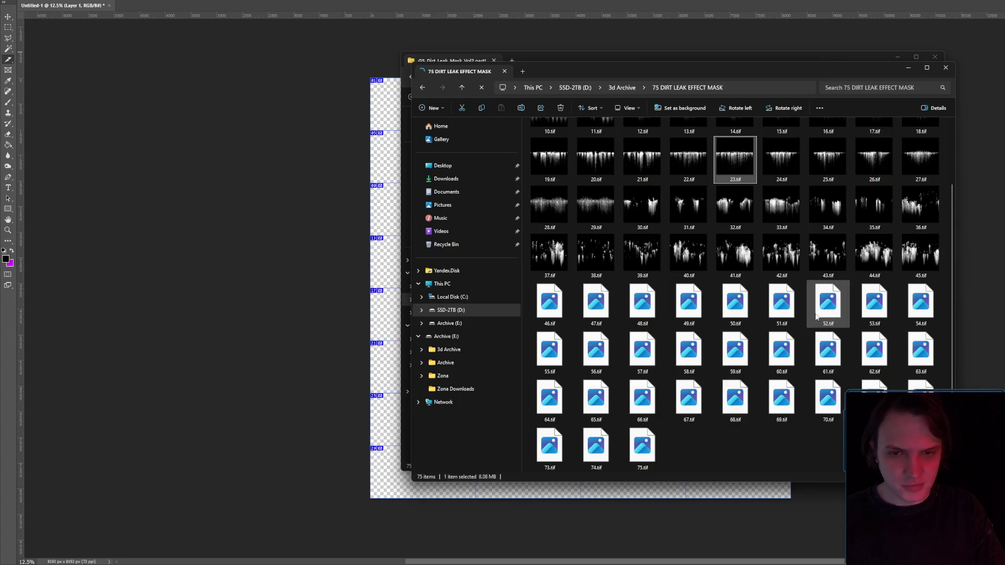
- Preview masks 25.tif, 66.tif and 75.tif at full size
{"action": "double_click", "coordinate": [821, 162]}
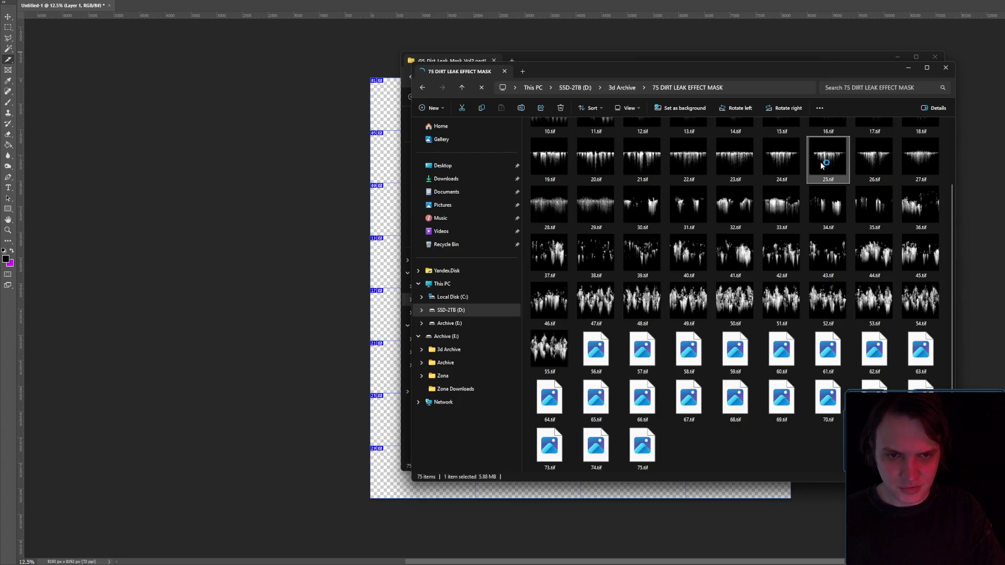
{"action": "scroll", "coordinate": [628, 345], "scroll_direction": "up", "scroll_amount": 5}
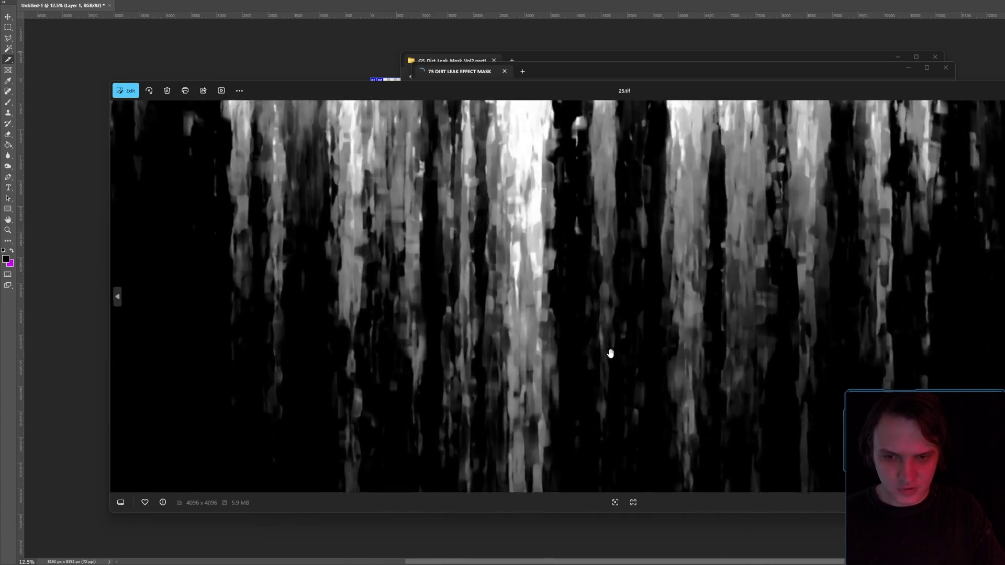
{"action": "scroll", "coordinate": [623, 344], "scroll_direction": "down", "scroll_amount": 2}
{"action": "scroll", "coordinate": [623, 343], "scroll_direction": "down", "scroll_amount": 3}
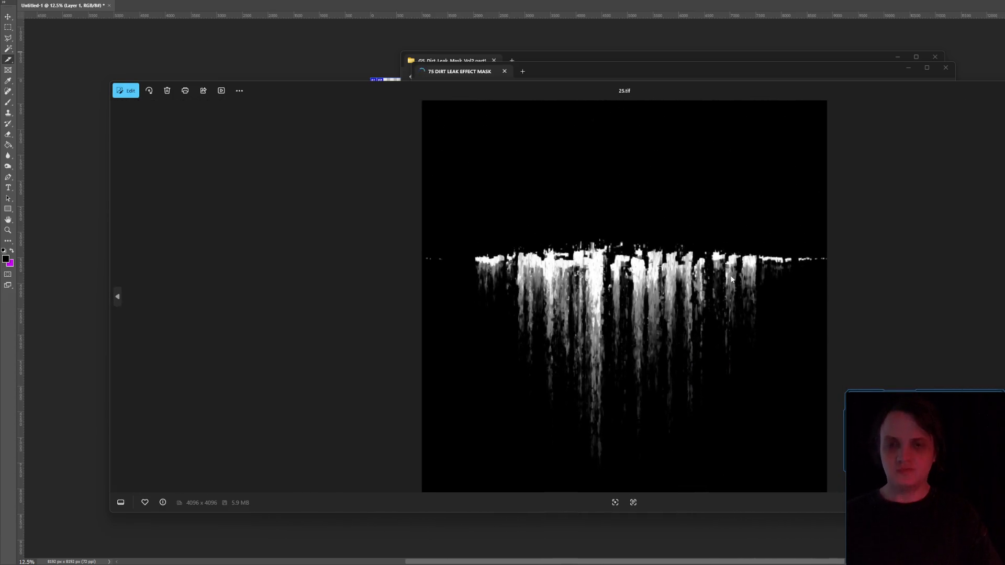
{"action": "scroll", "coordinate": [615, 355], "scroll_direction": "up", "scroll_amount": 3}
{"action": "scroll", "coordinate": [614, 354], "scroll_direction": "up", "scroll_amount": 2}
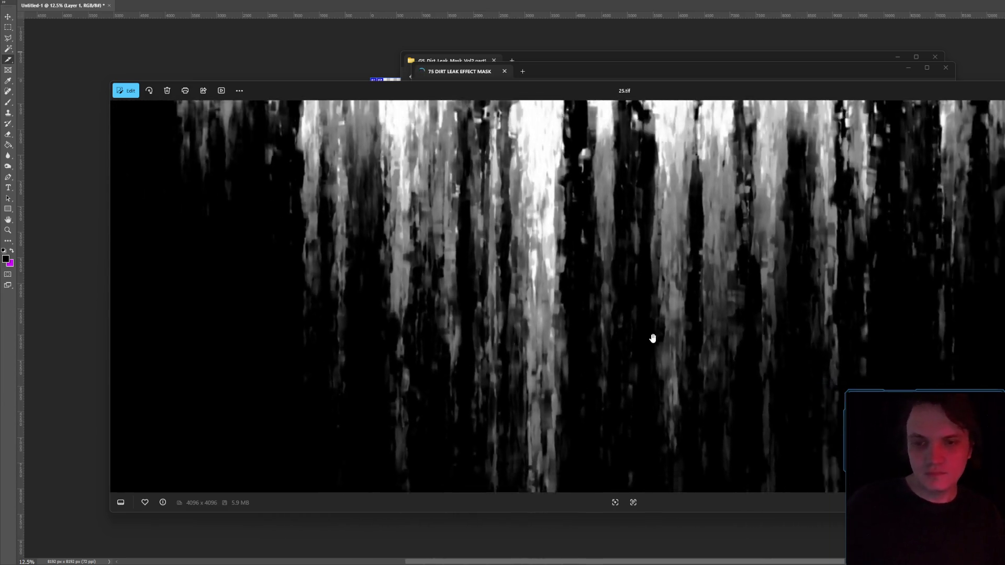
{"action": "scroll", "coordinate": [648, 338], "scroll_direction": "down", "scroll_amount": 4}
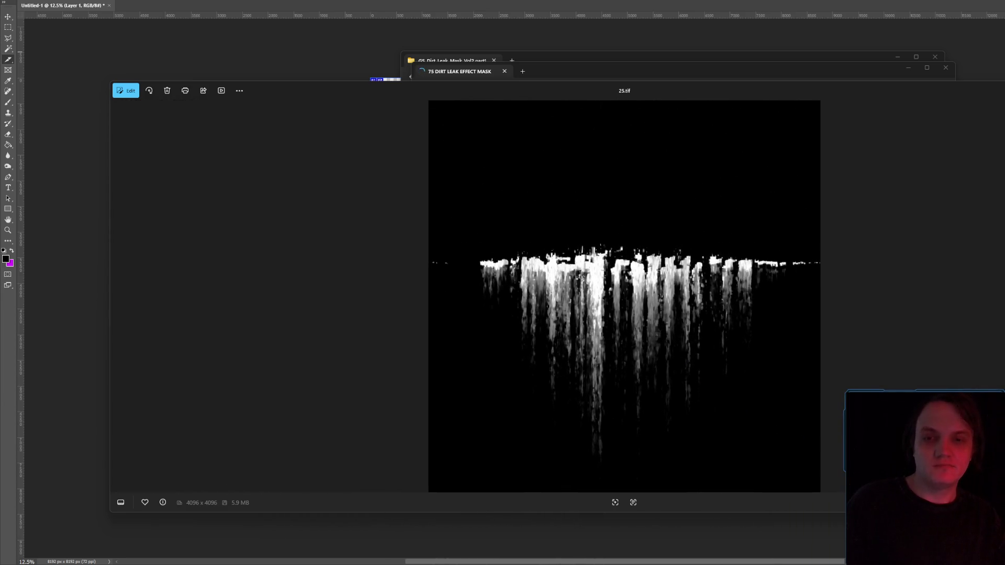
{"action": "key", "text": "Escape"}
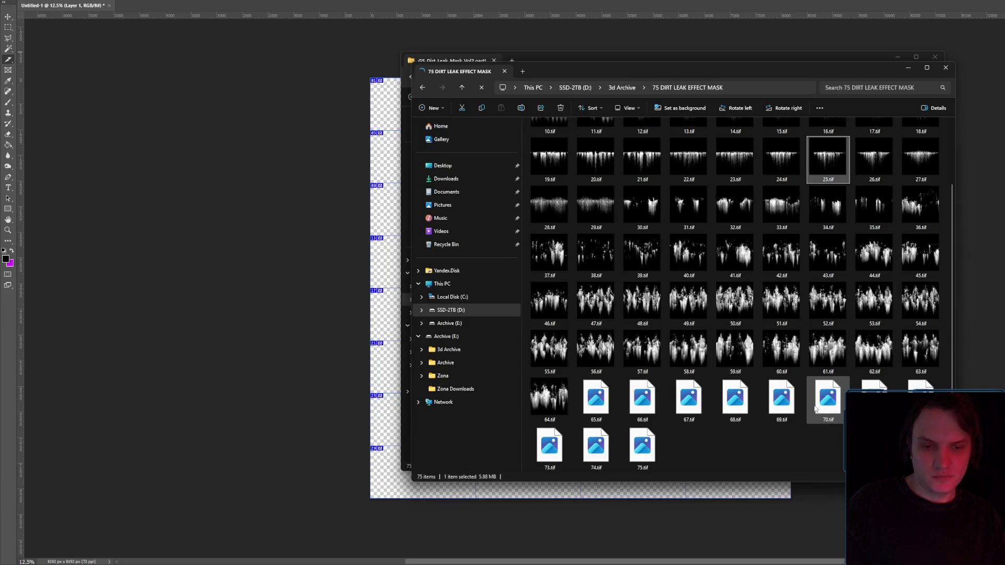
{"action": "double_click", "coordinate": [629, 407]}
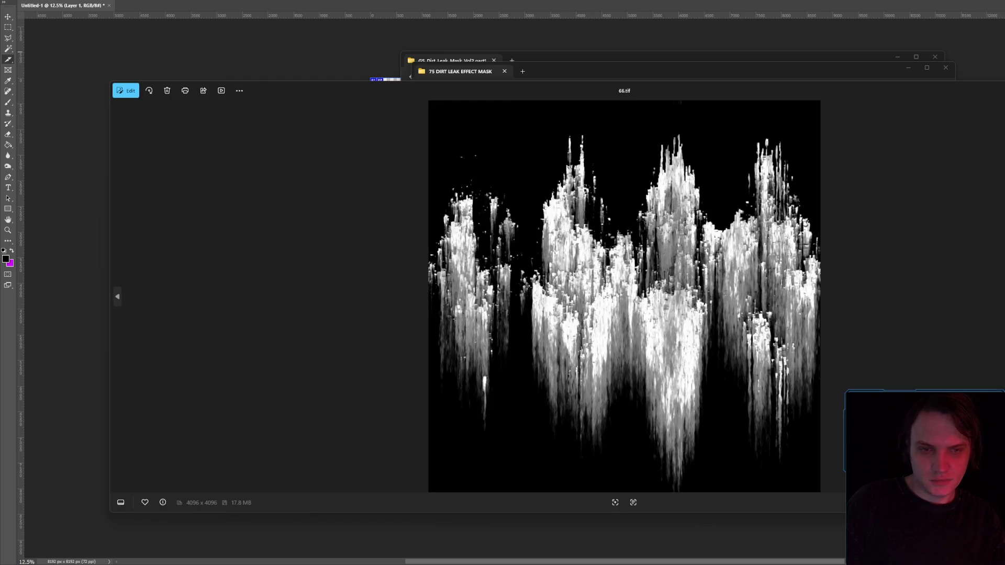
{"action": "key", "text": "Escape"}
{"action": "double_click", "coordinate": [635, 446]}
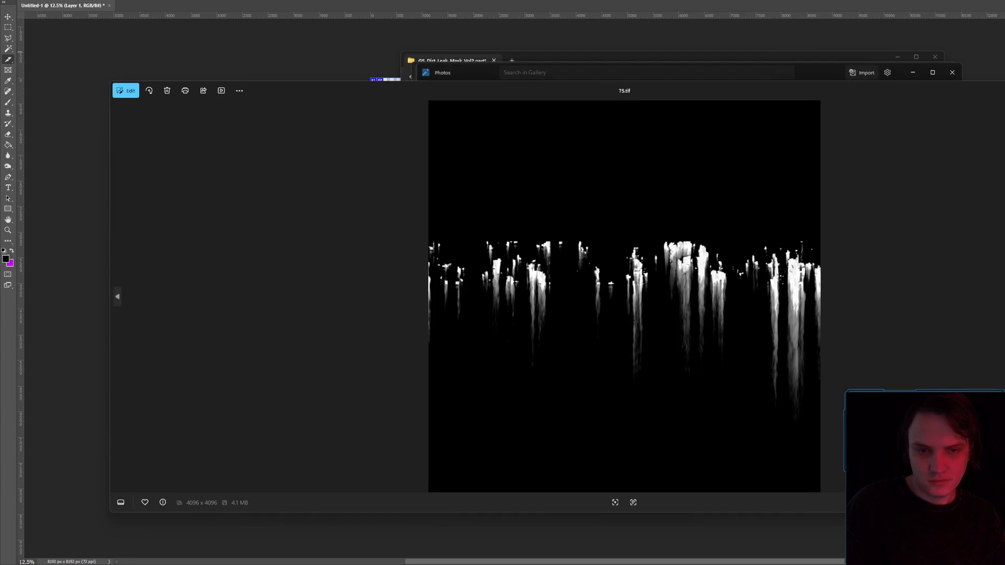
{"action": "key", "text": "Escape"}
- Preview 74.tif, 14.tif and 23.tif again, then close Photos and the extra folder window
{"action": "left_click", "coordinate": [593, 451]}
{"action": "double_click", "coordinate": [595, 445]}
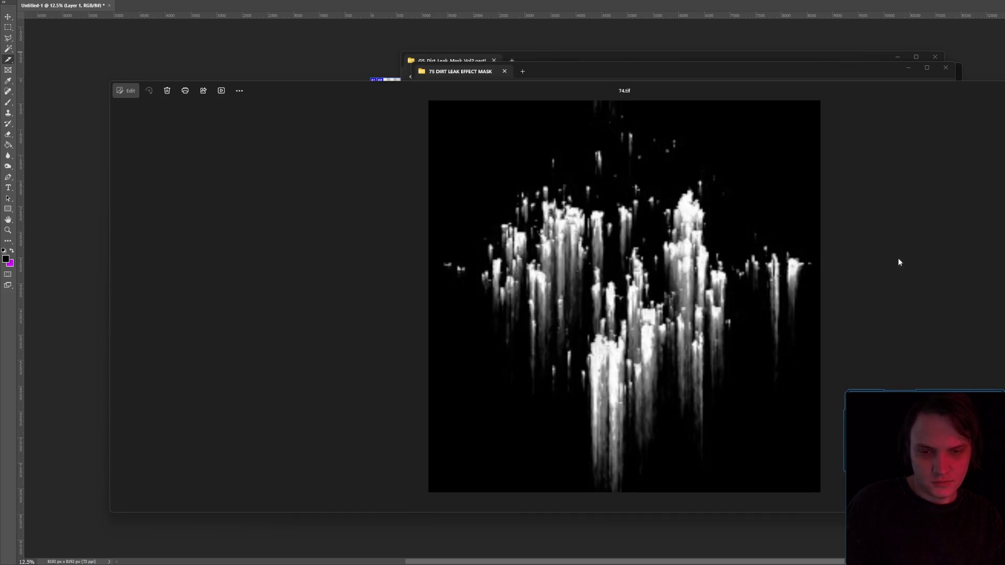
{"action": "key", "text": "Escape"}
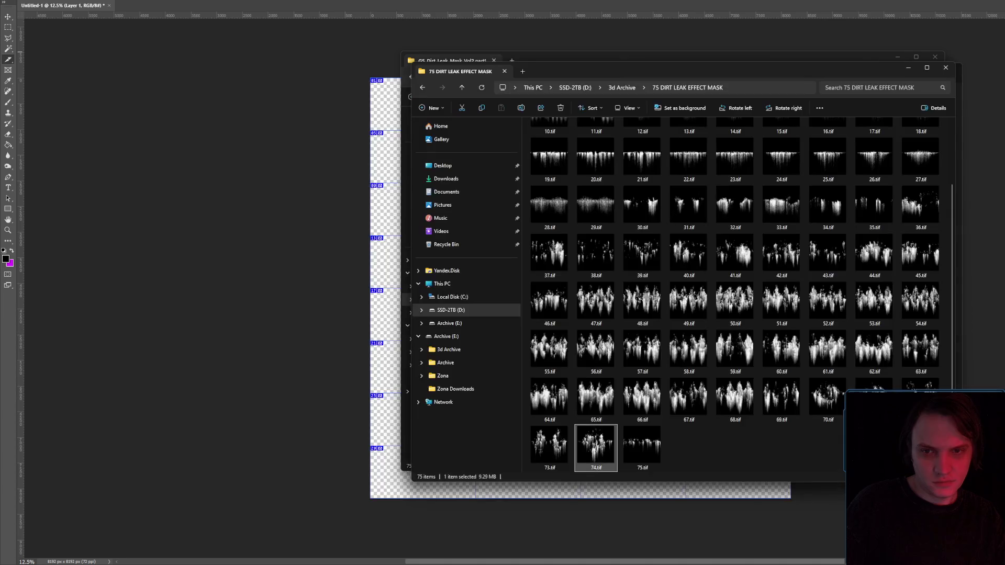
{"action": "scroll", "coordinate": [798, 209], "scroll_direction": "up", "scroll_amount": 3}
{"action": "left_click", "coordinate": [763, 185]}
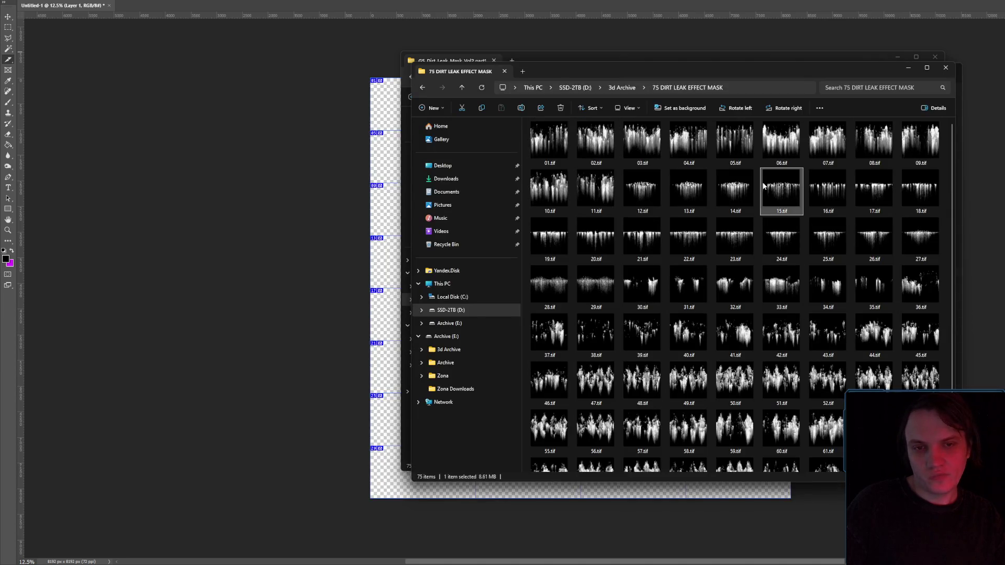
{"action": "double_click", "coordinate": [752, 187]}
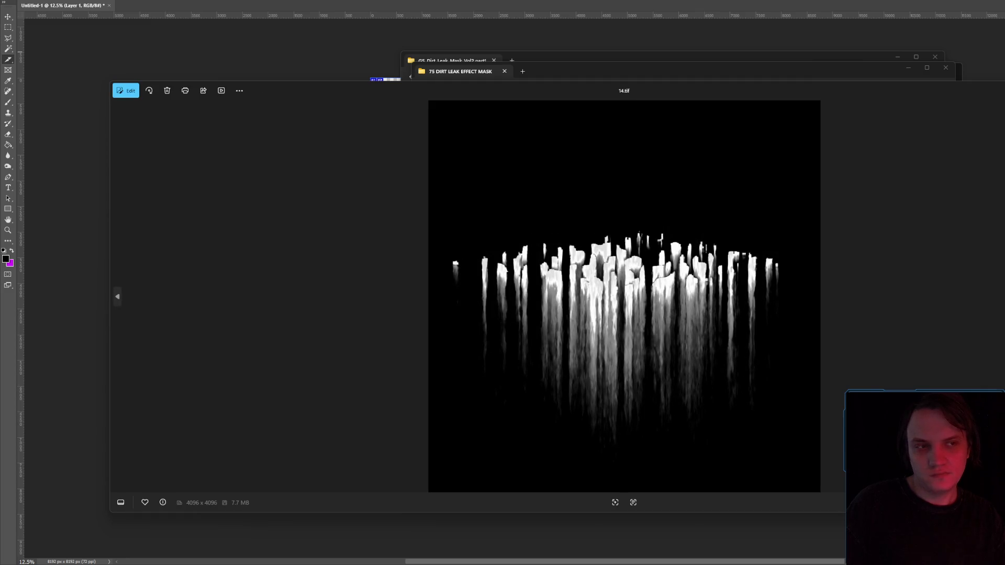
{"action": "key", "text": "Escape"}
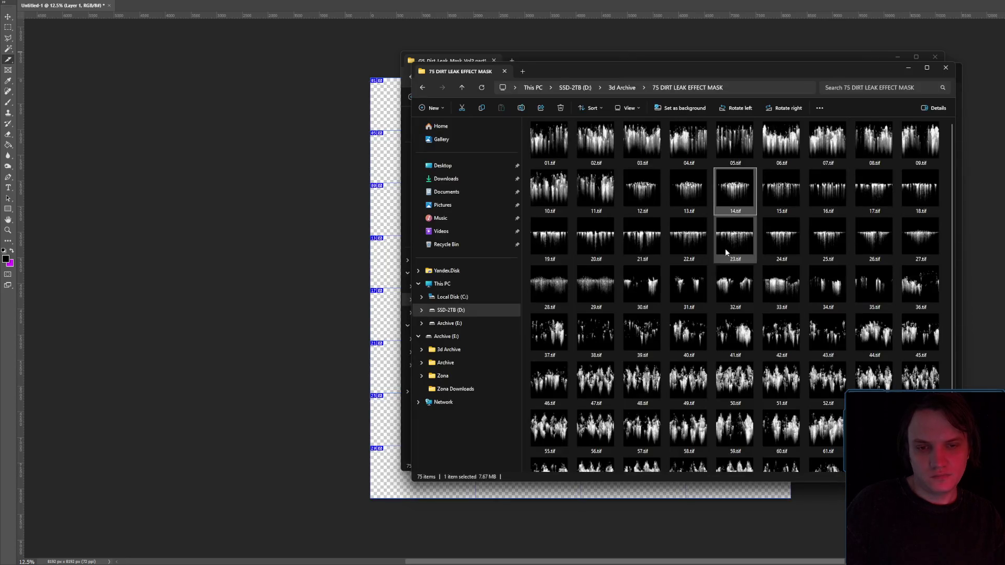
{"action": "double_click", "coordinate": [724, 248]}
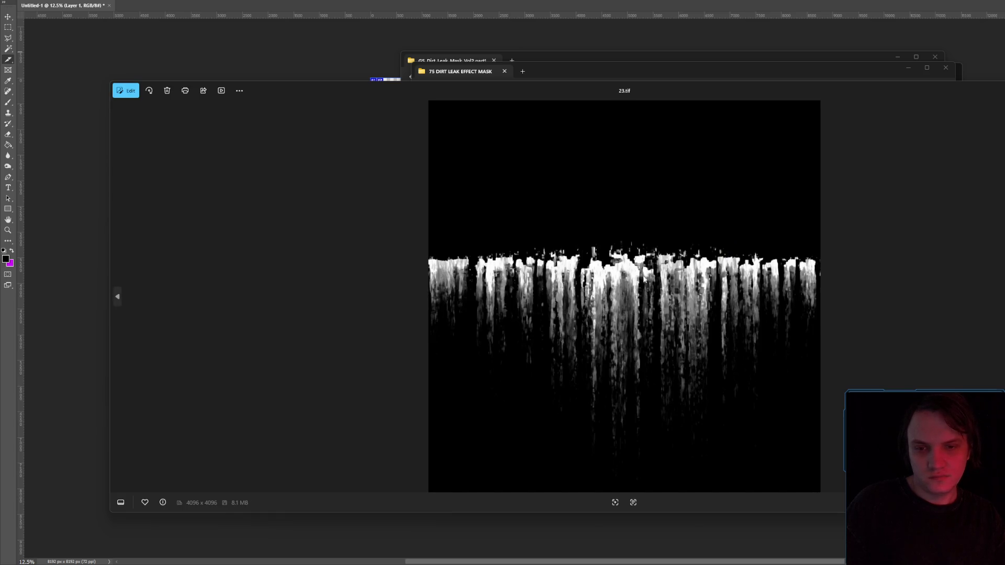
{"action": "key", "text": "Escape"}
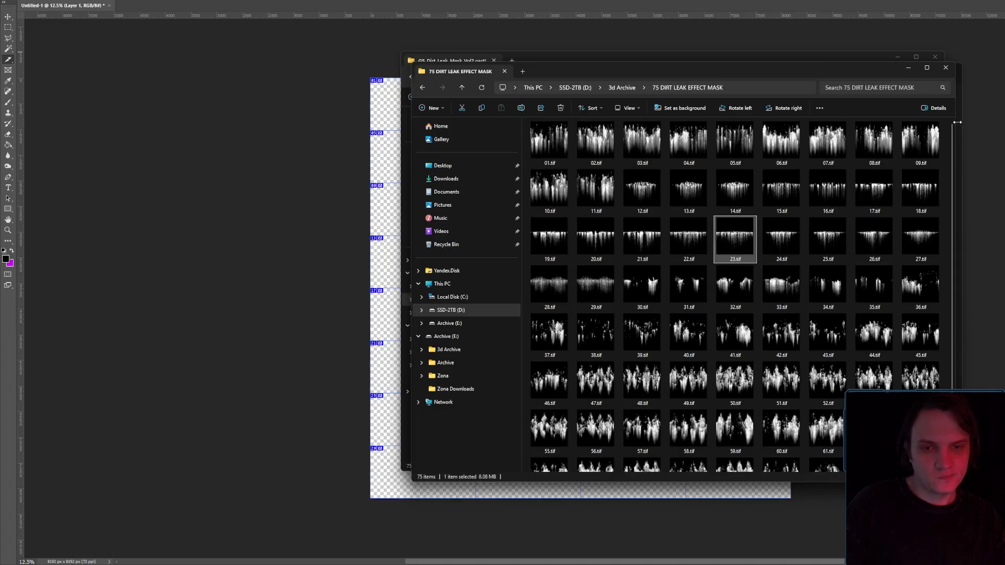
{"action": "left_click", "coordinate": [947, 69]}
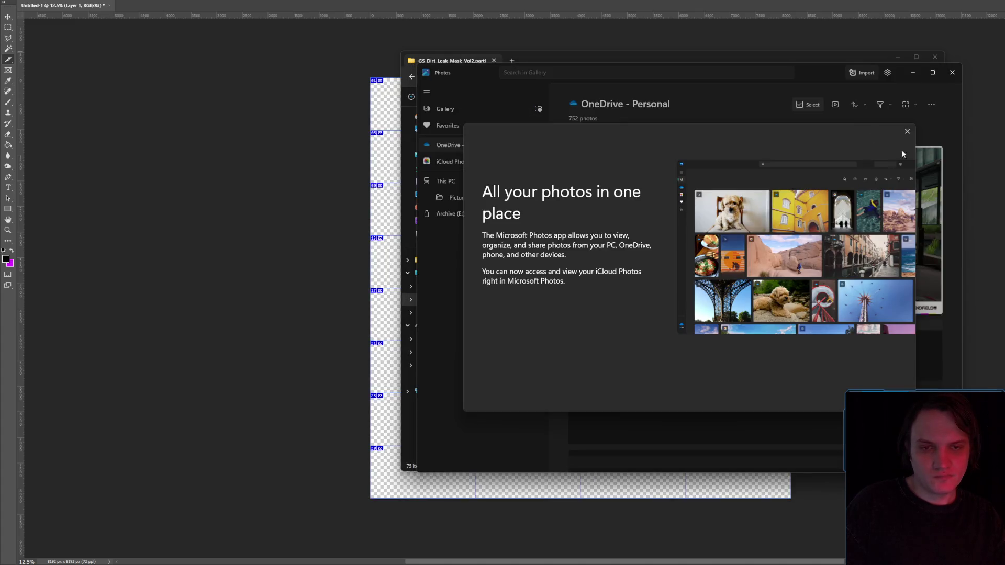
{"action": "left_click", "coordinate": [906, 132]}
{"action": "left_click", "coordinate": [952, 72]}
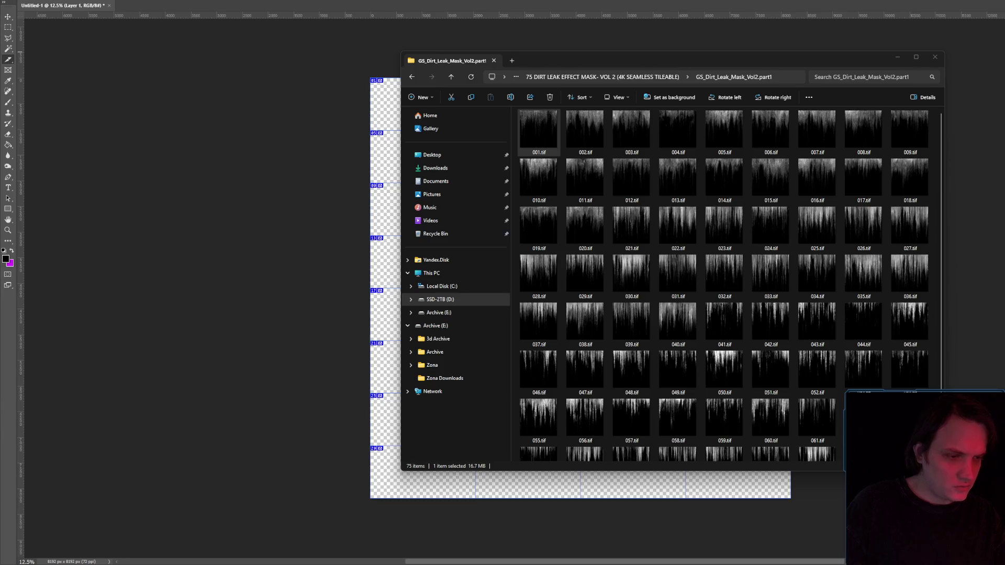
- Drop mask 001.tif onto the canvas and scale it into the top-left grid cell
{"action": "mouse_move", "coordinate": [628, 62]}
{"action": "left_mouse_down"}
{"action": "mouse_move", "coordinate": [854, 57]}
{"action": "mouse_move", "coordinate": [1004, 72]}
{"action": "left_mouse_up"}
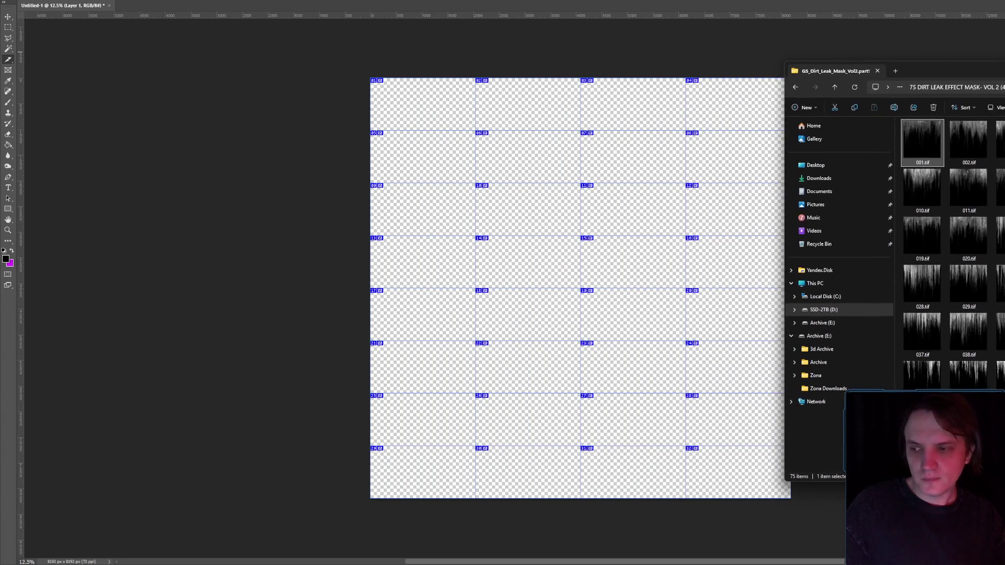
{"action": "mouse_move", "coordinate": [912, 154]}
{"action": "left_mouse_down"}
{"action": "mouse_move", "coordinate": [448, 70]}
{"action": "mouse_move", "coordinate": [394, 89]}
{"action": "mouse_move", "coordinate": [418, 95]}
{"action": "left_mouse_up"}
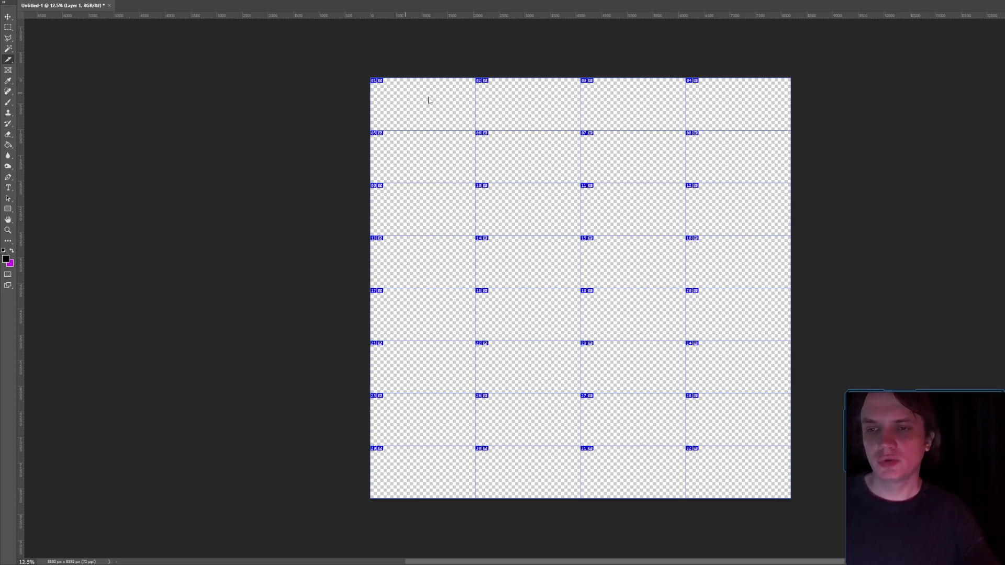
{"action": "mouse_move", "coordinate": [576, 221]}
{"action": "left_mouse_down"}
{"action": "mouse_move", "coordinate": [478, 136]}
{"action": "mouse_move", "coordinate": [472, 117]}
{"action": "left_mouse_up"}
{"action": "mouse_move", "coordinate": [582, 289]}
{"action": "left_mouse_down"}
{"action": "mouse_move", "coordinate": [495, 198]}
{"action": "mouse_move", "coordinate": [480, 151]}
{"action": "mouse_move", "coordinate": [491, 142]}
{"action": "mouse_move", "coordinate": [478, 132]}
{"action": "left_mouse_up"}
{"action": "key", "text": "Return"}
- Undo the mask placement and slice grid, returning to a blank canvas
{"action": "scroll", "coordinate": [441, 91], "scroll_direction": "up", "scroll_amount": 5}
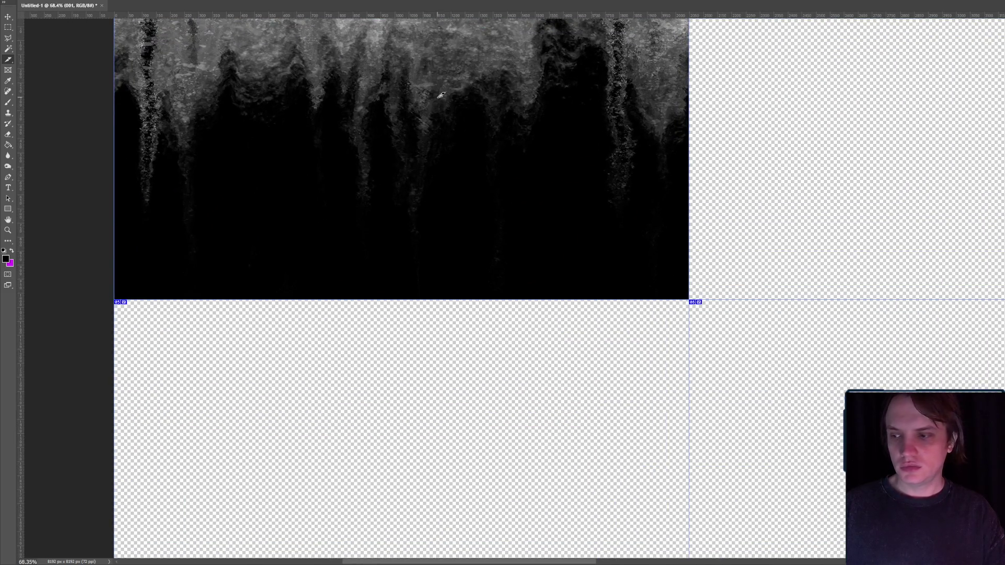
{"action": "scroll", "coordinate": [441, 95], "scroll_direction": "down", "scroll_amount": 4}
{"action": "scroll", "coordinate": [442, 98], "scroll_direction": "up", "scroll_amount": 2}
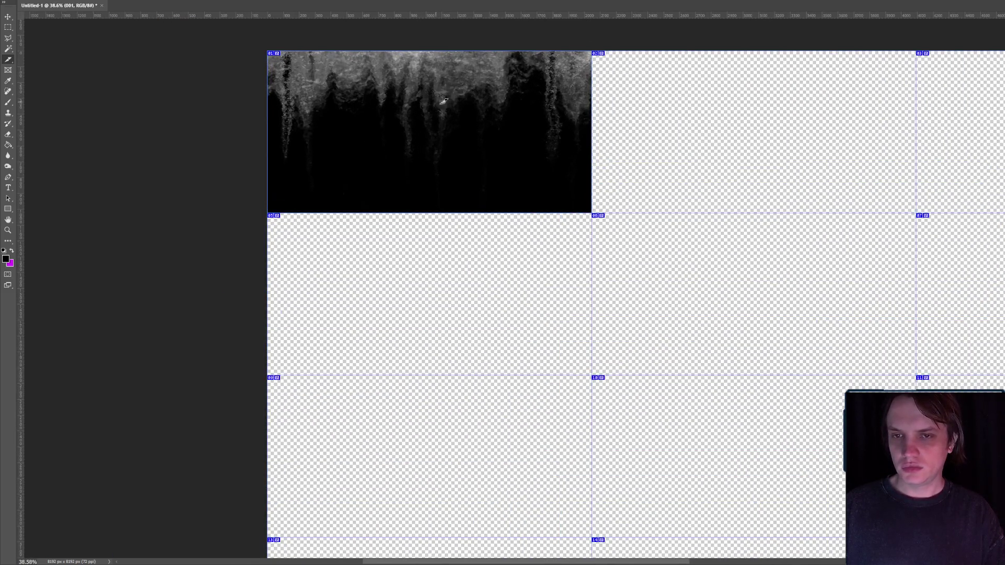
{"action": "scroll", "coordinate": [447, 100], "scroll_direction": "down", "scroll_amount": 4}
{"action": "key", "text": "ctrl+z"}
{"action": "key", "text": "ctrl+z"}
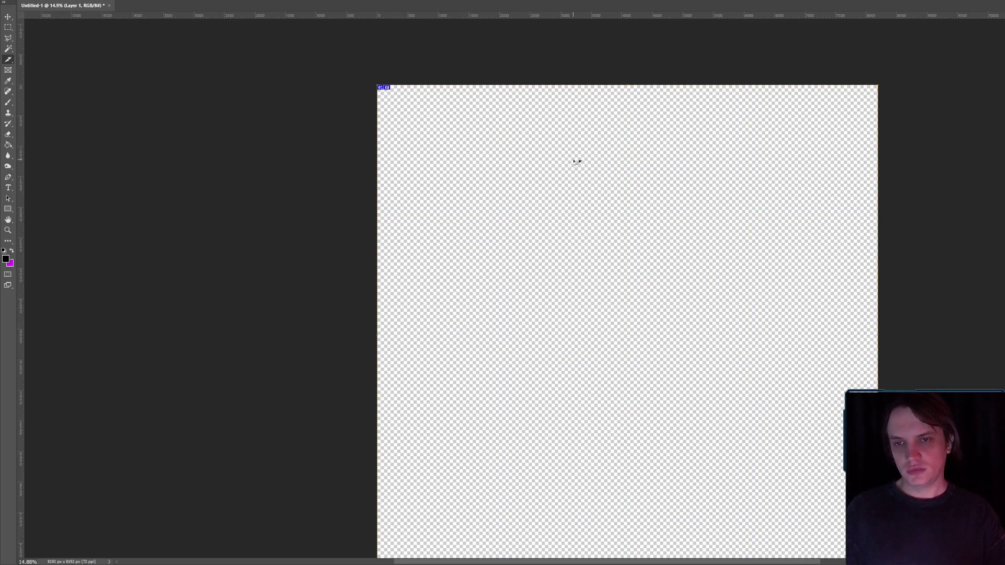
- Divide the slice into a grid of 6 rows down by 4 columns across
{"action": "right_click", "coordinate": [513, 151]}
{"action": "left_click", "coordinate": [543, 186]}
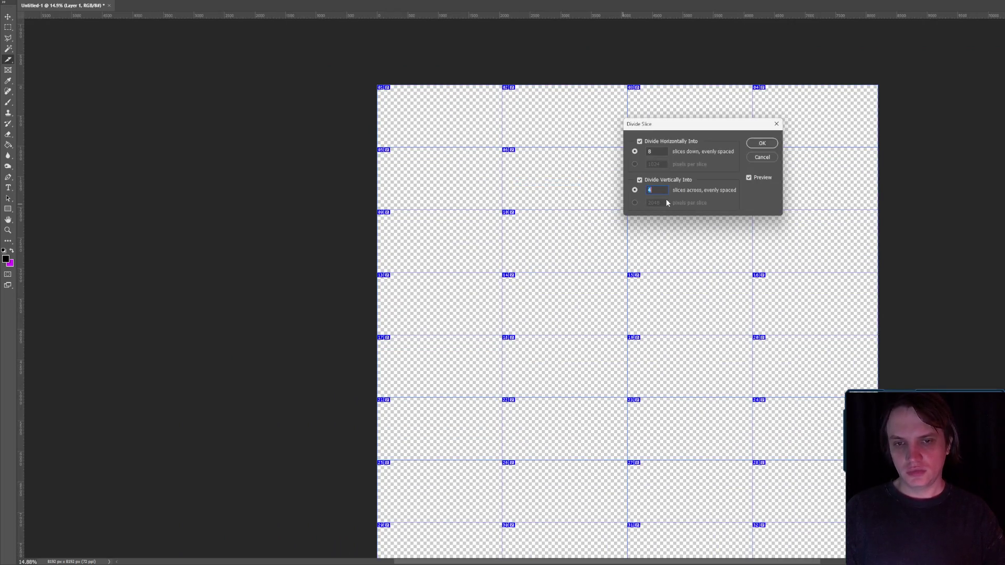
{"action": "key", "text": "shift+Tab"}
{"action": "key", "text": "Down"}
{"action": "key", "text": "Down"}
{"action": "key", "text": "Down"}
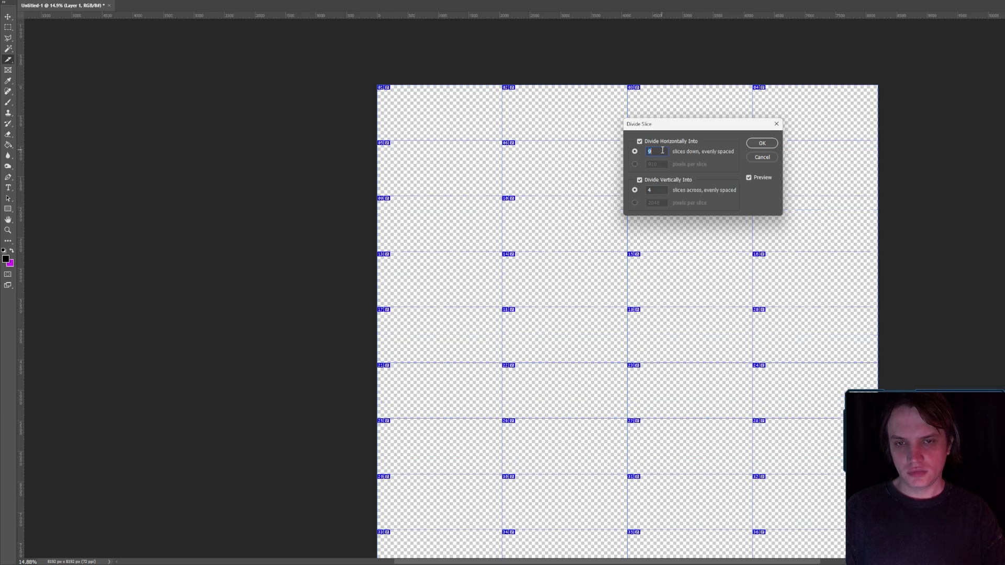
{"action": "key", "text": "Down"}
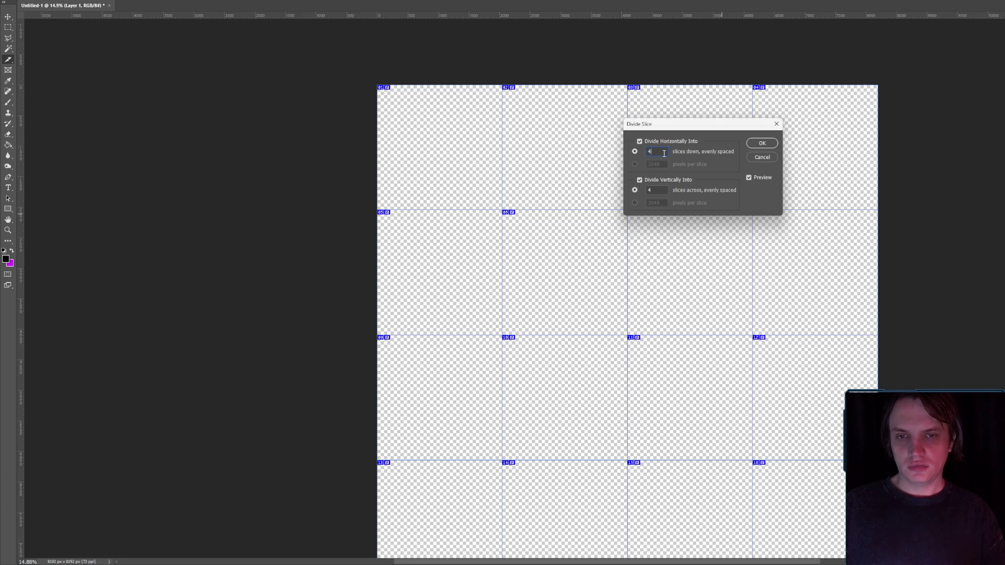
{"action": "key", "text": "Up"}
{"action": "key", "text": "Up"}
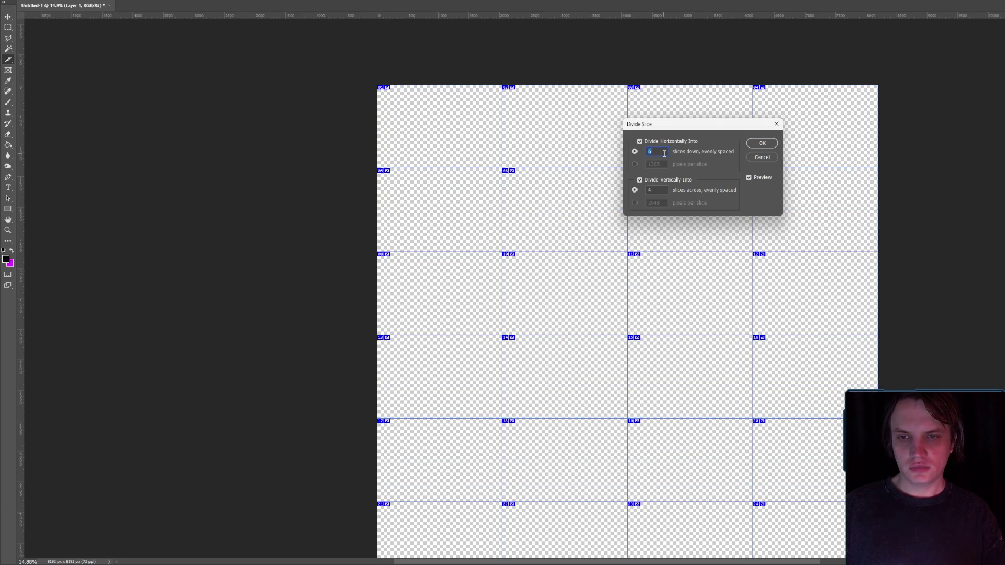
{"action": "left_click", "coordinate": [767, 145]}
- Place leak mask 001.tif onto the canvas and scale it into the top-left cell
{"action": "key", "text": "alt+Tab"}
{"action": "mouse_move", "coordinate": [933, 143]}
{"action": "left_mouse_down"}
{"action": "mouse_move", "coordinate": [493, 101]}
{"action": "mouse_move", "coordinate": [433, 104]}
{"action": "left_mouse_up"}
{"action": "left_click_drag", "start_coordinate": [534, 200], "coordinate": [409, 88]}
{"action": "mouse_move", "coordinate": [623, 332]}
{"action": "left_mouse_down"}
{"action": "mouse_move", "coordinate": [511, 181]}
{"action": "mouse_move", "coordinate": [513, 163]}
{"action": "left_mouse_up"}
{"action": "key", "text": "Return"}
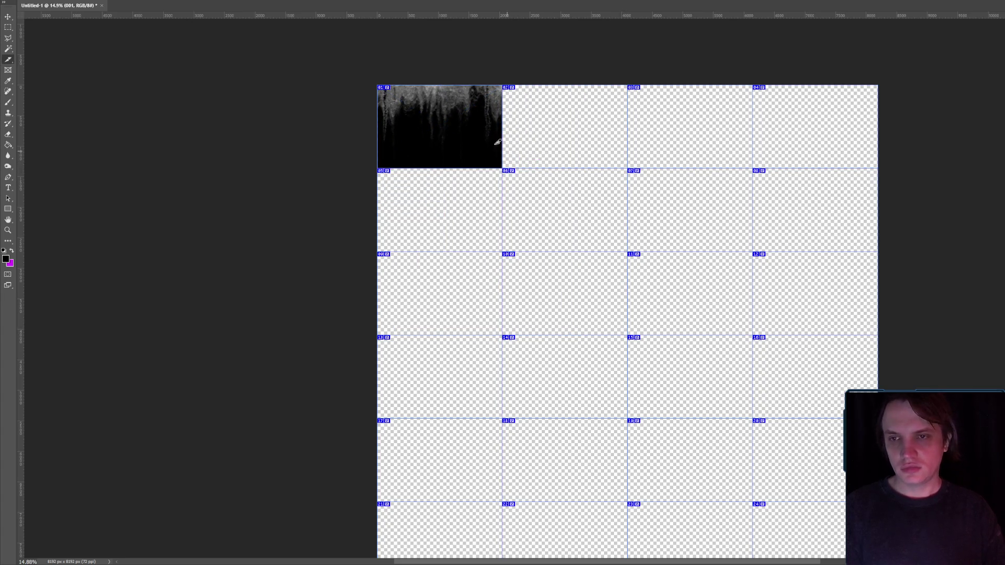
{"action": "scroll", "coordinate": [463, 113], "scroll_direction": "up", "scroll_amount": 5}
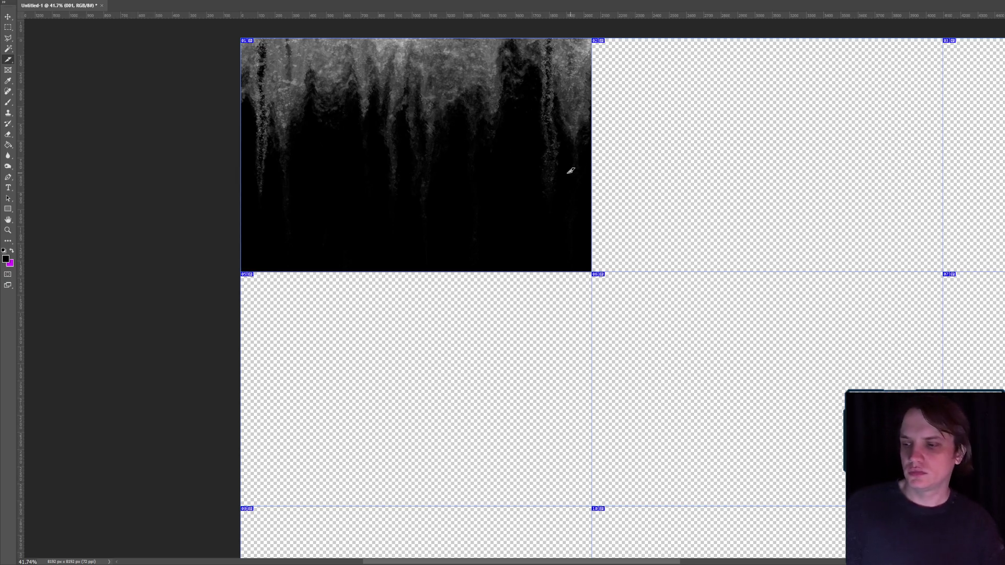
{"action": "scroll", "coordinate": [568, 170], "scroll_direction": "down", "scroll_amount": 3}
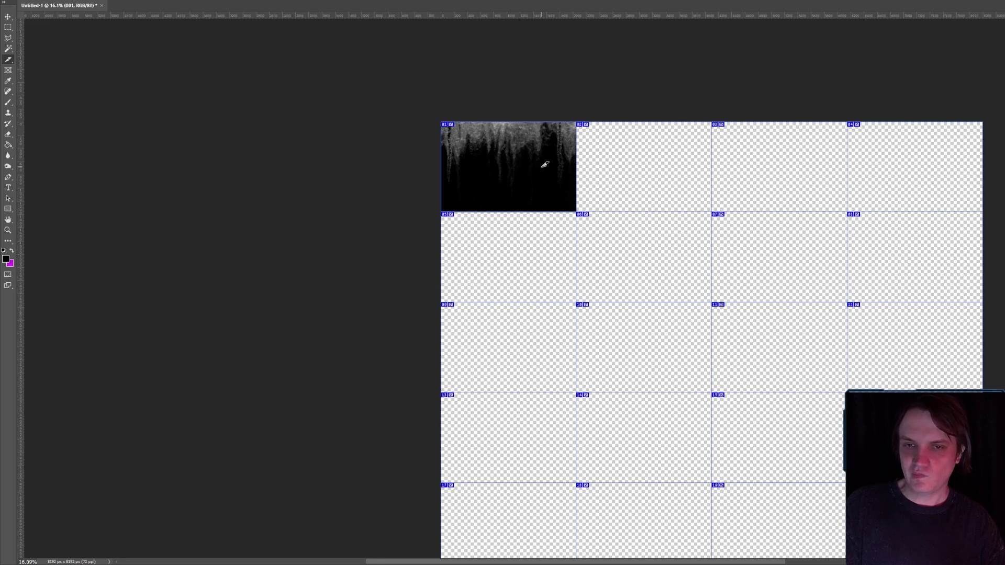
{"action": "scroll", "coordinate": [583, 182], "scroll_direction": "up", "scroll_amount": 1}
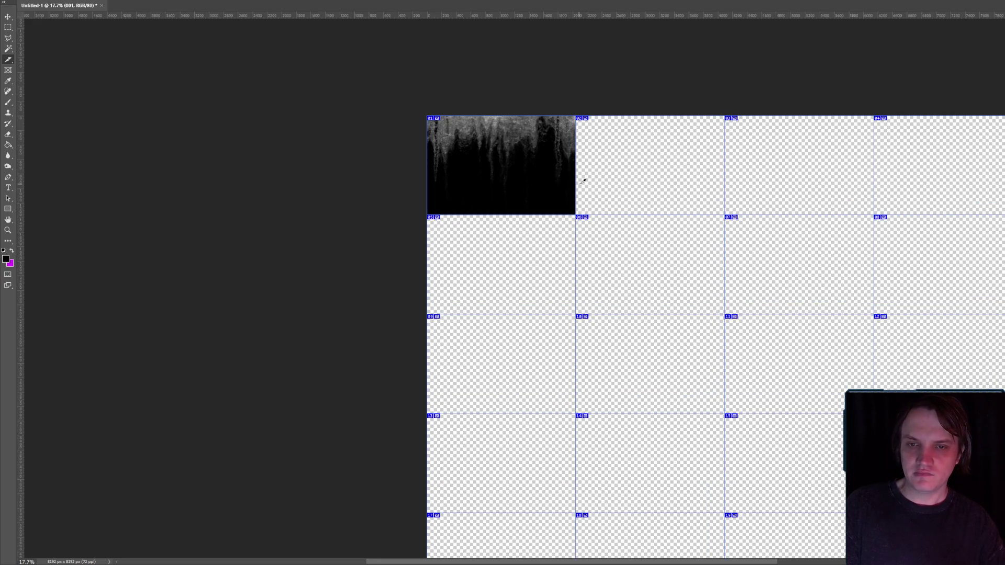
{"action": "scroll", "coordinate": [586, 183], "scroll_direction": "down", "scroll_amount": 3}
{"action": "scroll", "coordinate": [584, 196], "scroll_direction": "up", "scroll_amount": 2}
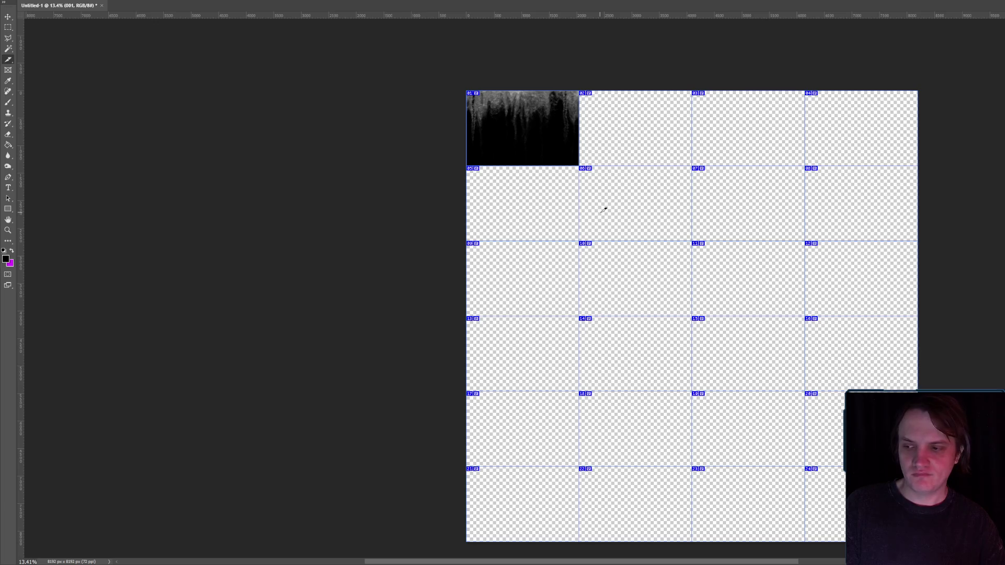
{"action": "scroll", "coordinate": [603, 210], "scroll_direction": "up", "scroll_amount": 2}
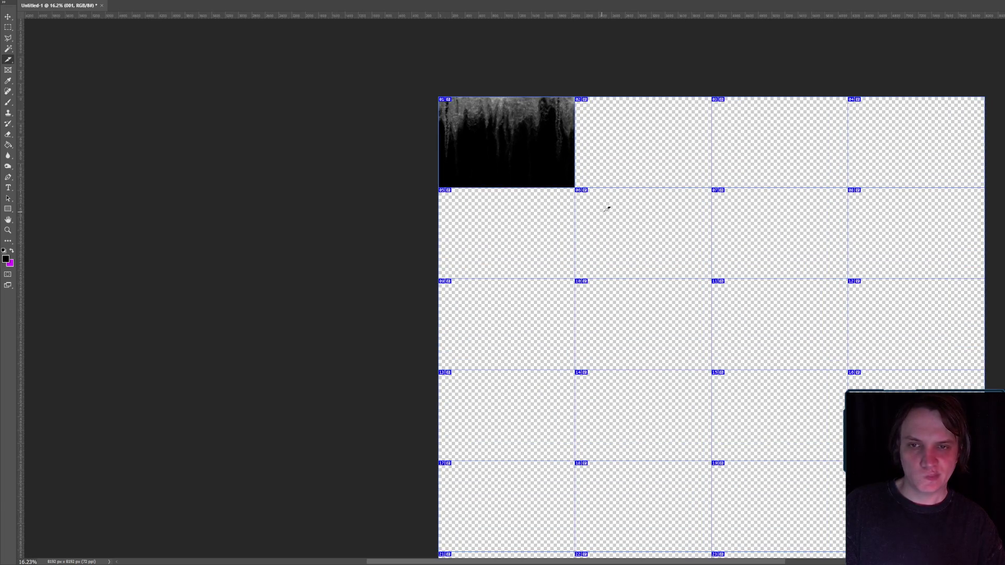
{"action": "key", "text": "alt+Tab"}
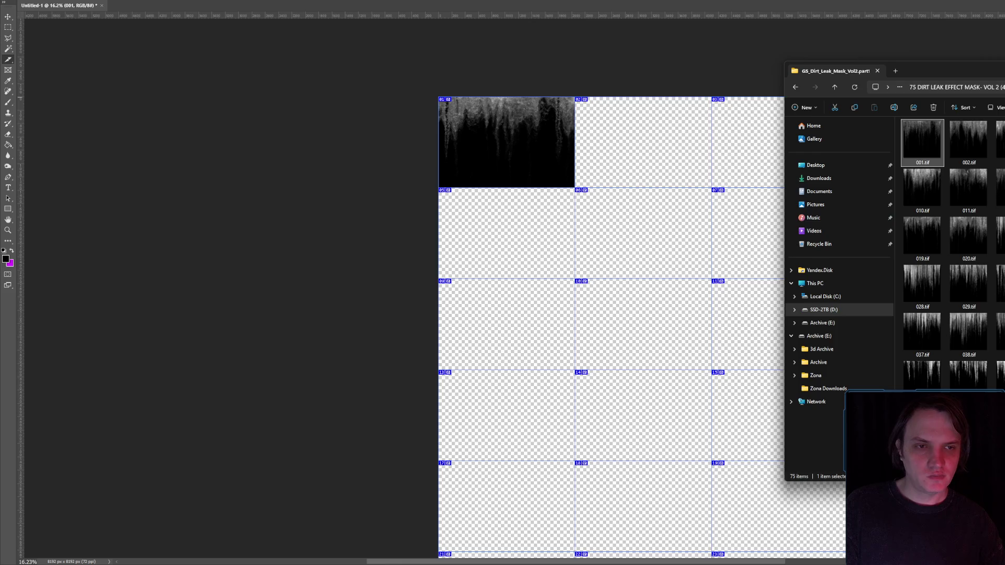
- Paste the leak mask folder into Downloads' New folder and view its files as large icons
{"action": "left_click", "coordinate": [982, 150]}
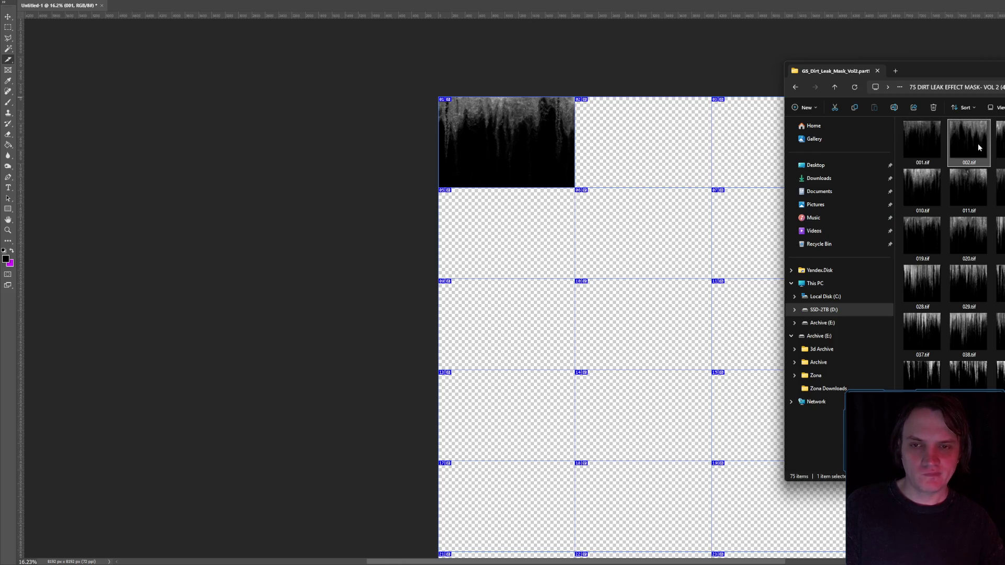
{"action": "key", "text": "alt+Up"}
{"action": "key", "text": "alt+Up"}
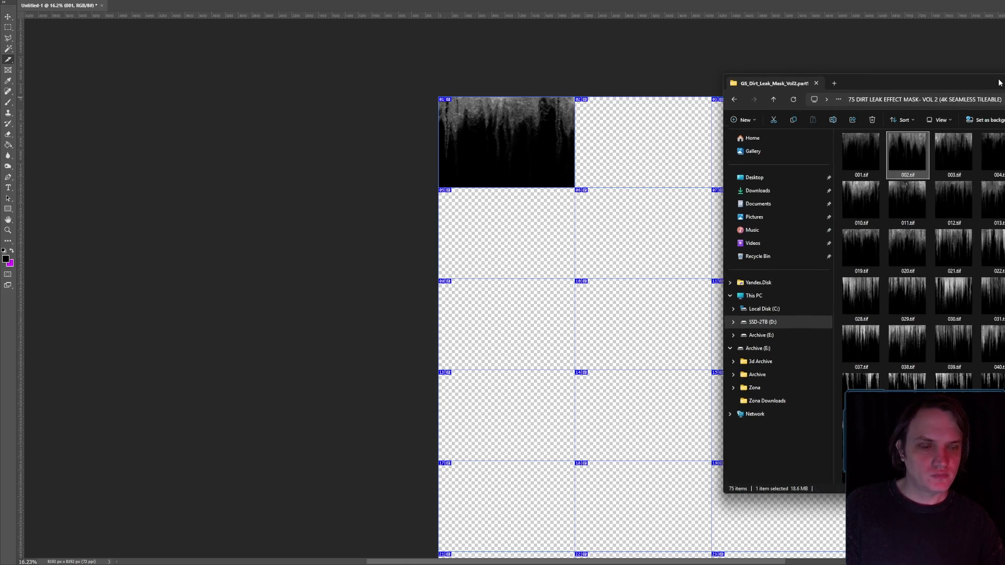
{"action": "left_click", "coordinate": [757, 191]}
{"action": "left_click", "coordinate": [878, 176]}
{"action": "double_click", "coordinate": [877, 176]}
{"action": "key", "text": "ctrl+v"}
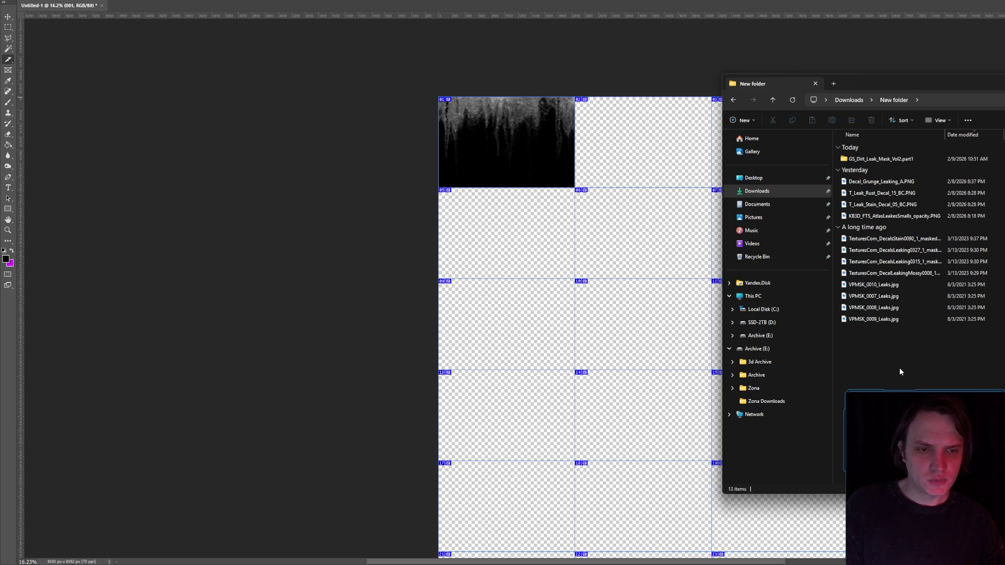
{"action": "key", "text": "ctrl+shift+2"}
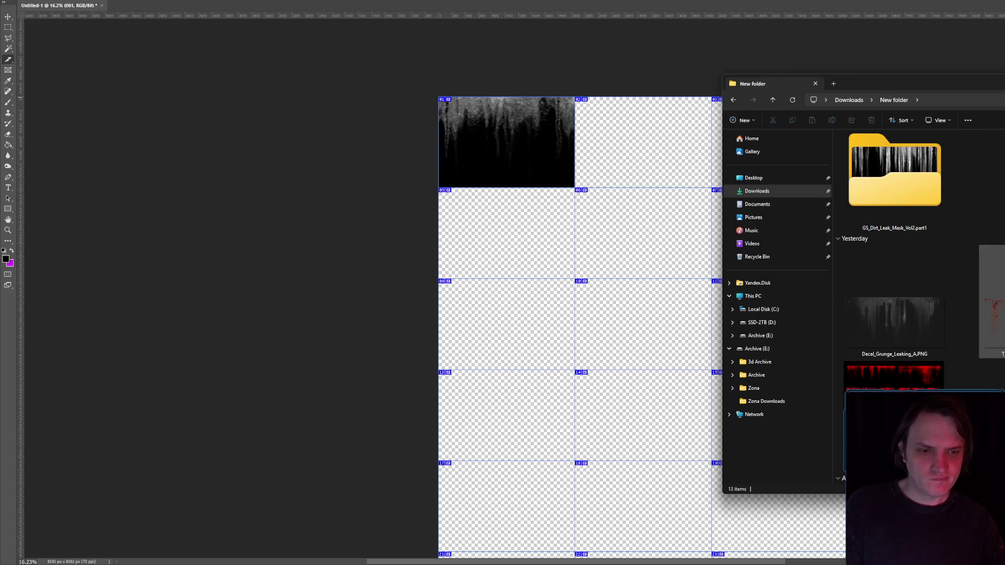
- Drag T_Leak_Stain_Decal_05_BC.PNG into Photoshop to open it as its own document
{"action": "left_click", "coordinate": [893, 377]}
{"action": "scroll", "coordinate": [947, 343], "scroll_direction": "down", "scroll_amount": 5}
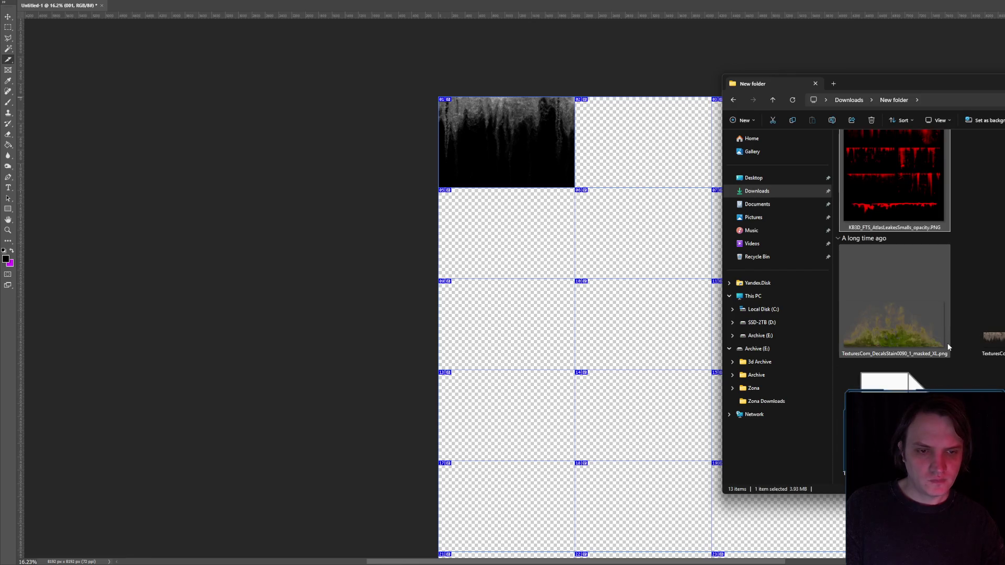
{"action": "scroll", "coordinate": [962, 343], "scroll_direction": "up", "scroll_amount": 6}
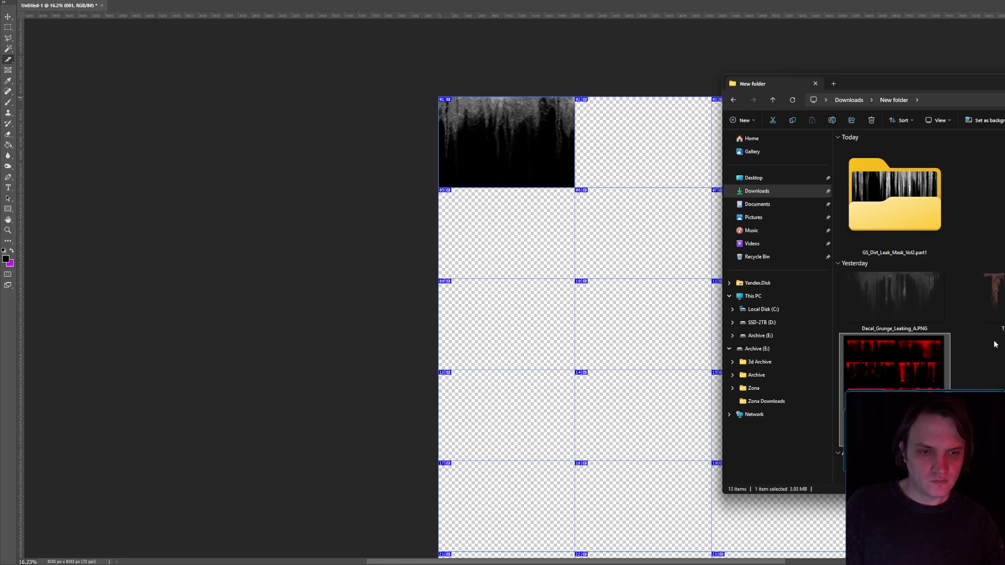
{"action": "left_click", "coordinate": [972, 349]}
{"action": "scroll", "coordinate": [972, 349], "scroll_direction": "down", "scroll_amount": 1}
{"action": "scroll", "coordinate": [972, 349], "scroll_direction": "down", "scroll_amount": 3}
{"action": "scroll", "coordinate": [972, 348], "scroll_direction": "up", "scroll_amount": 4}
{"action": "mouse_move", "coordinate": [894, 366]}
{"action": "left_mouse_down"}
{"action": "mouse_move", "coordinate": [837, 262]}
{"action": "mouse_move", "coordinate": [588, 6]}
{"action": "left_mouse_up"}
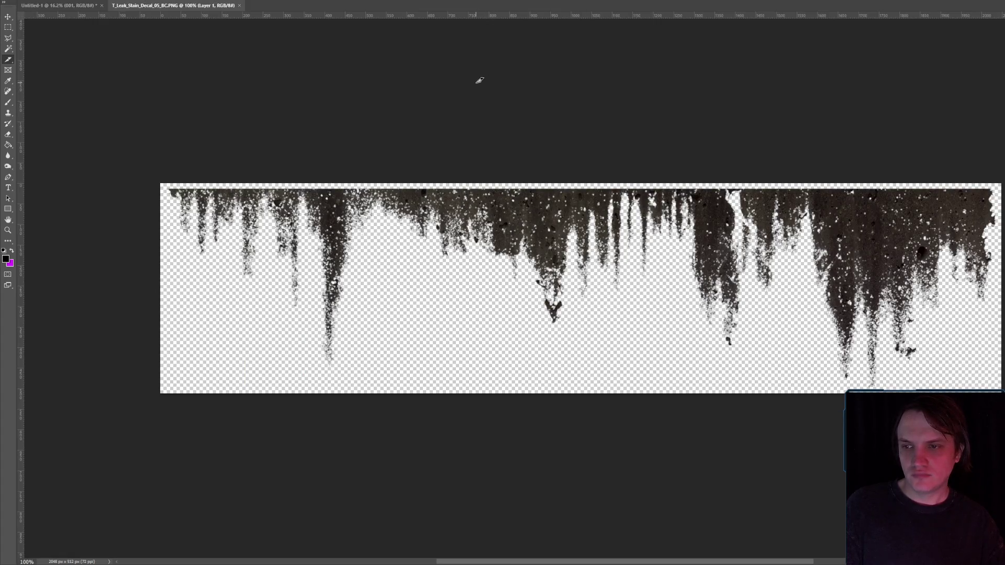
- View the decal's Blue channel, select all of it, and return to the Untitled-1 atlas
{"action": "key", "text": "ctrl+5"}
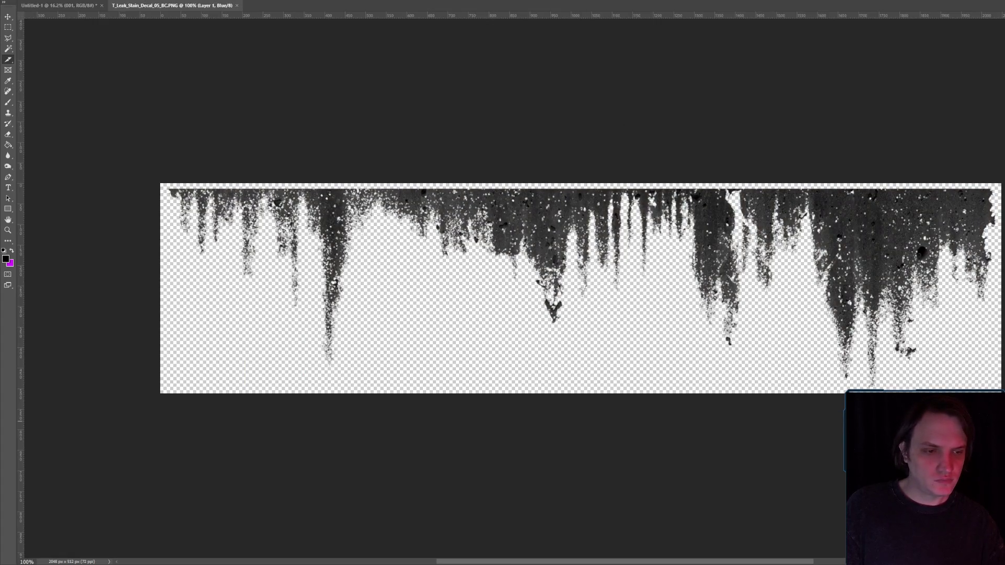
{"action": "key", "text": "ctrl+2"}
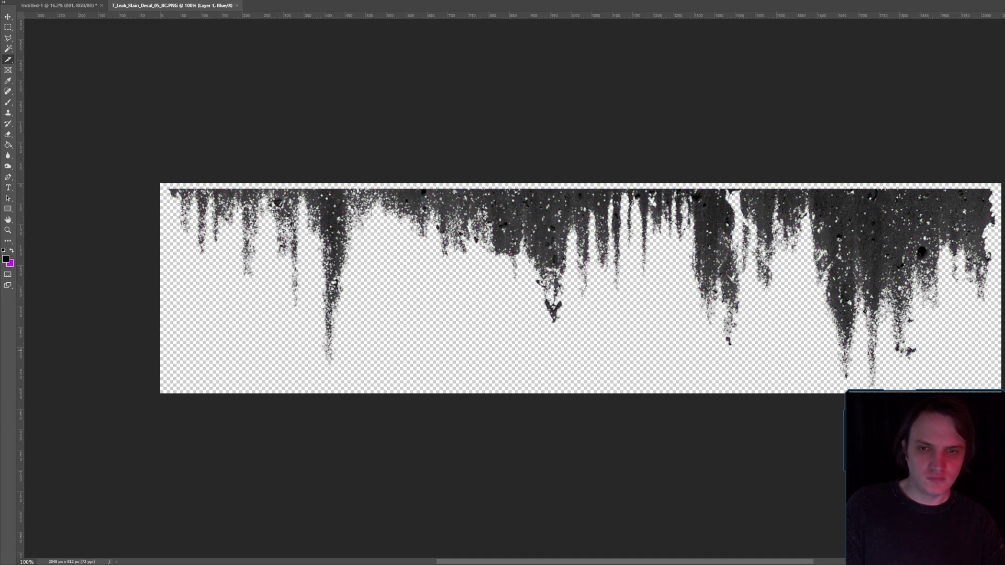
{"action": "key", "text": "ctrl+a"}
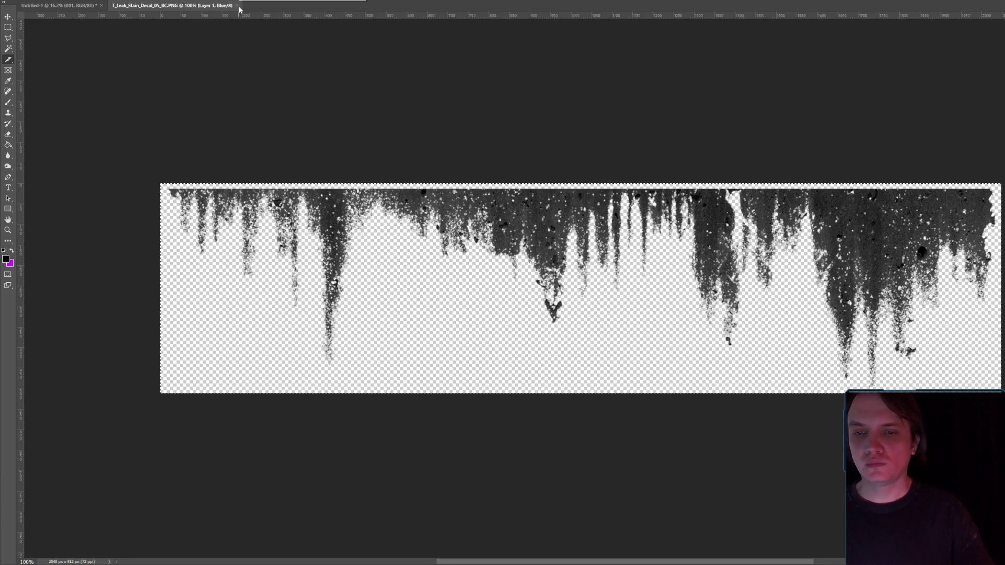
{"action": "left_click", "coordinate": [73, 9]}
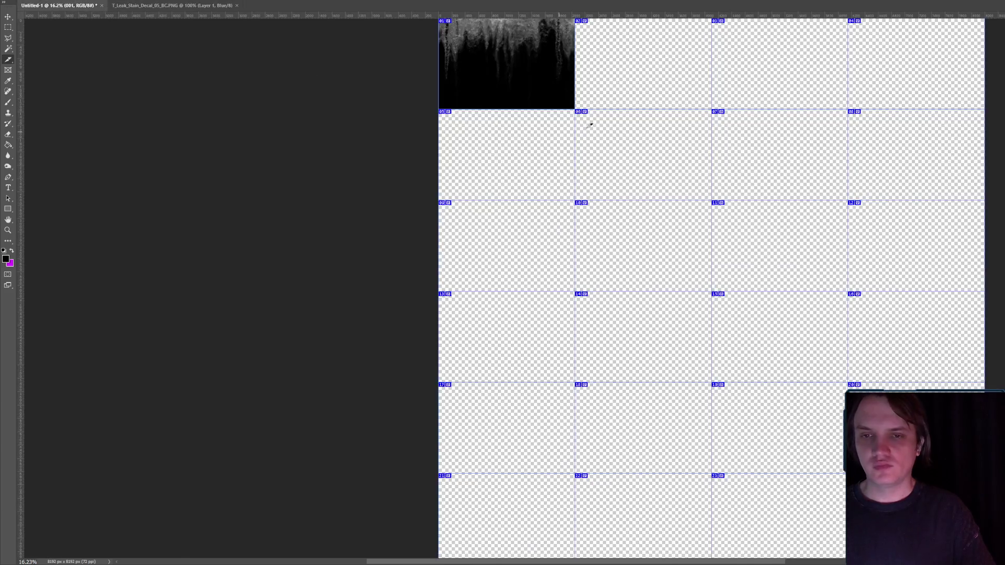
- Add a new layer and fill the empty grid cells black with the Paint Bucket
{"action": "scroll", "coordinate": [639, 97], "scroll_direction": "up", "scroll_amount": 3}
{"action": "scroll", "coordinate": [681, 141], "scroll_direction": "down", "scroll_amount": 5}
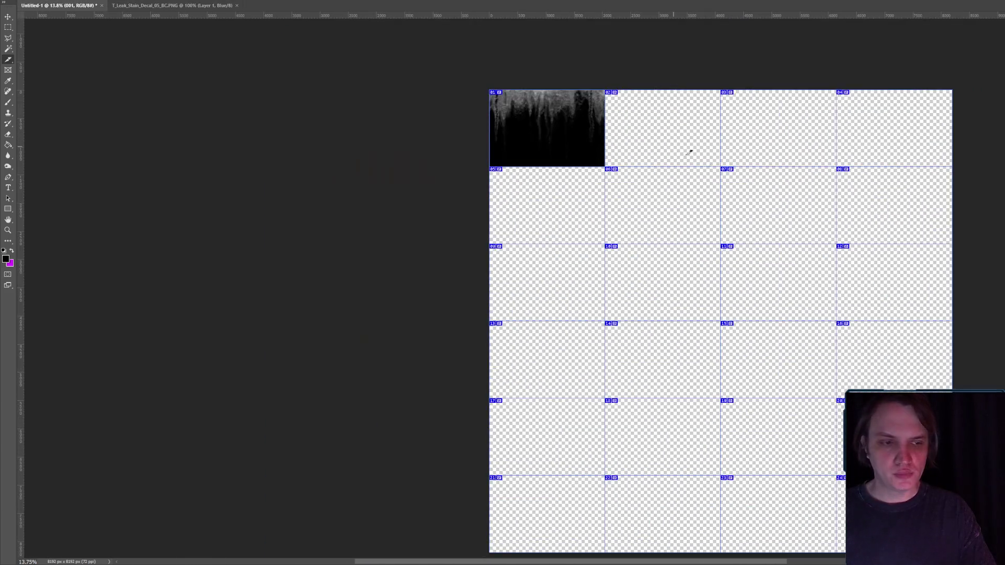
{"action": "key", "text": "ctrl+v"}
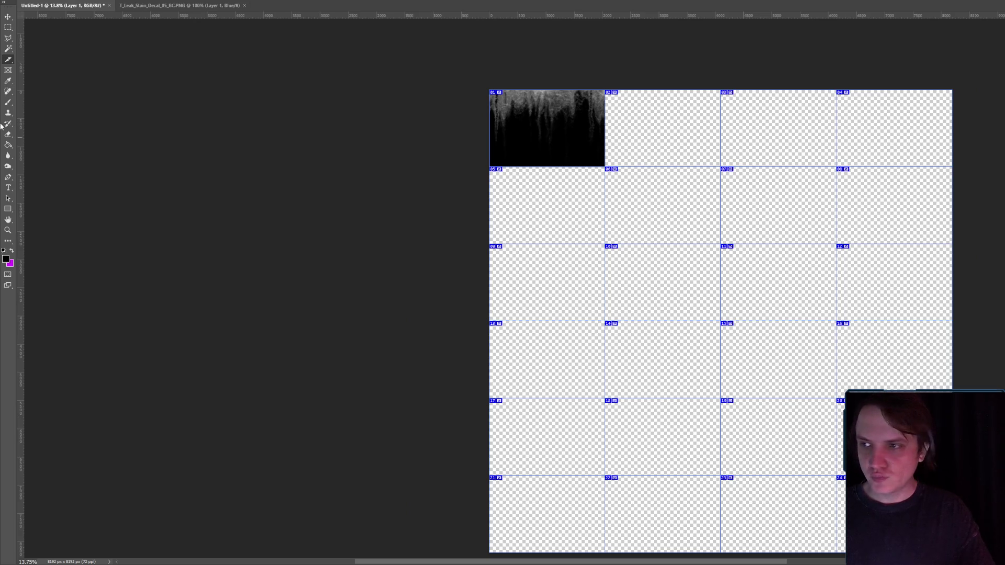
{"action": "left_click", "coordinate": [8, 145]}
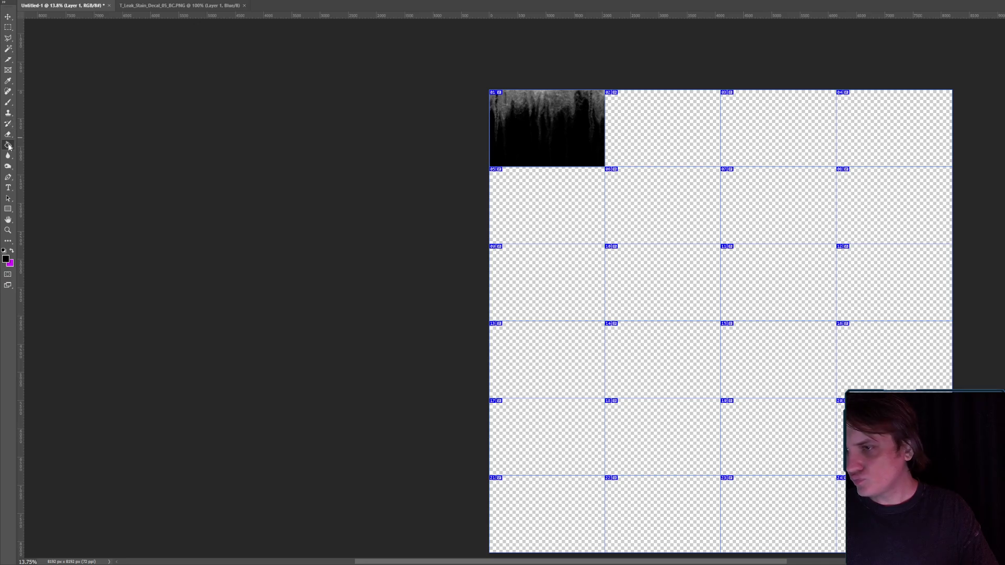
{"action": "left_click", "coordinate": [630, 271]}
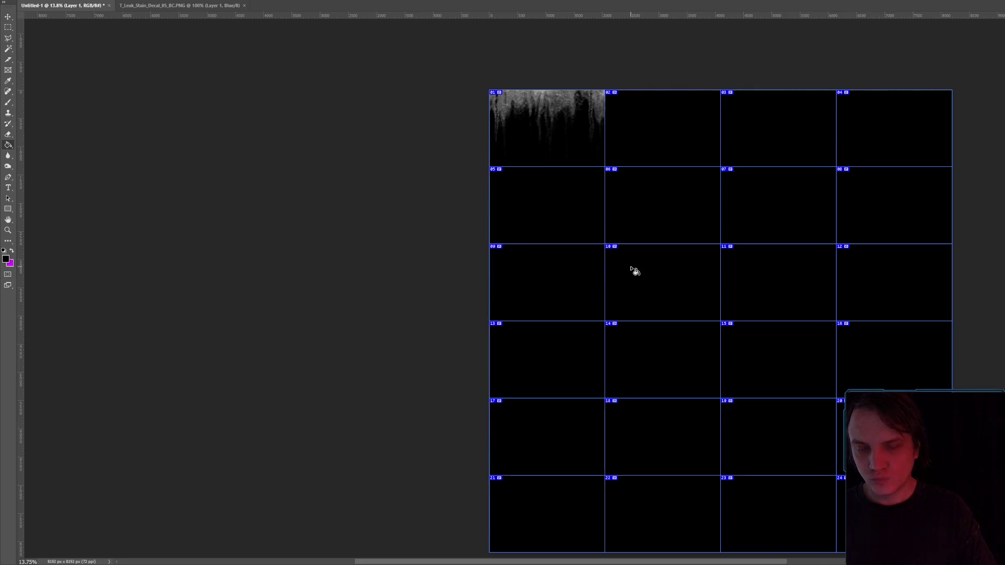
- Paste the copied leak decal into the second top-row cell and enlarge it to the cell width
{"action": "scroll", "coordinate": [653, 105], "scroll_direction": "up", "scroll_amount": 5}
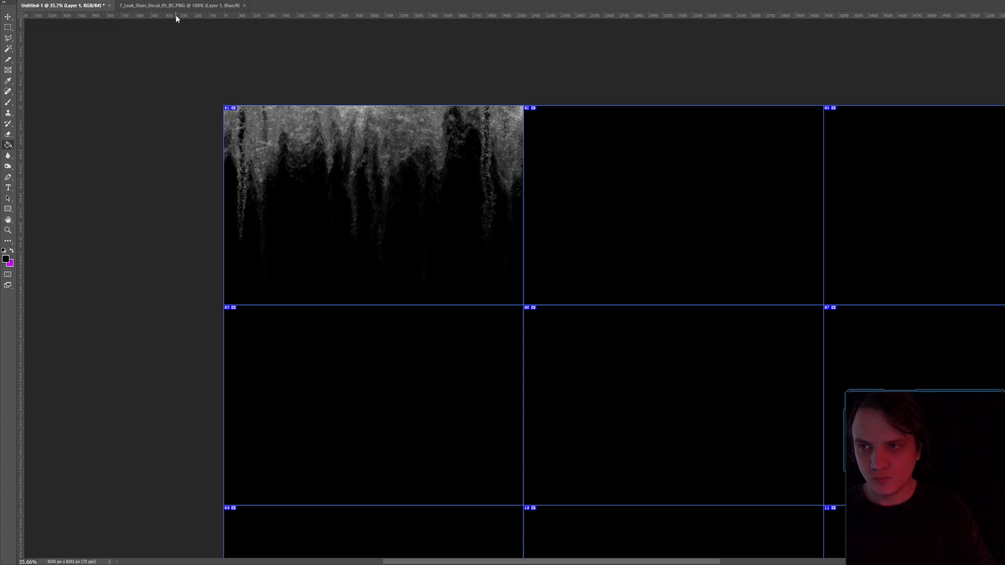
{"action": "left_click", "coordinate": [175, 6]}
{"action": "left_click", "coordinate": [71, 7]}
{"action": "key", "text": "ctrl+v"}
{"action": "key", "text": "v"}
{"action": "left_click_drag", "start_coordinate": [571, 281], "coordinate": [486, 108]}
{"action": "scroll", "coordinate": [485, 108], "scroll_direction": "down", "scroll_amount": 3}
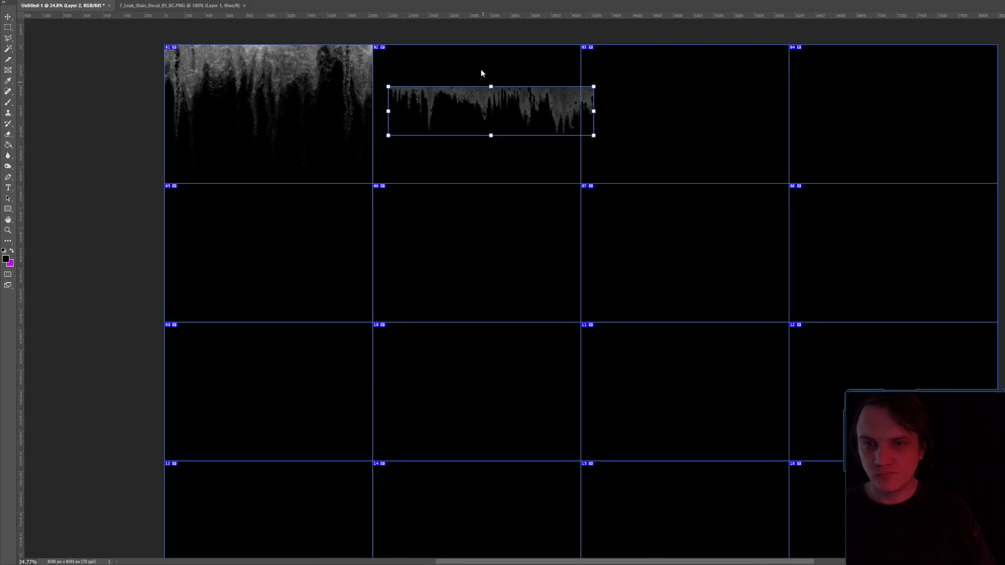
{"action": "scroll", "coordinate": [486, 56], "scroll_direction": "up", "scroll_amount": 4}
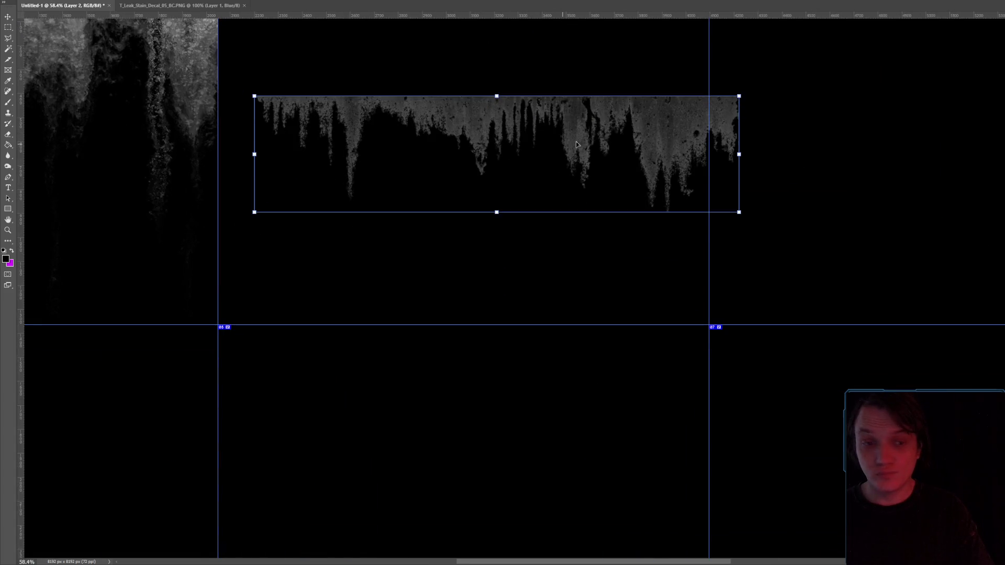
{"action": "scroll", "coordinate": [636, 222], "scroll_direction": "up", "scroll_amount": 2}
{"action": "mouse_move", "coordinate": [636, 223]}
{"action": "left_mouse_down"}
{"action": "mouse_move", "coordinate": [595, 125]}
{"action": "mouse_move", "coordinate": [638, 140]}
{"action": "left_mouse_up"}
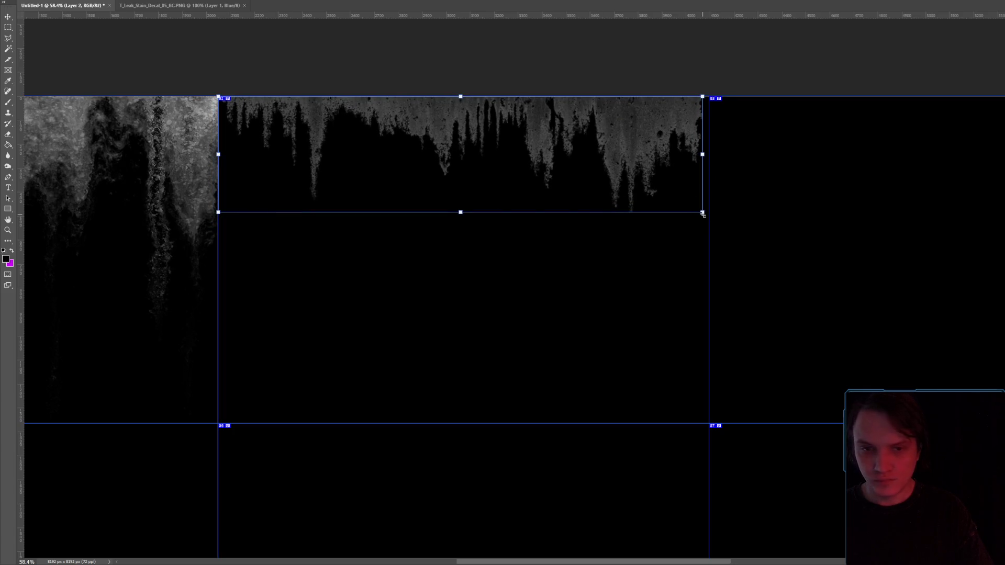
{"action": "left_click_drag", "start_coordinate": [705, 214], "coordinate": [703, 225]}
- Commit the cell 02 decal, briefly open and close the rust leak decal, and delete the red leak image
{"action": "key", "text": "Return"}
{"action": "scroll", "coordinate": [654, 209], "scroll_direction": "down", "scroll_amount": 4}
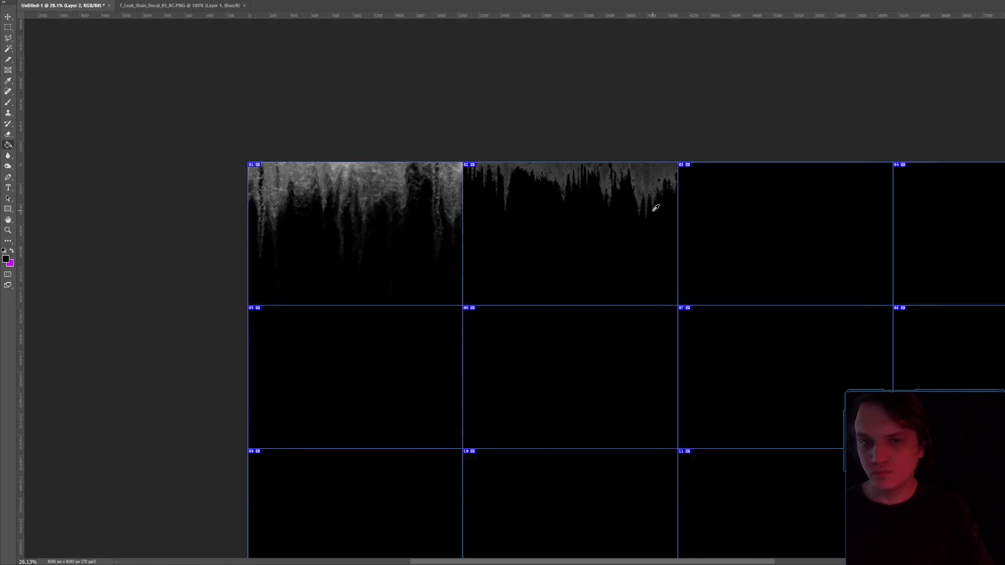
{"action": "key", "text": "g"}
{"action": "scroll", "coordinate": [794, 236], "scroll_direction": "up", "scroll_amount": 2}
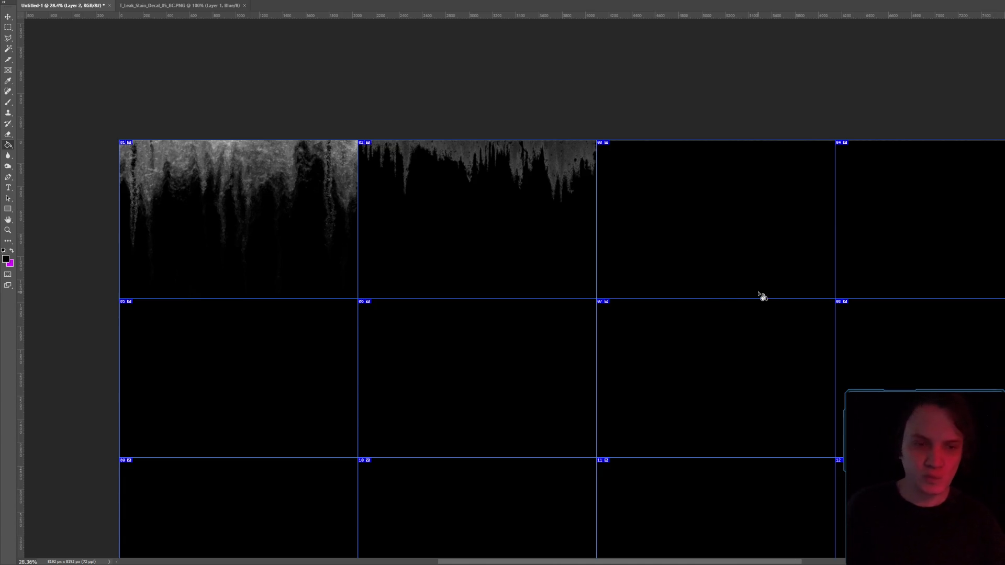
{"action": "key", "text": "alt+Tab"}
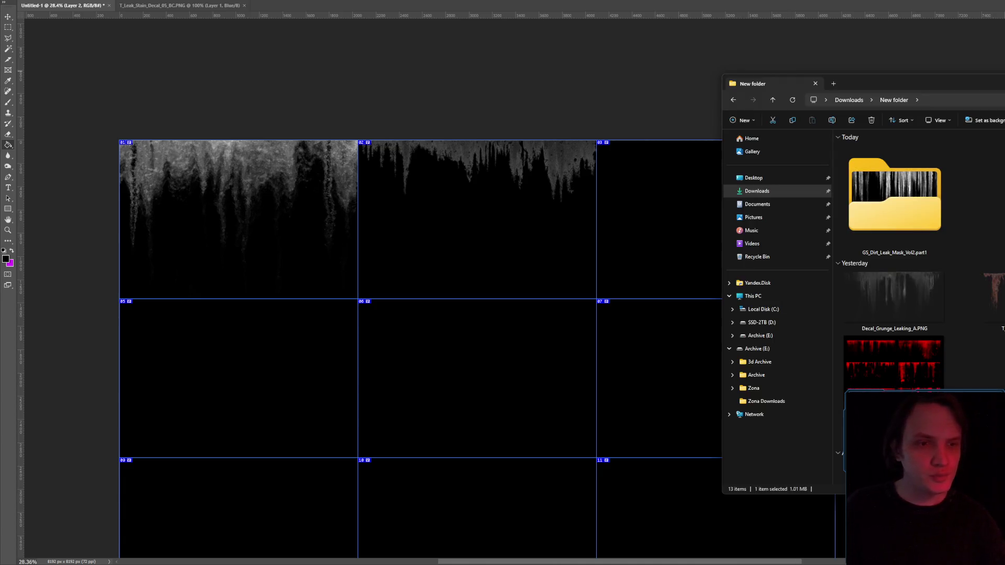
{"action": "left_click_drag", "start_coordinate": [992, 298], "coordinate": [785, 8]}
{"action": "scroll", "coordinate": [643, 181], "scroll_direction": "up", "scroll_amount": 3}
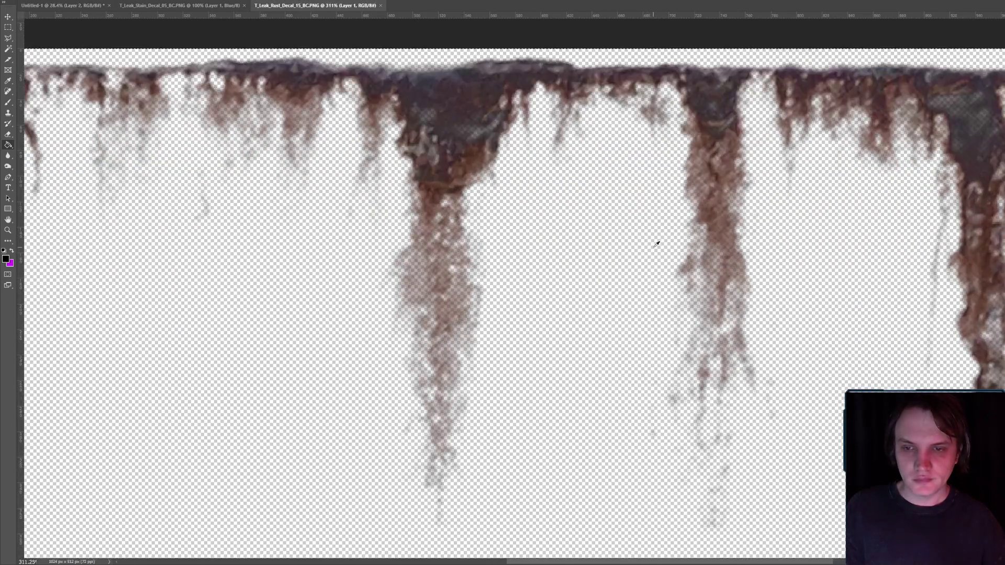
{"action": "scroll", "coordinate": [643, 181], "scroll_direction": "down", "scroll_amount": 2}
{"action": "key", "text": "ctrl+w"}
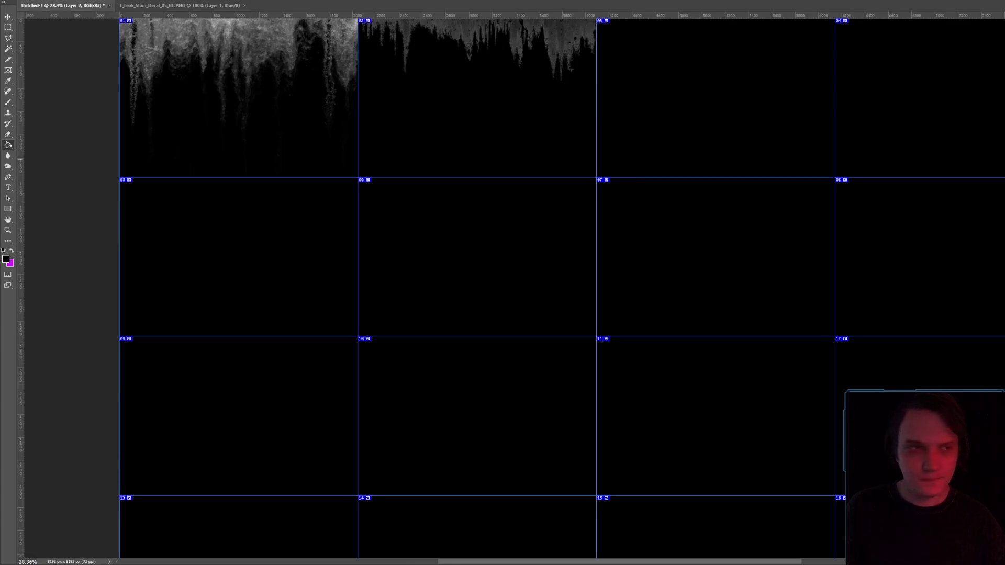
{"action": "key", "text": "alt+Tab"}
{"action": "key", "text": "Delete"}
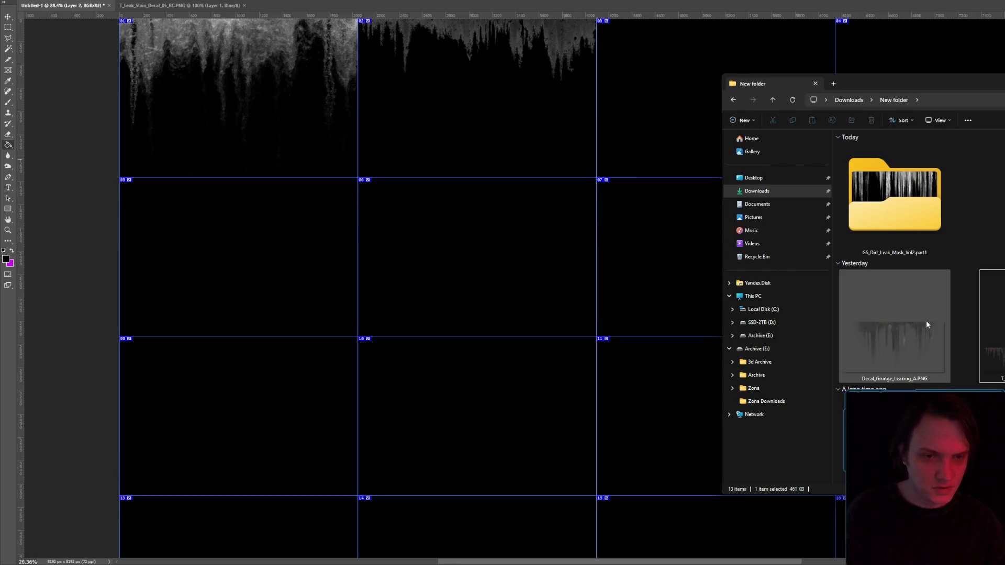
- Open Decal_Grunge_Leaking_A.PNG and place it scaled across the top of atlas cell 03
{"action": "key", "text": "Return"}
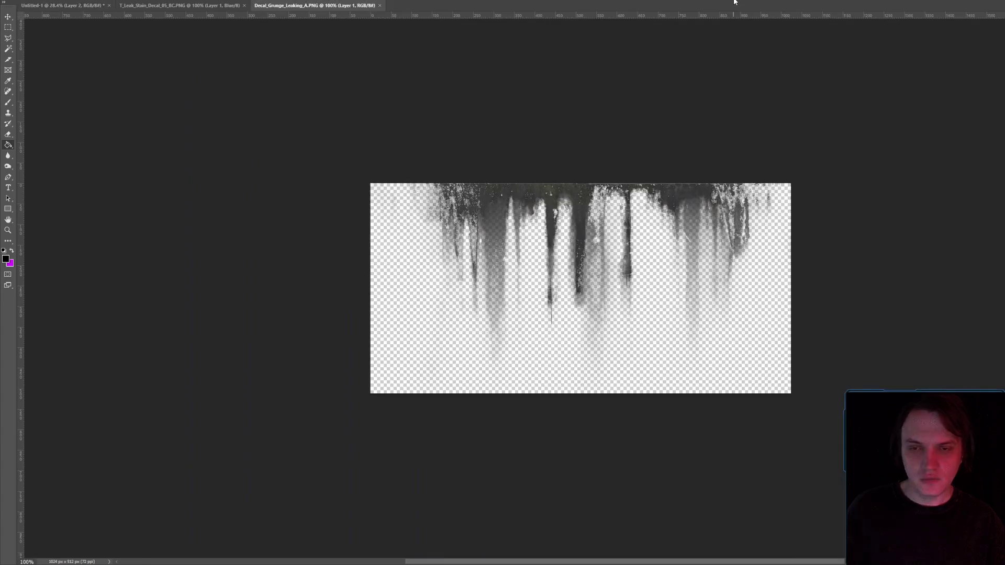
{"action": "left_click", "coordinate": [187, 6]}
{"action": "key", "text": "ctrl+shift+Tab"}
{"action": "scroll", "coordinate": [903, 170], "scroll_direction": "up", "scroll_amount": 3}
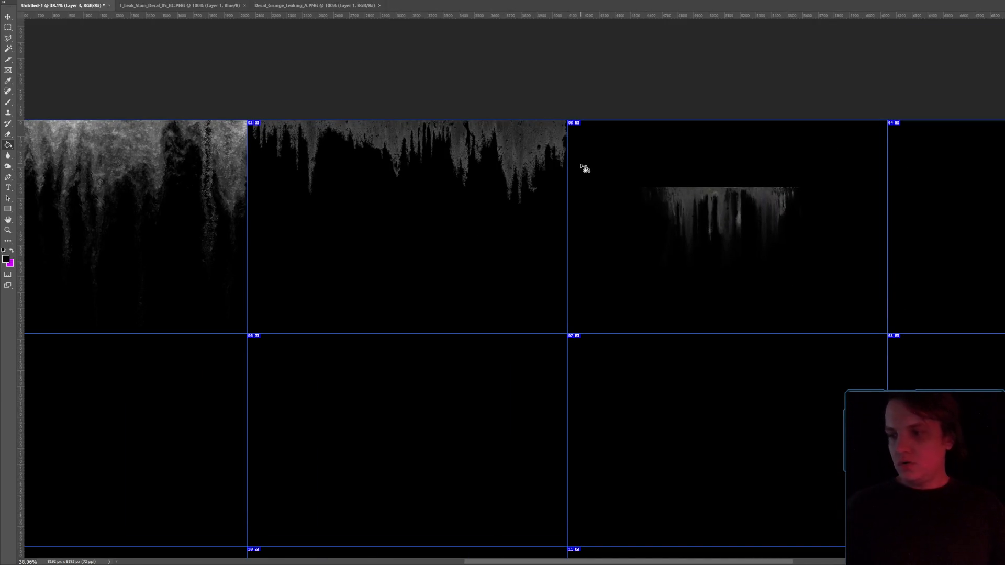
{"action": "left_click_drag", "start_coordinate": [585, 168], "coordinate": [586, 168]}
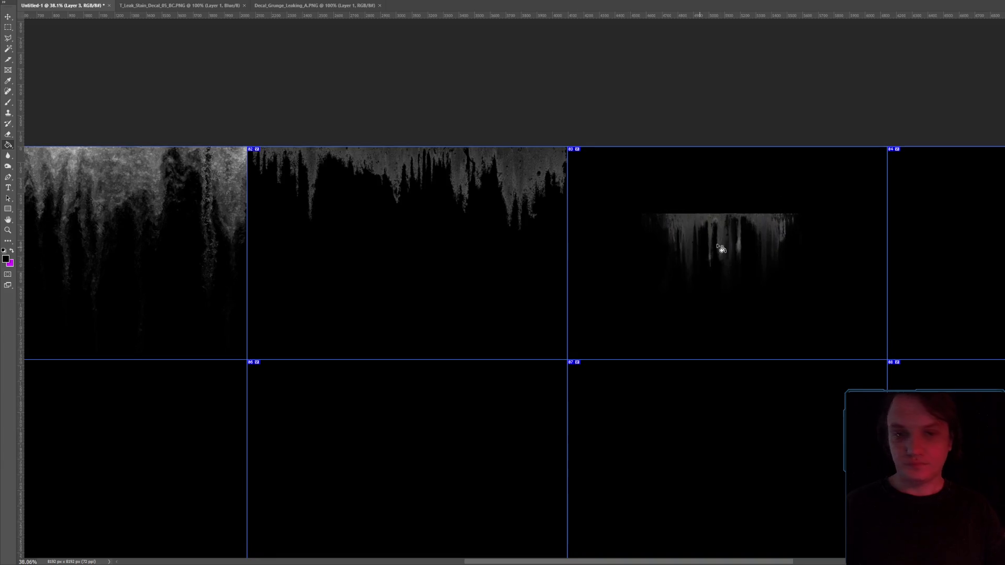
{"action": "mouse_move", "coordinate": [748, 244]}
{"action": "left_mouse_down"}
{"action": "mouse_move", "coordinate": [675, 181]}
{"action": "mouse_move", "coordinate": [678, 189]}
{"action": "left_mouse_up"}
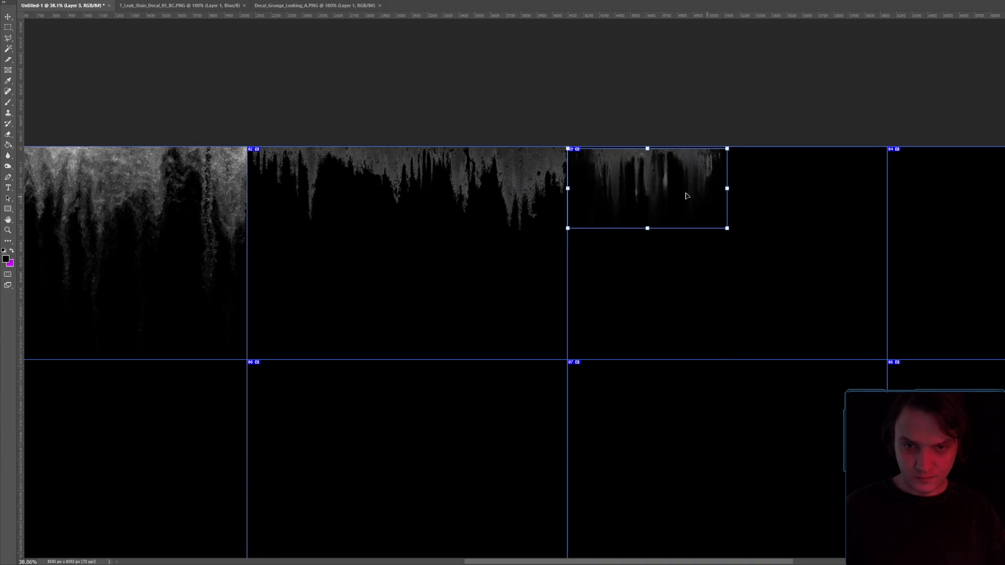
{"action": "mouse_move", "coordinate": [727, 228]}
{"action": "left_mouse_down"}
{"action": "mouse_move", "coordinate": [806, 269]}
{"action": "mouse_move", "coordinate": [889, 281]}
{"action": "mouse_move", "coordinate": [889, 296]}
{"action": "left_mouse_up"}
{"action": "key", "text": "Return"}
{"action": "scroll", "coordinate": [774, 188], "scroll_direction": "up", "scroll_amount": 5}
{"action": "scroll", "coordinate": [760, 194], "scroll_direction": "down", "scroll_amount": 7}
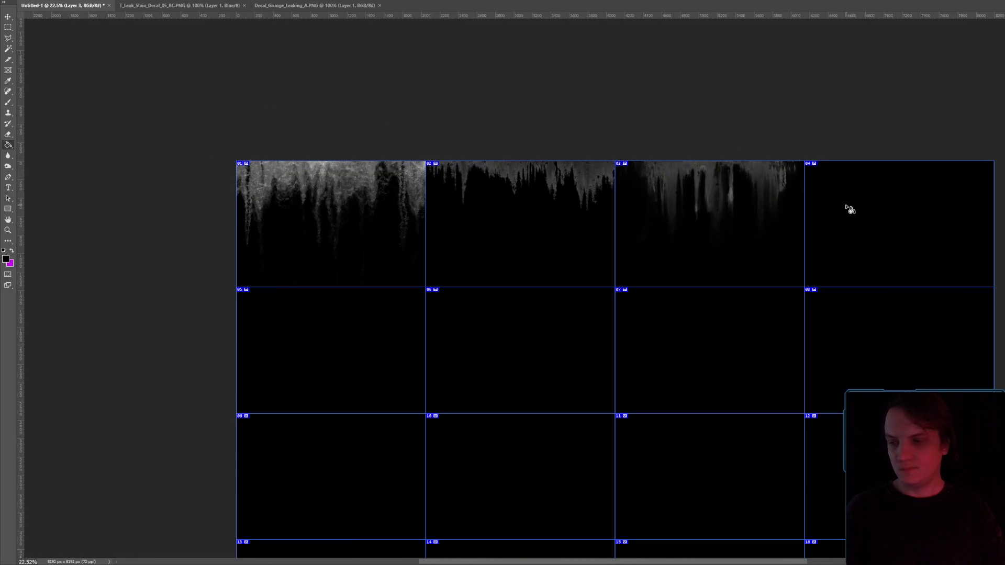
- Drop the stain image onto the atlas and place it rotated 180° in cell 04
{"action": "key", "text": "alt+Tab"}
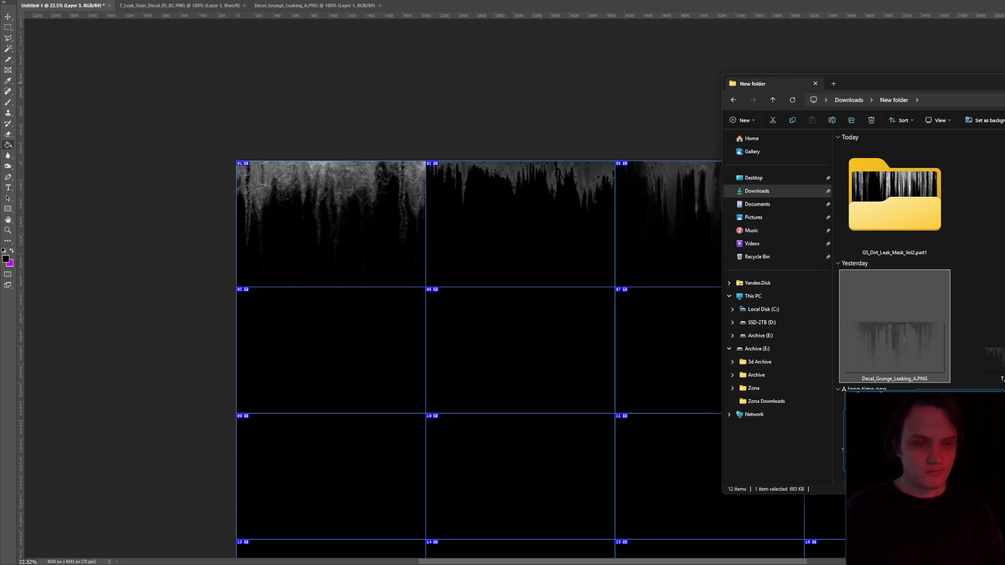
{"action": "left_click", "coordinate": [991, 324]}
{"action": "left_click_drag", "start_coordinate": [838, 83], "coordinate": [994, 29]}
{"action": "mouse_move", "coordinate": [916, 369]}
{"action": "left_mouse_down"}
{"action": "mouse_move", "coordinate": [612, 240]}
{"action": "mouse_move", "coordinate": [634, 246]}
{"action": "mouse_move", "coordinate": [684, 61]}
{"action": "mouse_move", "coordinate": [686, 228]}
{"action": "left_mouse_up"}
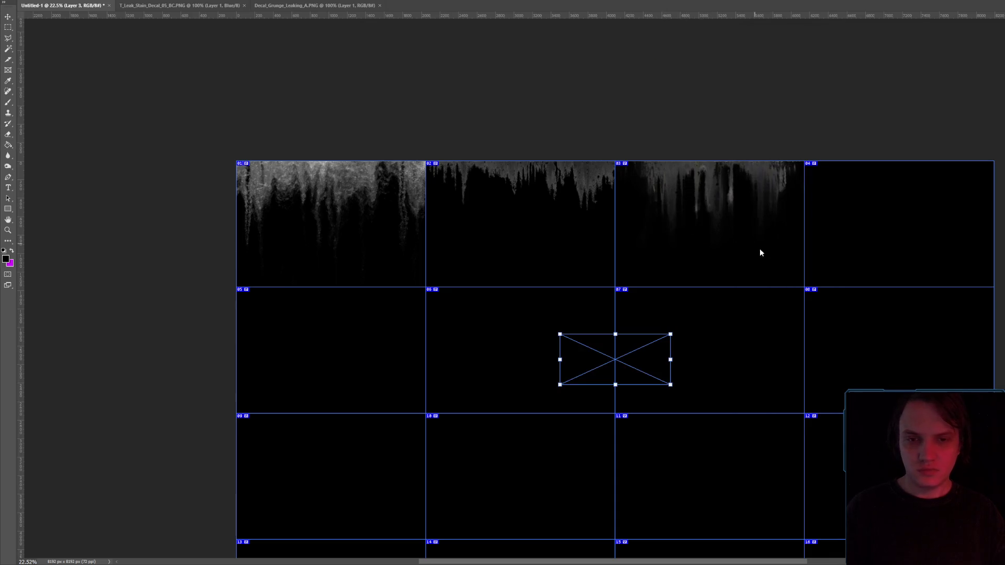
{"action": "left_click_drag", "start_coordinate": [615, 359], "coordinate": [877, 211]}
{"action": "mouse_move", "coordinate": [936, 244]}
{"action": "left_mouse_down"}
{"action": "mouse_move", "coordinate": [942, 229]}
{"action": "mouse_move", "coordinate": [802, 148]}
{"action": "left_mouse_up"}
{"action": "mouse_move", "coordinate": [903, 206]}
{"action": "left_mouse_down"}
{"action": "mouse_move", "coordinate": [885, 183]}
{"action": "mouse_move", "coordinate": [993, 233]}
{"action": "left_mouse_up"}
{"action": "key", "text": "Return"}
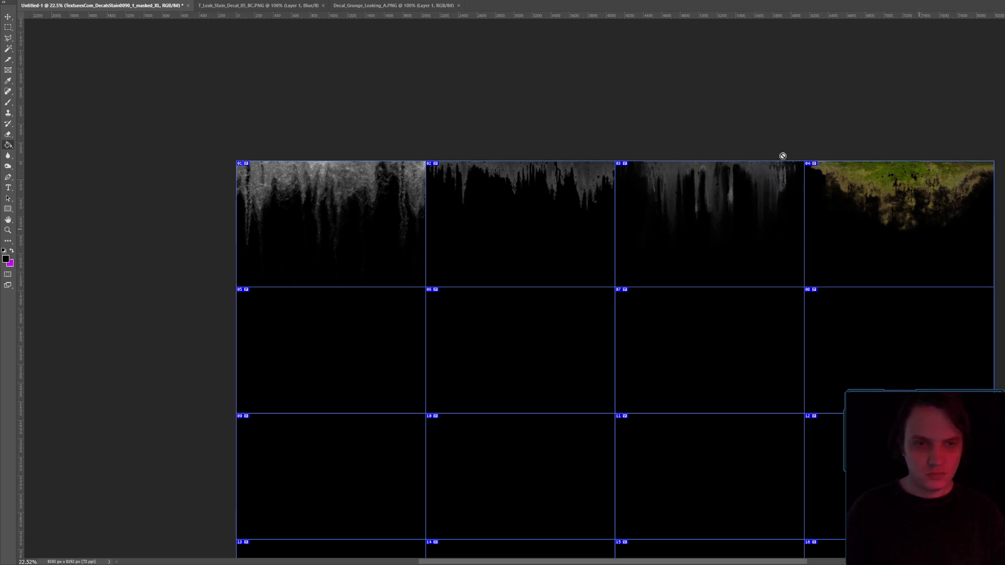
- Desaturate the stain to greyscale with Hue/Saturation set to Saturation -100
{"action": "key", "text": "alt+i"}
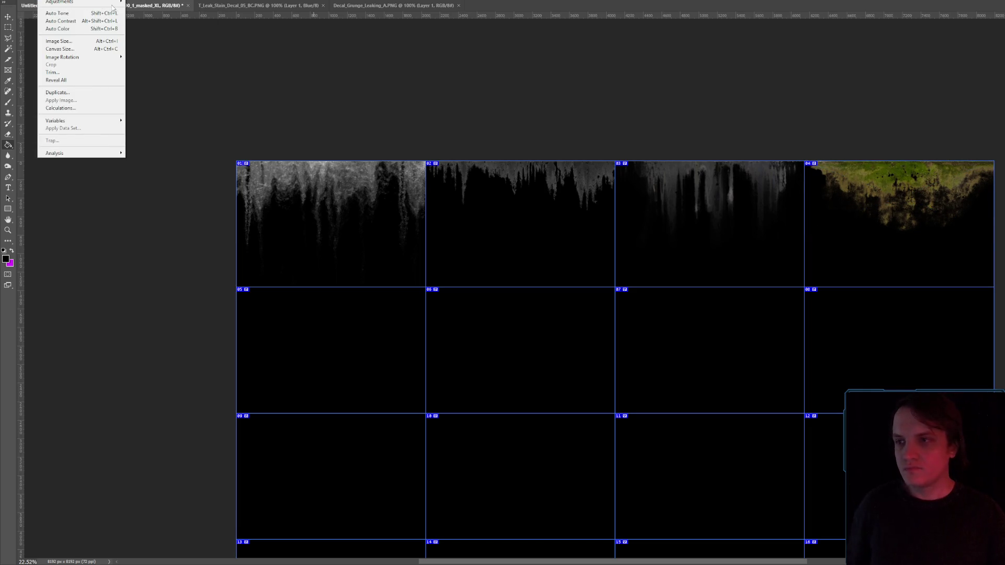
{"action": "mouse_move", "coordinate": [112, 7]}
{"action": "left_click", "coordinate": [152, 46]}
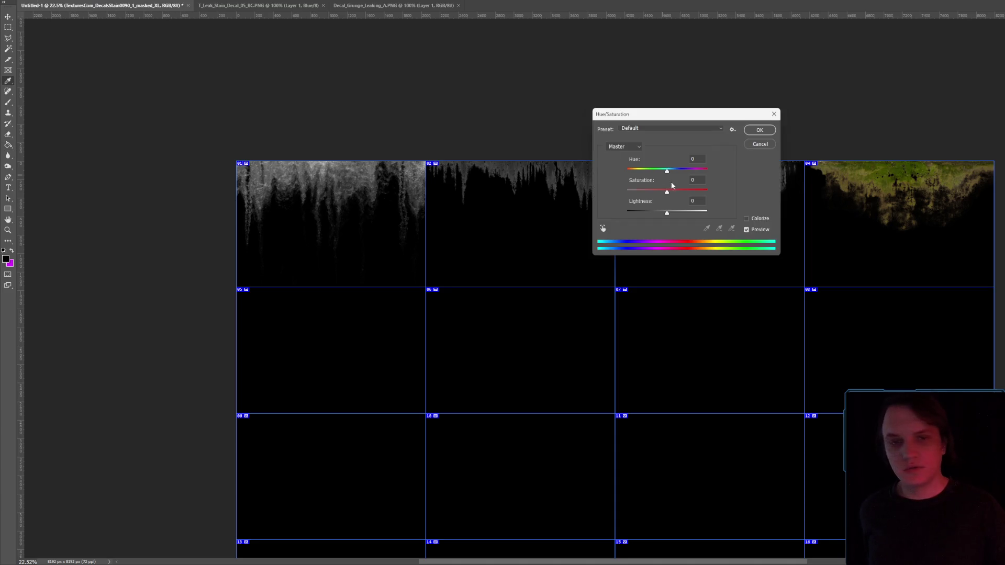
{"action": "left_click_drag", "start_coordinate": [660, 194], "coordinate": [494, 167]}
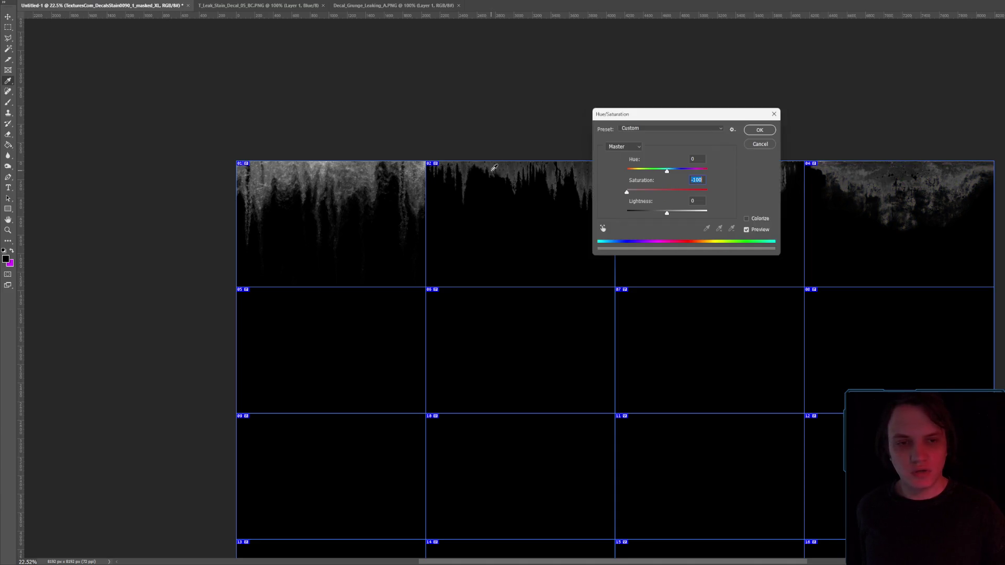
{"action": "left_click", "coordinate": [750, 132]}
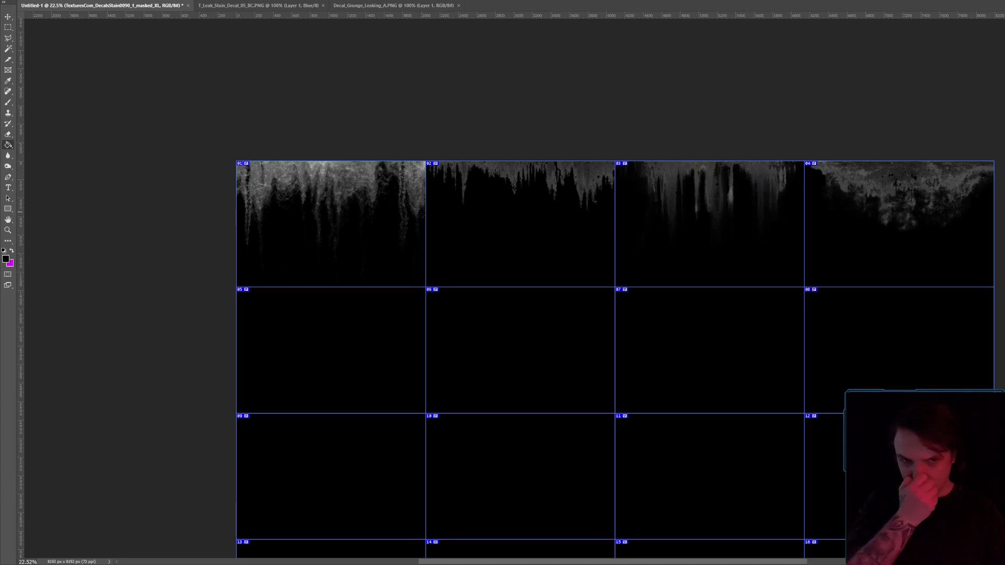
{"action": "key", "text": "alt+Tab"}
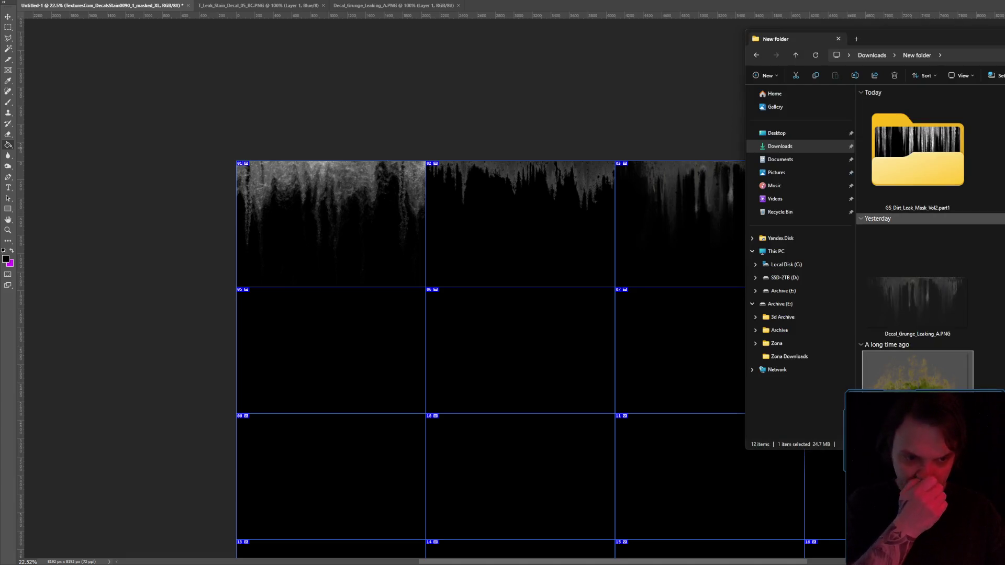
- Drop a leak image into cell 05 and scale it to the cell's full width
{"action": "left_click_drag", "start_coordinate": [917, 369], "coordinate": [336, 332]}
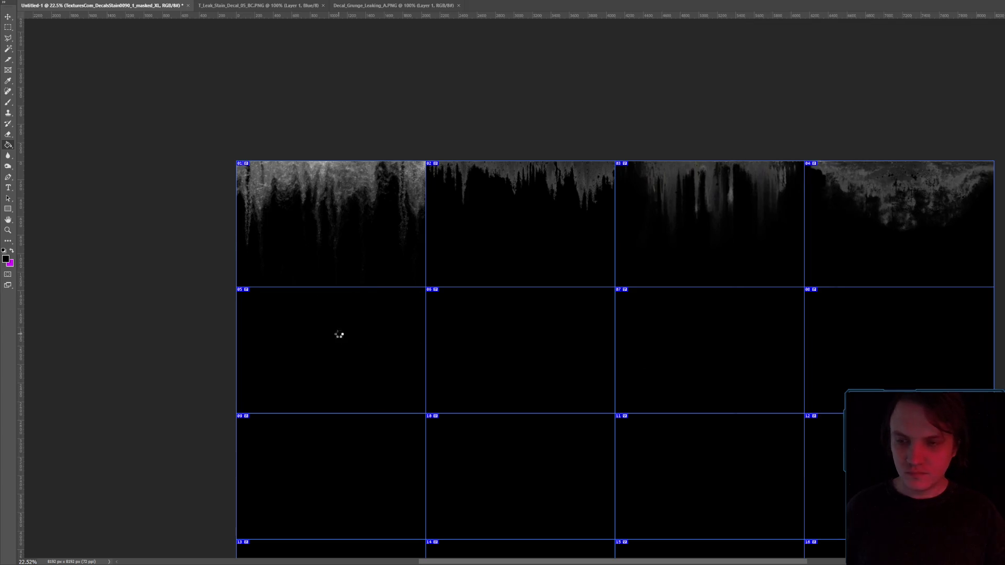
{"action": "left_click_drag", "start_coordinate": [608, 359], "coordinate": [299, 297]}
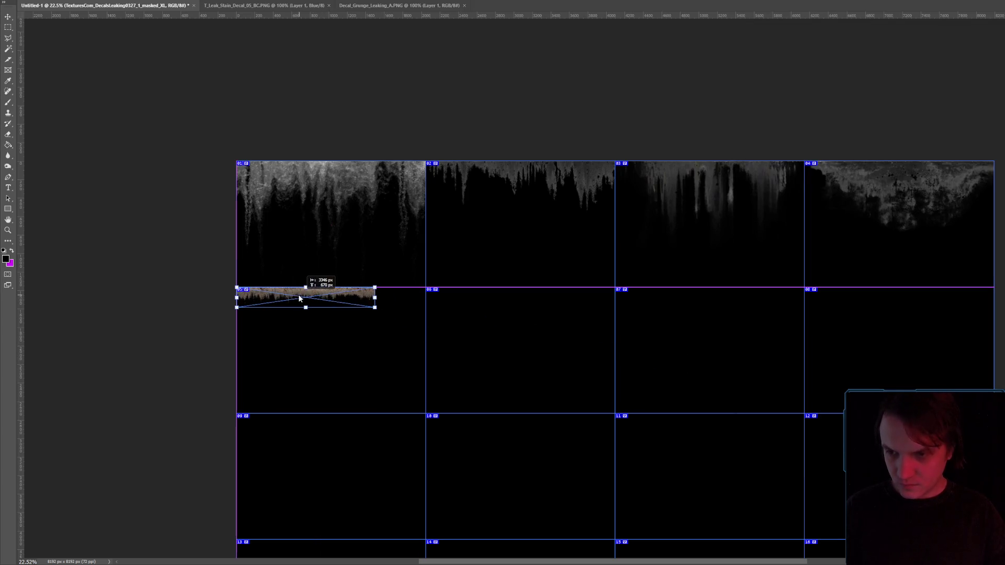
{"action": "left_click_drag", "start_coordinate": [374, 309], "coordinate": [426, 334]}
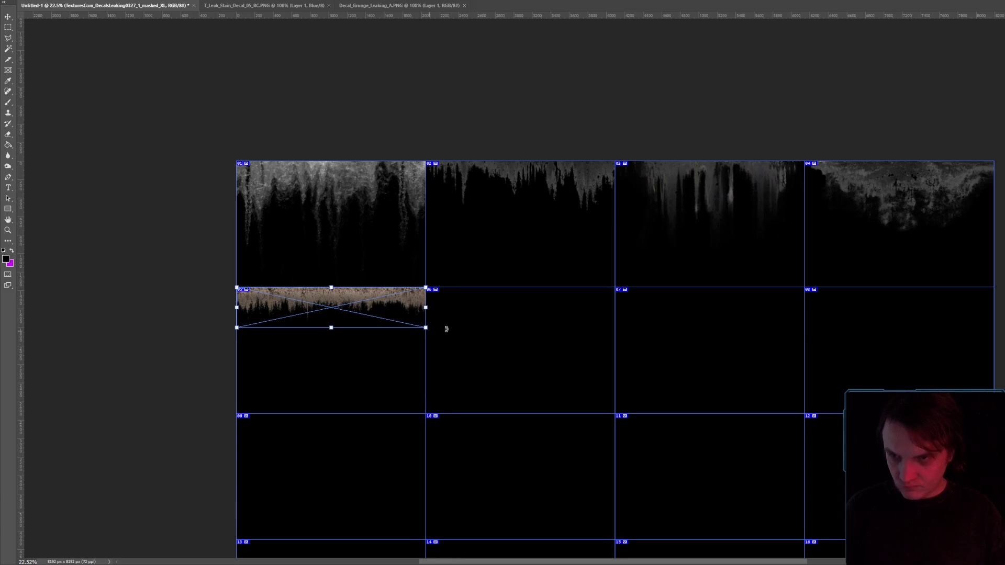
{"action": "key", "text": "Return"}
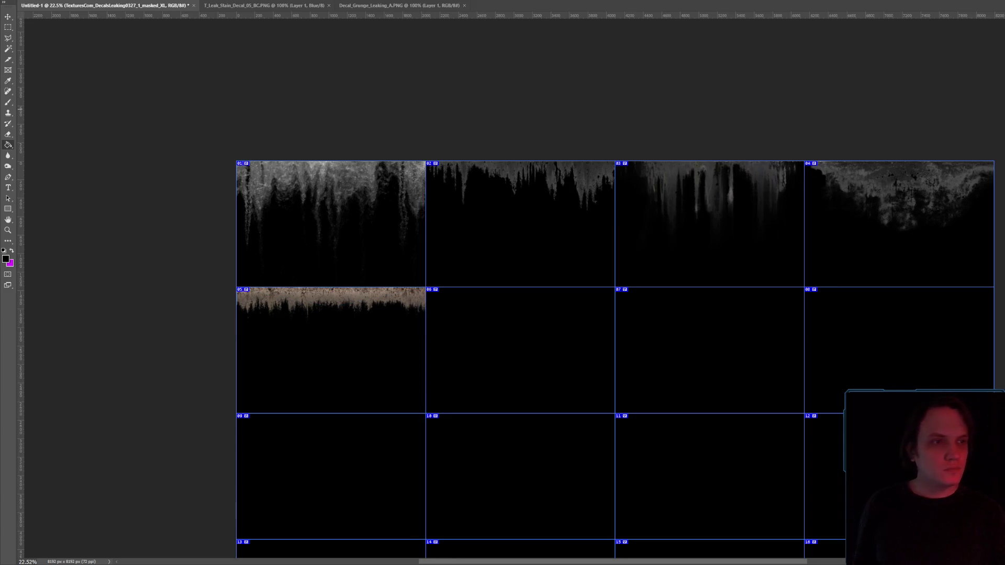
- Place another leak image in cell 06 and stretch it to the cell's right edge
{"action": "key", "text": "alt+Tab"}
{"action": "mouse_move", "coordinate": [916, 372]}
{"action": "left_mouse_down"}
{"action": "mouse_move", "coordinate": [513, 284]}
{"action": "mouse_move", "coordinate": [479, 323]}
{"action": "mouse_move", "coordinate": [534, 341]}
{"action": "left_mouse_up"}
{"action": "left_click_drag", "start_coordinate": [595, 351], "coordinate": [473, 288]}
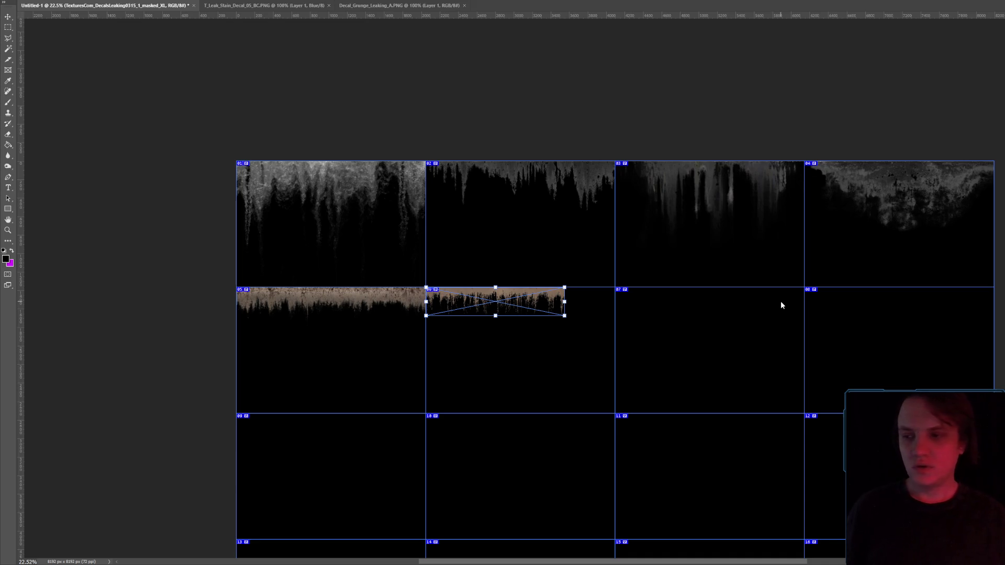
{"action": "scroll", "coordinate": [698, 293], "scroll_direction": "down", "scroll_amount": 5}
{"action": "scroll", "coordinate": [680, 298], "scroll_direction": "down", "scroll_amount": 1, "text": "alt"}
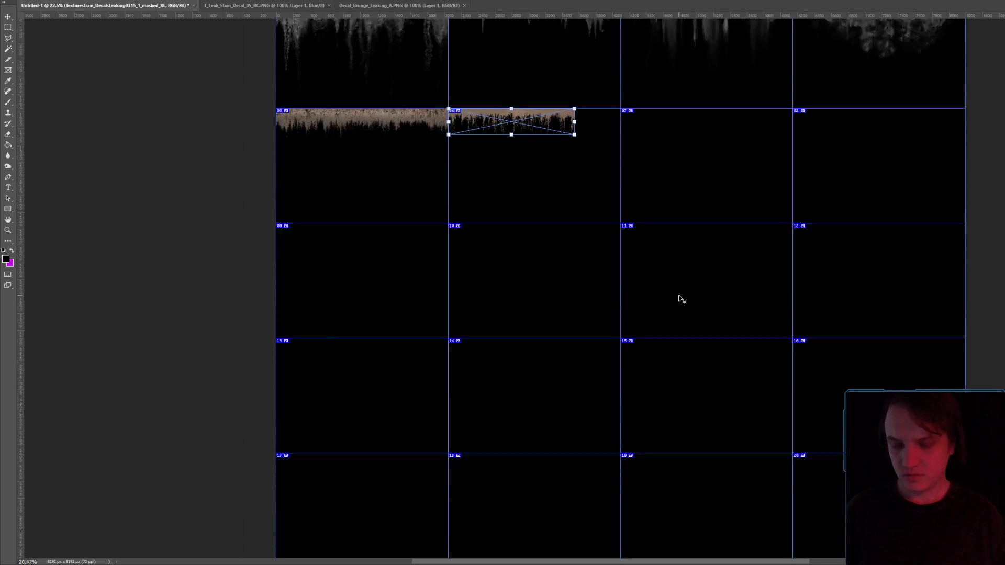
{"action": "scroll", "coordinate": [678, 295], "scroll_direction": "down", "scroll_amount": 3}
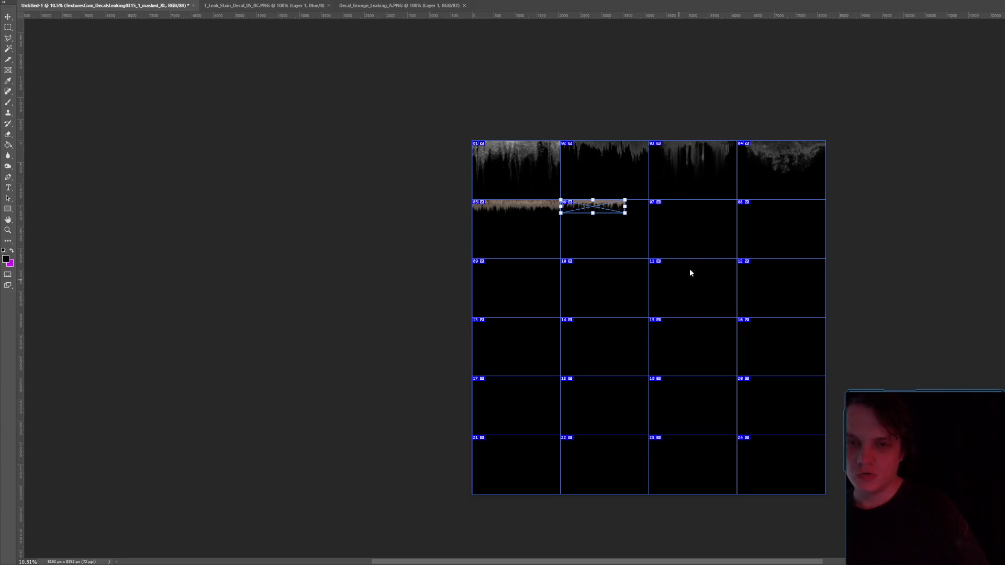
{"action": "key", "text": "g"}
{"action": "scroll", "coordinate": [623, 208], "scroll_direction": "up", "scroll_amount": 3}
{"action": "scroll", "coordinate": [623, 208], "scroll_direction": "up", "scroll_amount": 2}
{"action": "key", "text": "ctrl+t"}
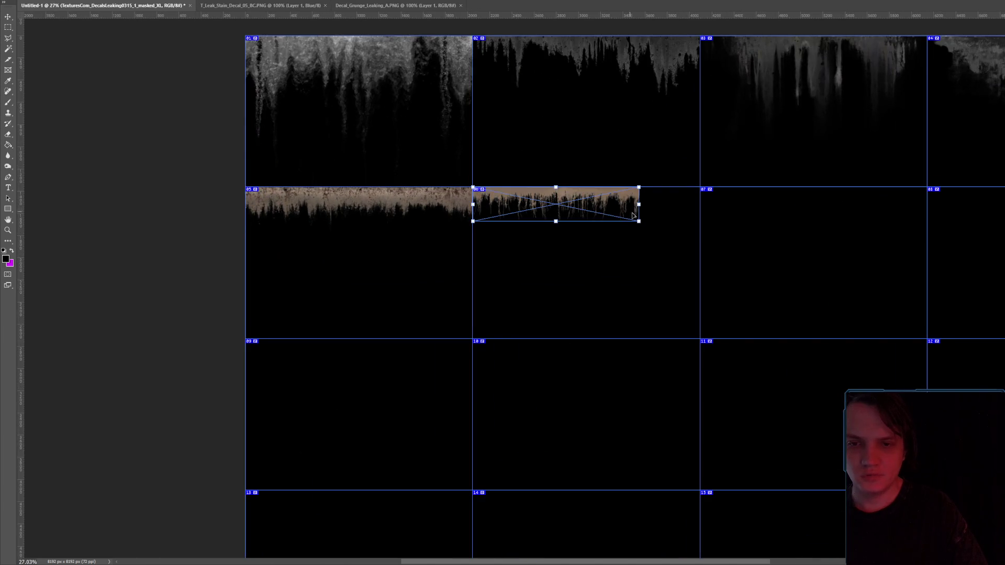
{"action": "left_click_drag", "start_coordinate": [638, 222], "coordinate": [703, 226]}
{"action": "key", "text": "Return"}
{"action": "scroll", "coordinate": [659, 222], "scroll_direction": "down", "scroll_amount": 3}
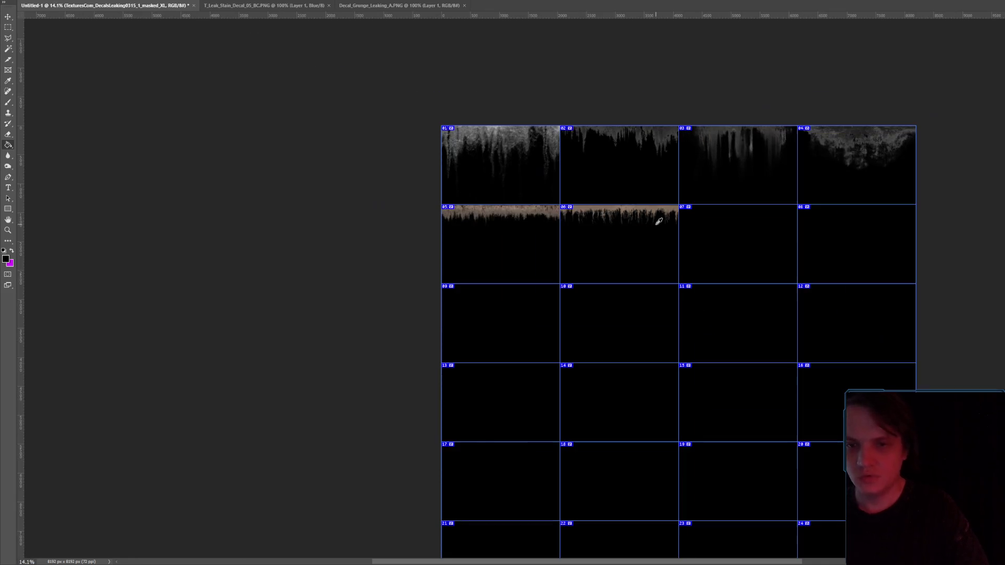
{"action": "scroll", "coordinate": [658, 222], "scroll_direction": "up", "scroll_amount": 3}
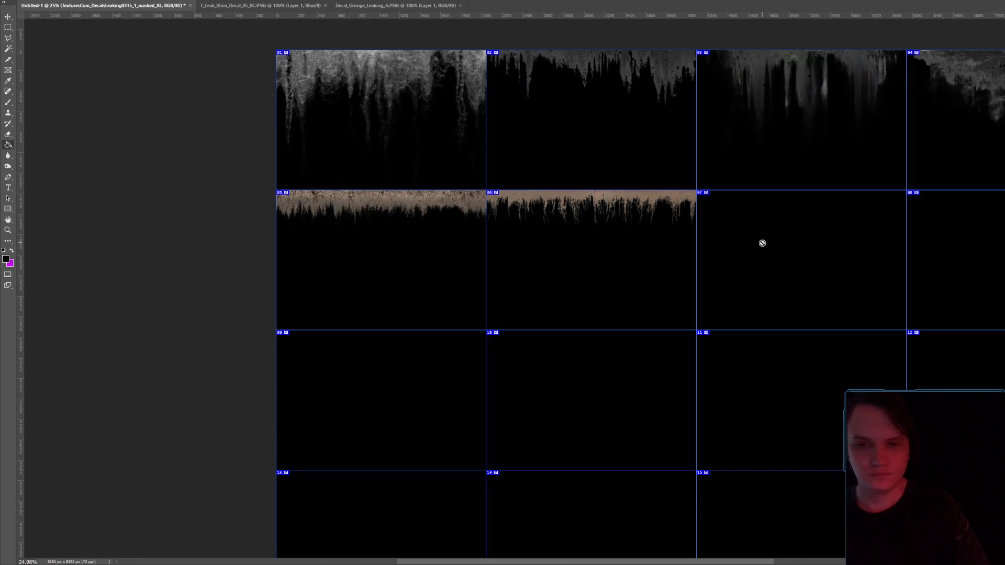
{"action": "left_click", "coordinate": [386, 140]}
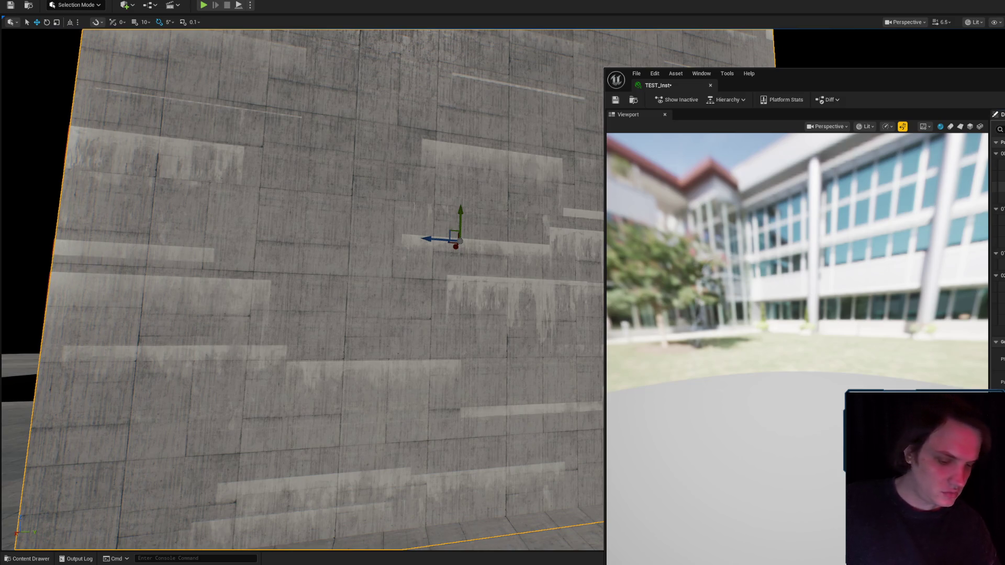
- Move the Unreal viewport closer to inspect the leak decals on the test wall
{"action": "mouse_move", "coordinate": [378, 260]}
{"action": "left_mouse_down"}
{"action": "mouse_move", "coordinate": [387, 329]}
{"action": "mouse_move", "coordinate": [375, 259]}
{"action": "left_mouse_up"}
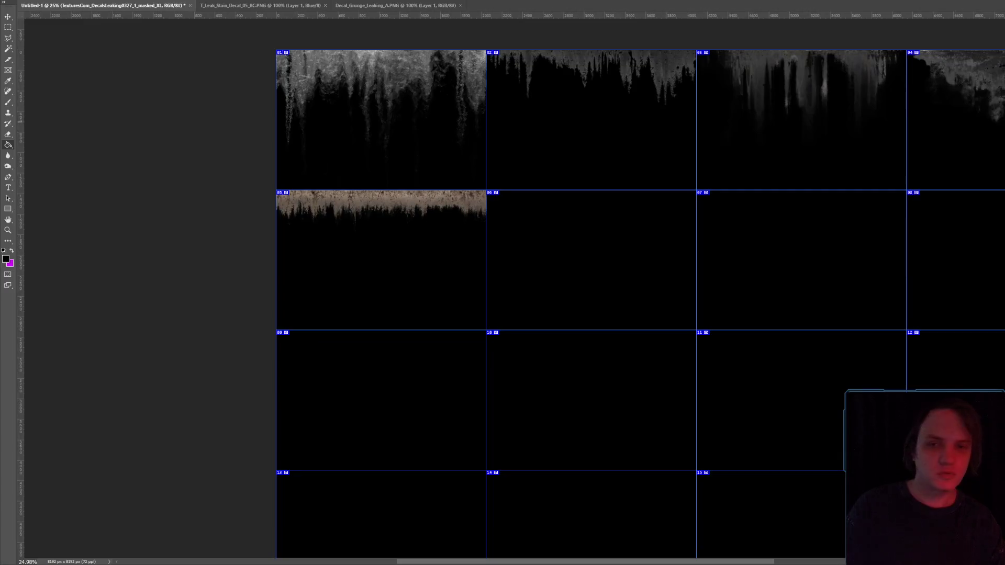
{"action": "scroll", "coordinate": [551, 240], "scroll_direction": "down", "scroll_amount": 3}
- Zoom out on the Photoshop canvas to view all 24 atlas cells
{"action": "scroll", "coordinate": [554, 267], "scroll_direction": "down", "scroll_amount": 2}
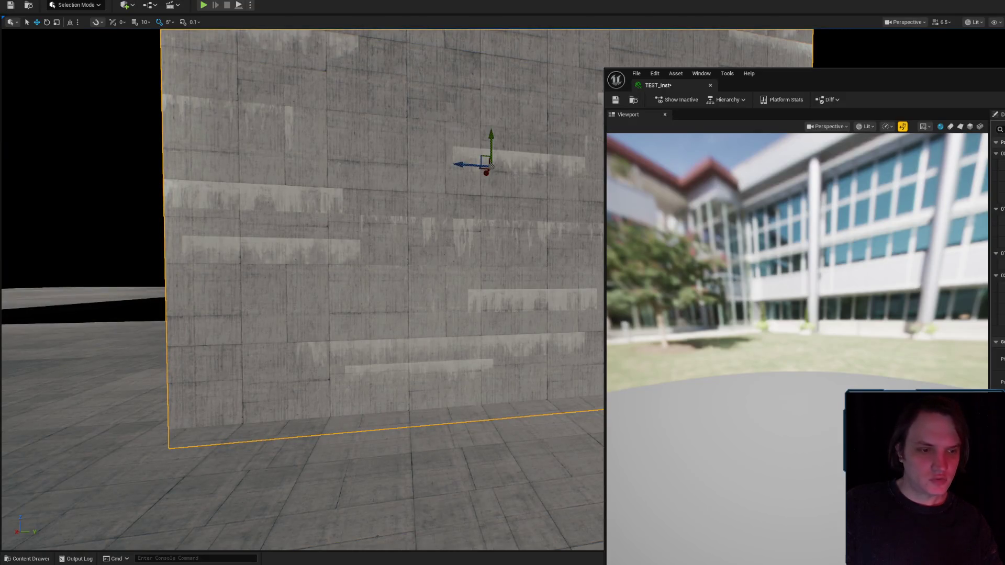
- Switch to the TEST_Inst tab and fly the viewport in close to the wall's leaks
{"action": "left_click_drag", "start_coordinate": [1002, 85], "coordinate": [873, 273]}
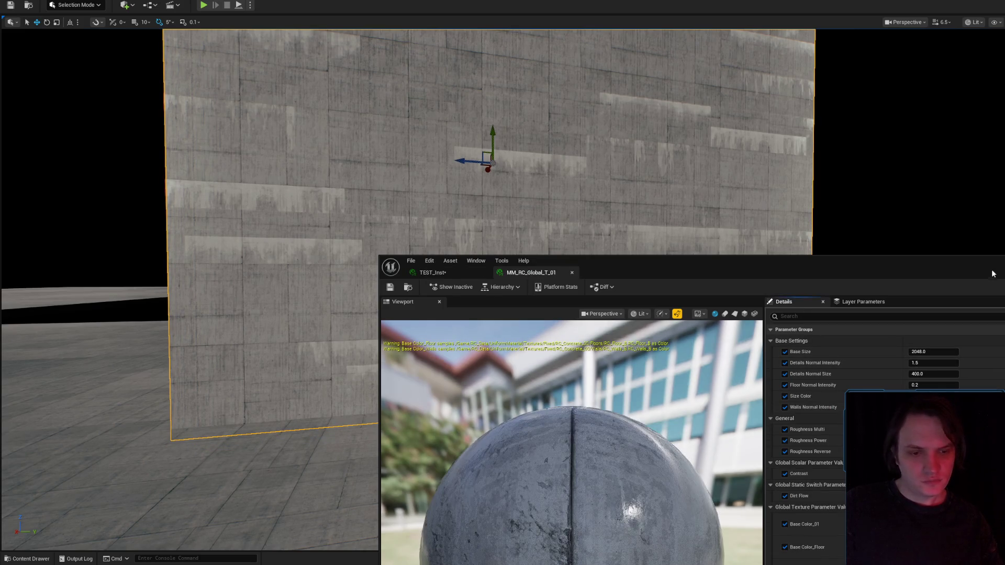
{"action": "left_click_drag", "start_coordinate": [992, 274], "coordinate": [1004, 50]}
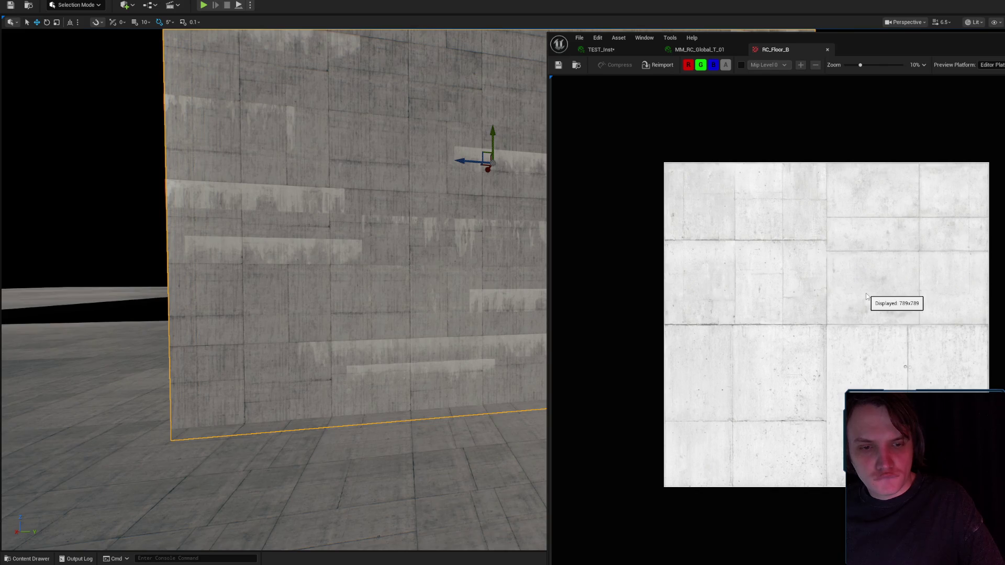
{"action": "left_click", "coordinate": [699, 49]}
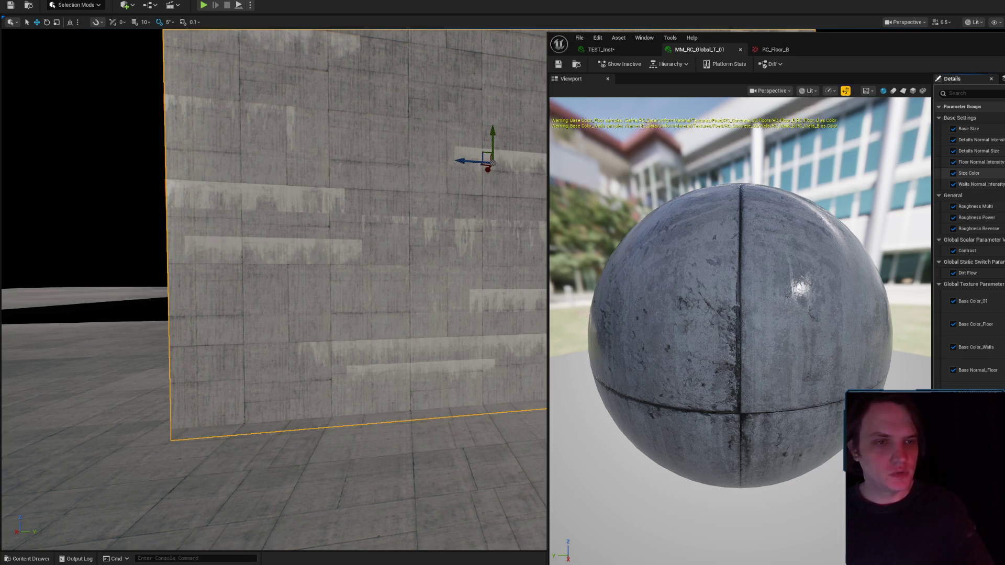
{"action": "left_click", "coordinate": [601, 49]}
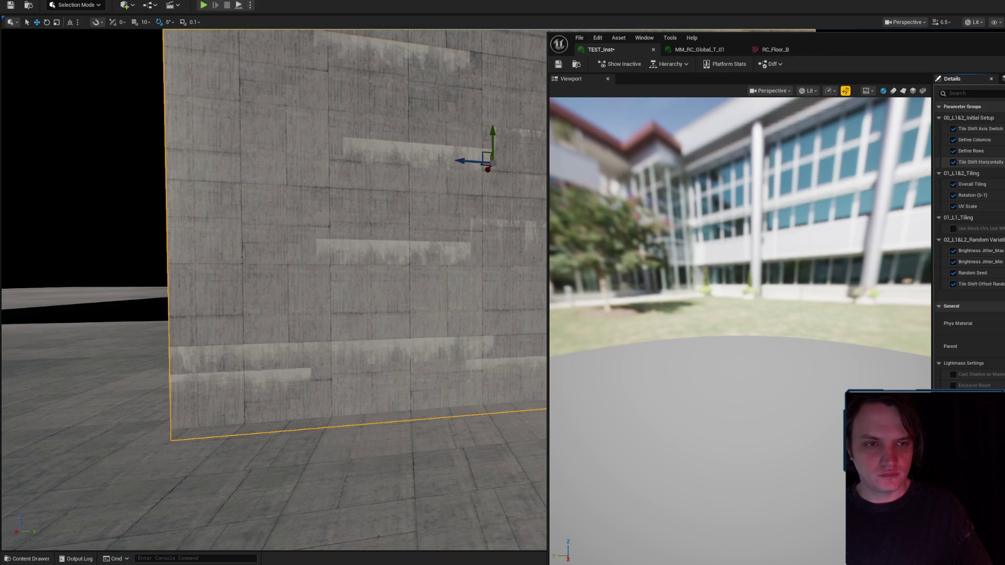
{"action": "left_click_drag", "start_coordinate": [467, 276], "coordinate": [459, 327]}
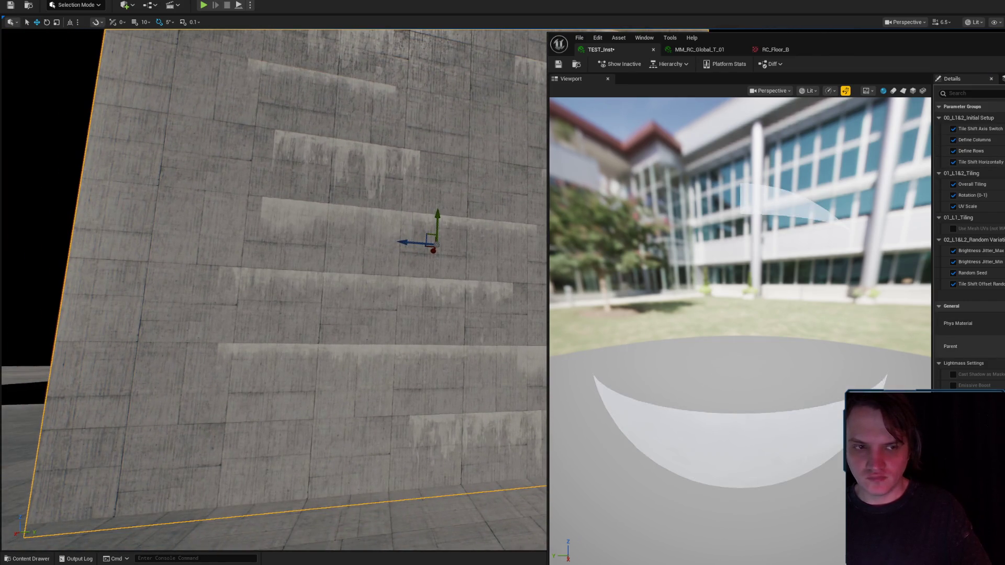
{"action": "left_click_drag", "start_coordinate": [258, 262], "coordinate": [257, 377]}
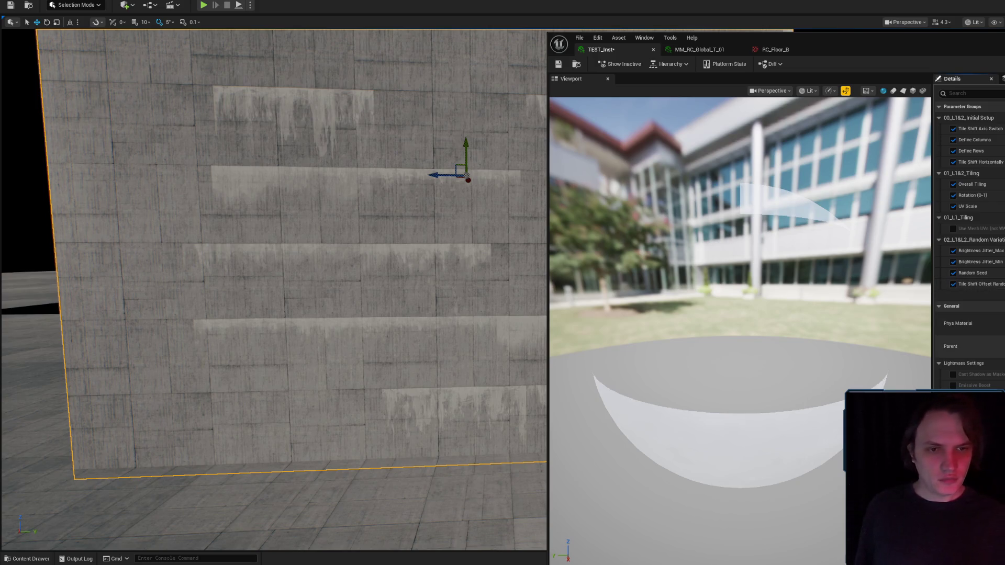
- Open the parent TEST material and its KB3D_FTS_AtlasLeakes_opacity texture
{"action": "left_click", "coordinate": [967, 347]}
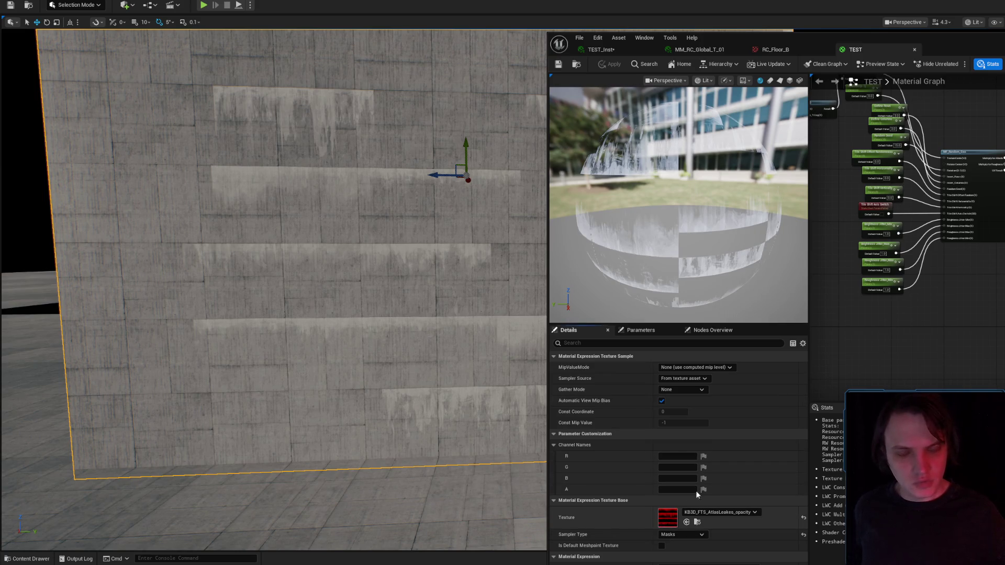
{"action": "double_click", "coordinate": [667, 517]}
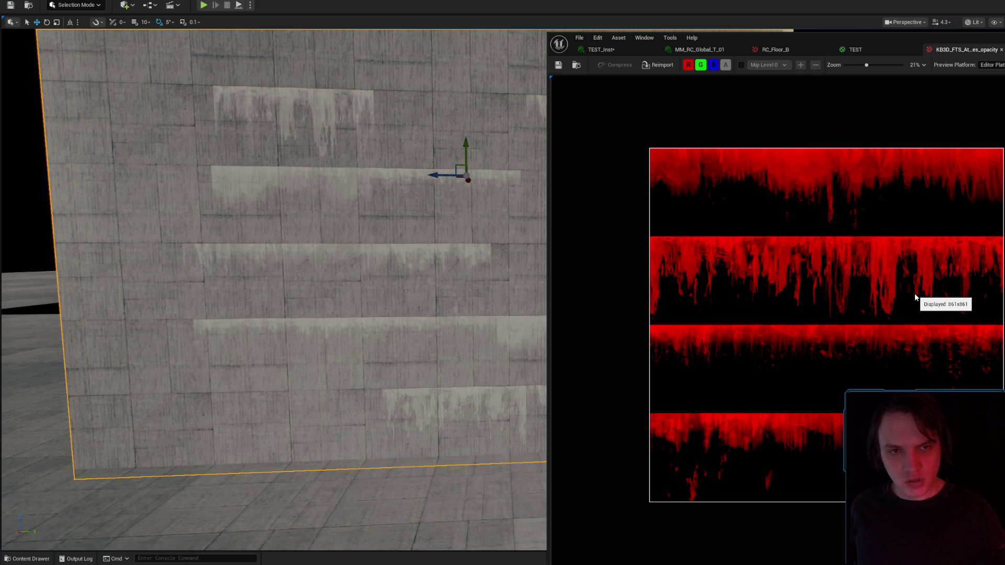
{"action": "key", "text": "alt+Tab"}
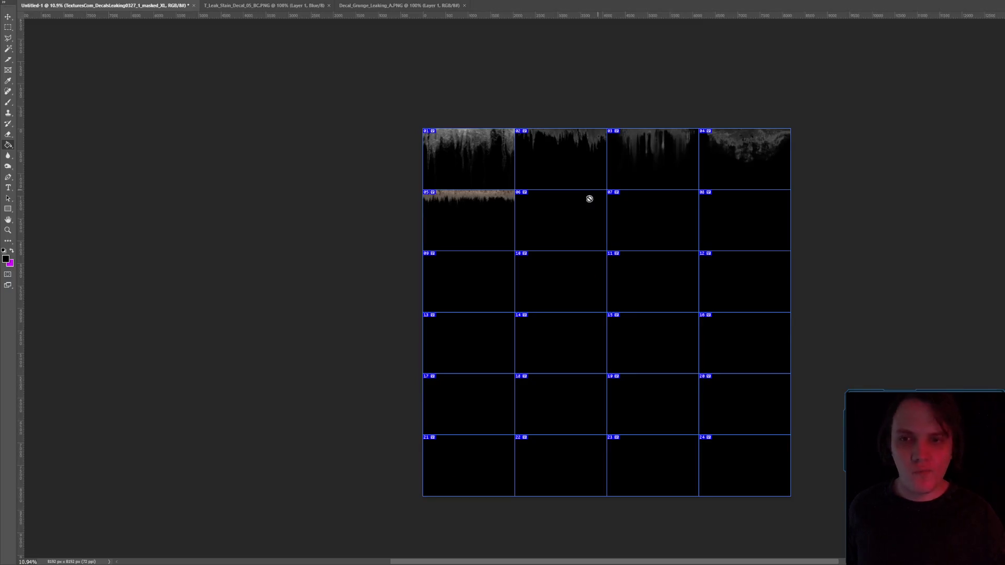
- Place a new stain texture into cell 09
{"action": "scroll", "coordinate": [518, 168], "scroll_direction": "up", "scroll_amount": 2}
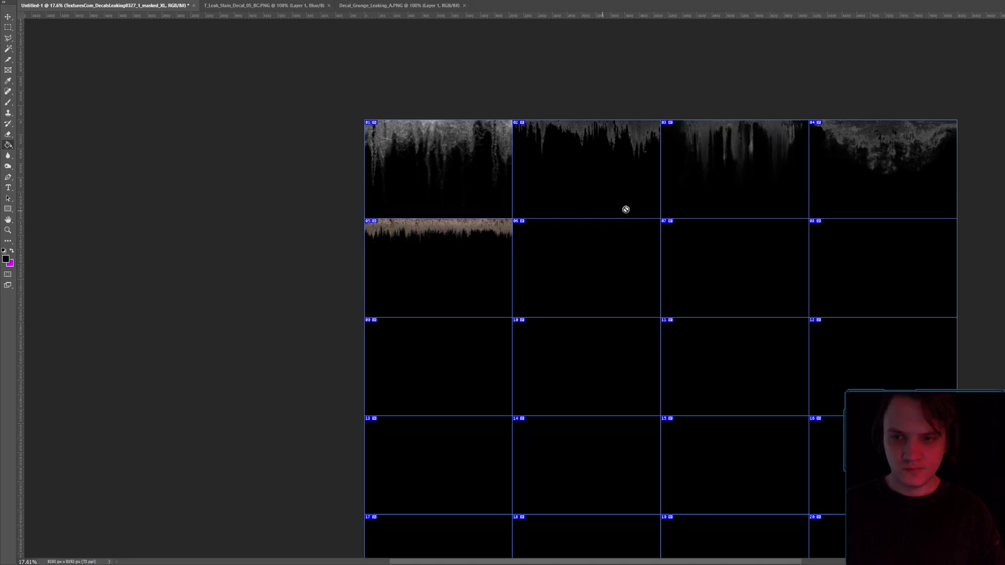
{"action": "left_click", "coordinate": [697, 201]}
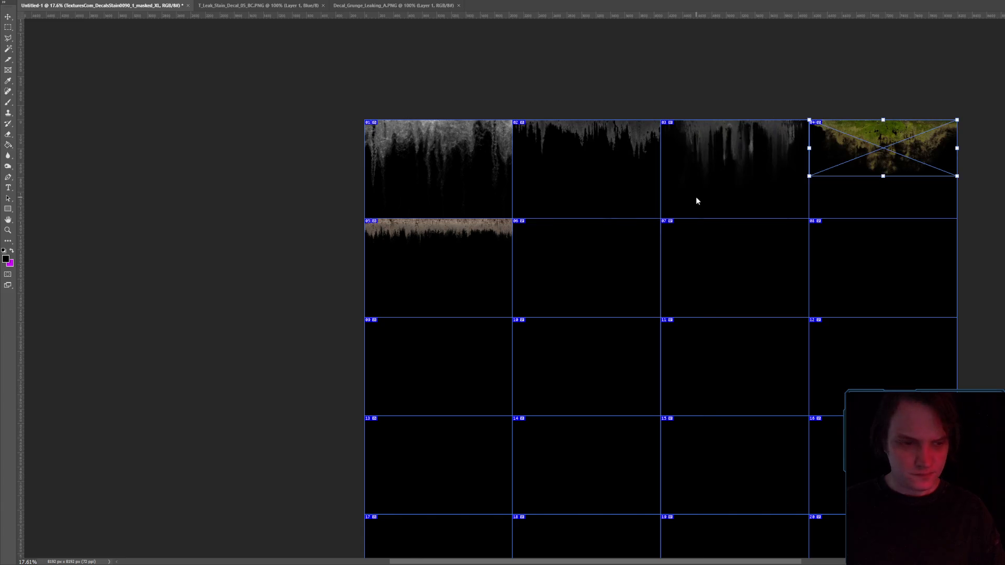
{"action": "mouse_move", "coordinate": [862, 137]}
{"action": "left_mouse_down"}
{"action": "mouse_move", "coordinate": [547, 338]}
{"action": "mouse_move", "coordinate": [418, 334]}
{"action": "left_mouse_up"}
{"action": "key", "text": "Return"}
{"action": "key", "text": "g"}
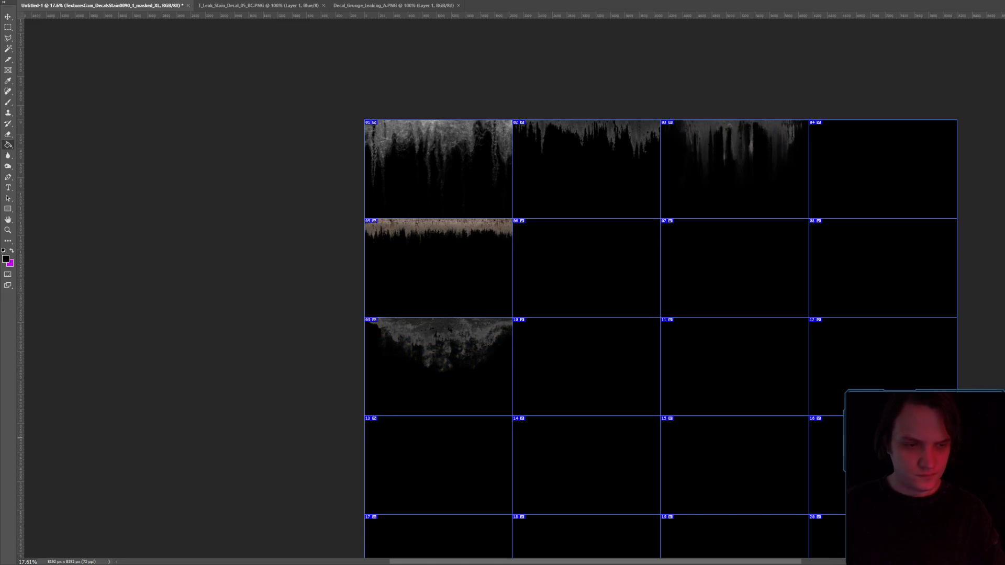
- Move the leaks from cells 03 and 02 down into cells 13 and 17
{"action": "key", "text": "alt+bracketleft"}
{"action": "key", "text": "alt+bracketleft"}
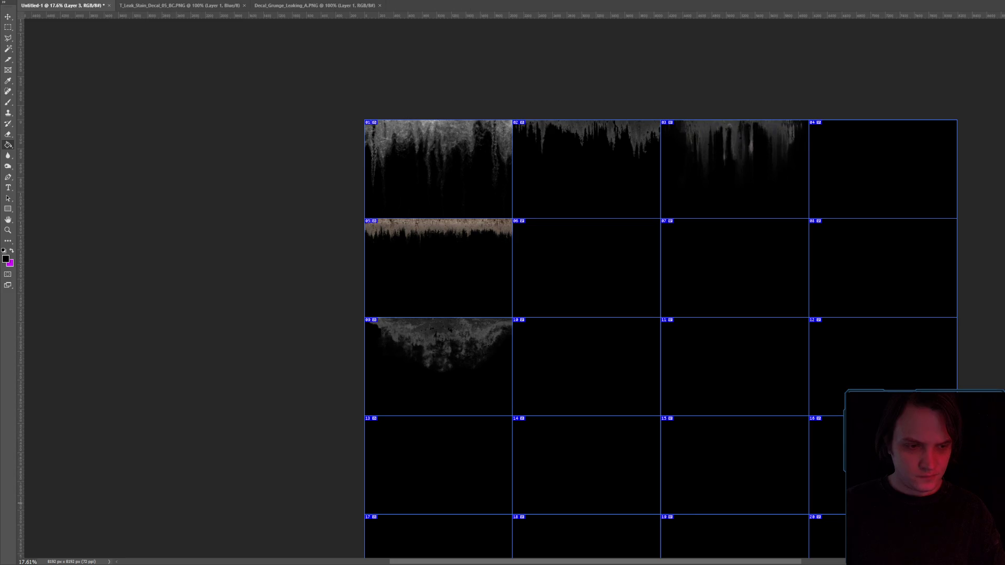
{"action": "key", "text": "v"}
{"action": "mouse_move", "coordinate": [738, 149]}
{"action": "left_mouse_down"}
{"action": "mouse_move", "coordinate": [382, 498]}
{"action": "mouse_move", "coordinate": [438, 459]}
{"action": "mouse_move", "coordinate": [439, 443]}
{"action": "left_mouse_up"}
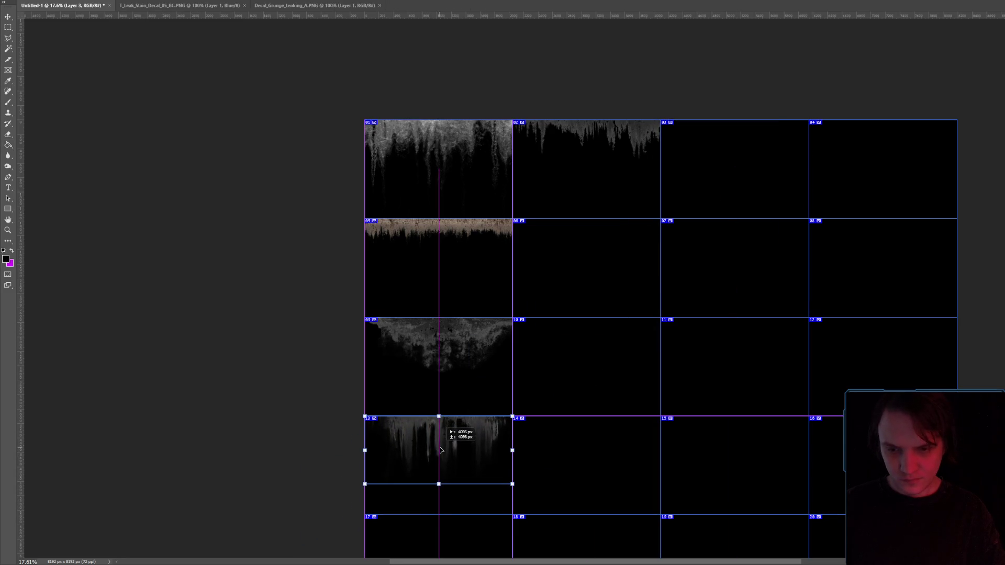
{"action": "key", "text": "Return"}
{"action": "key", "text": "g"}
{"action": "scroll", "coordinate": [607, 335], "scroll_direction": "down", "scroll_amount": 1}
{"action": "scroll", "coordinate": [609, 332], "scroll_direction": "down", "scroll_amount": 1}
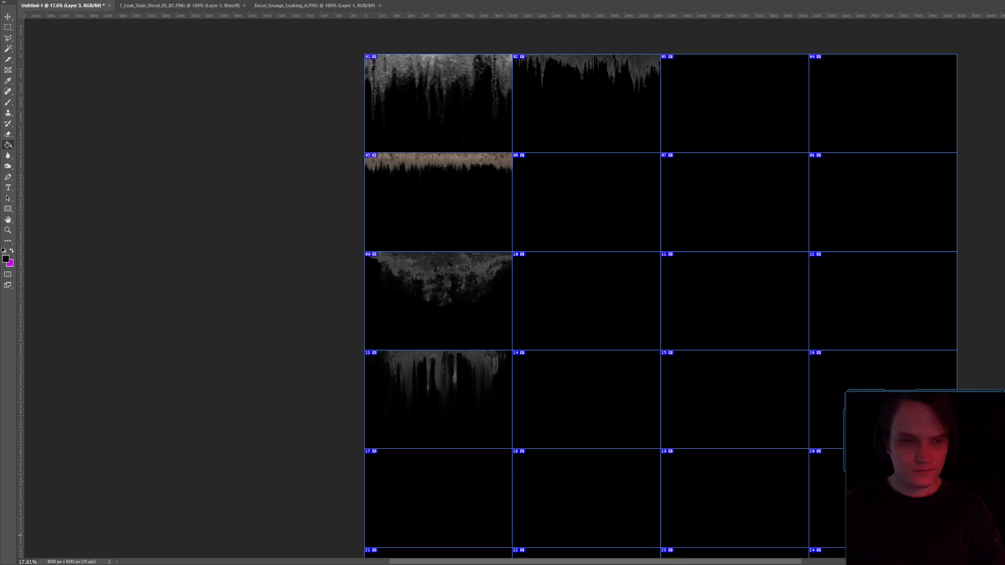
{"action": "key", "text": "alt+bracketleft"}
{"action": "key", "text": "v"}
{"action": "mouse_move", "coordinate": [591, 76]}
{"action": "left_mouse_down"}
{"action": "mouse_move", "coordinate": [504, 376]}
{"action": "mouse_move", "coordinate": [444, 496]}
{"action": "mouse_move", "coordinate": [445, 467]}
{"action": "left_mouse_up"}
{"action": "key", "text": "Return"}
{"action": "key", "text": "g"}
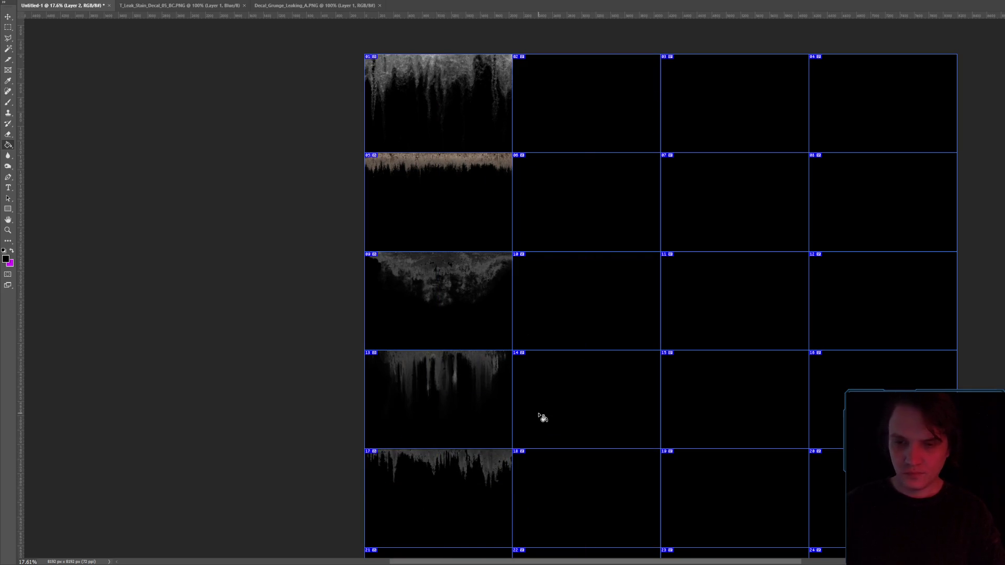
{"action": "scroll", "coordinate": [539, 414], "scroll_direction": "down", "scroll_amount": 2}
{"action": "scroll", "coordinate": [509, 411], "scroll_direction": "down", "scroll_amount": 1}
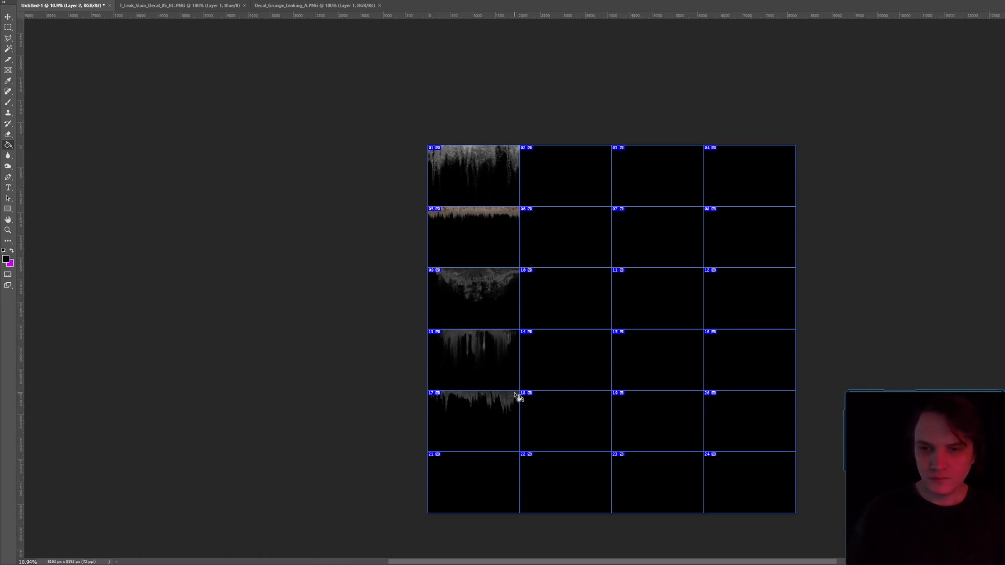
{"action": "scroll", "coordinate": [518, 397], "scroll_direction": "up", "scroll_amount": 1}
{"action": "scroll", "coordinate": [785, 395], "scroll_direction": "down", "scroll_amount": 1}
- Select Layer 4 and the Brush tool for painting cell numbers
{"action": "key", "text": "alt+bracketleft"}
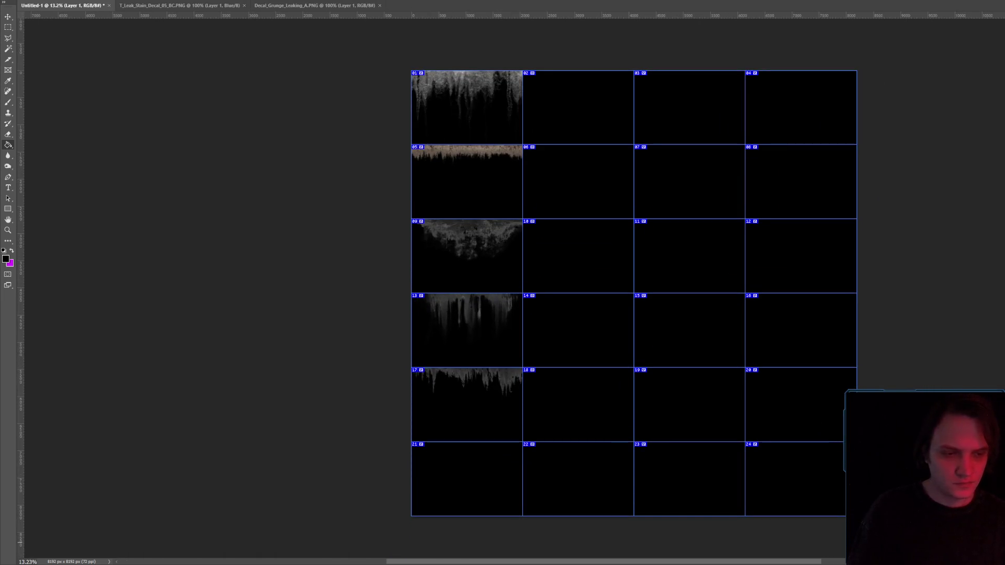
{"action": "key", "text": "alt+period"}
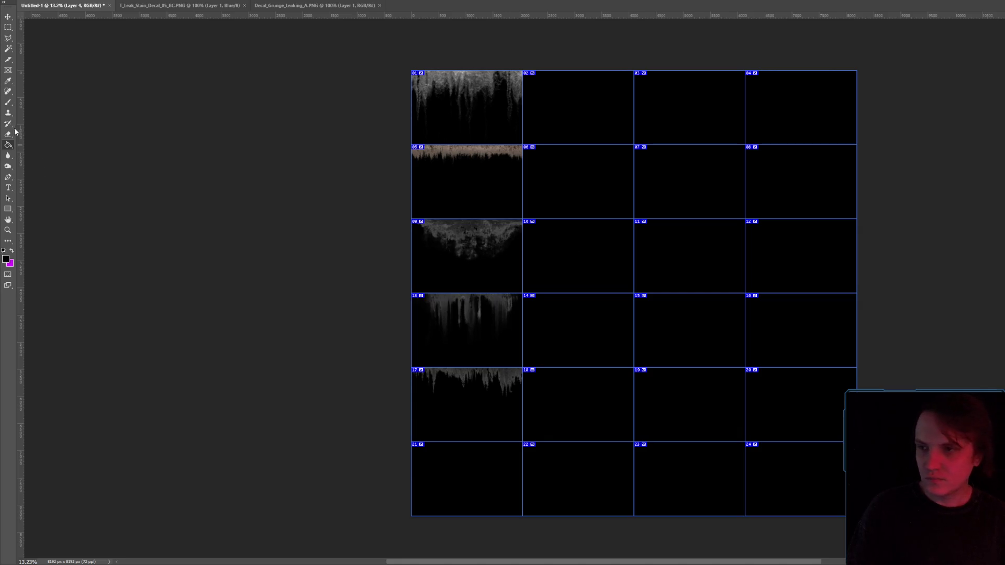
{"action": "left_click", "coordinate": [9, 103]}
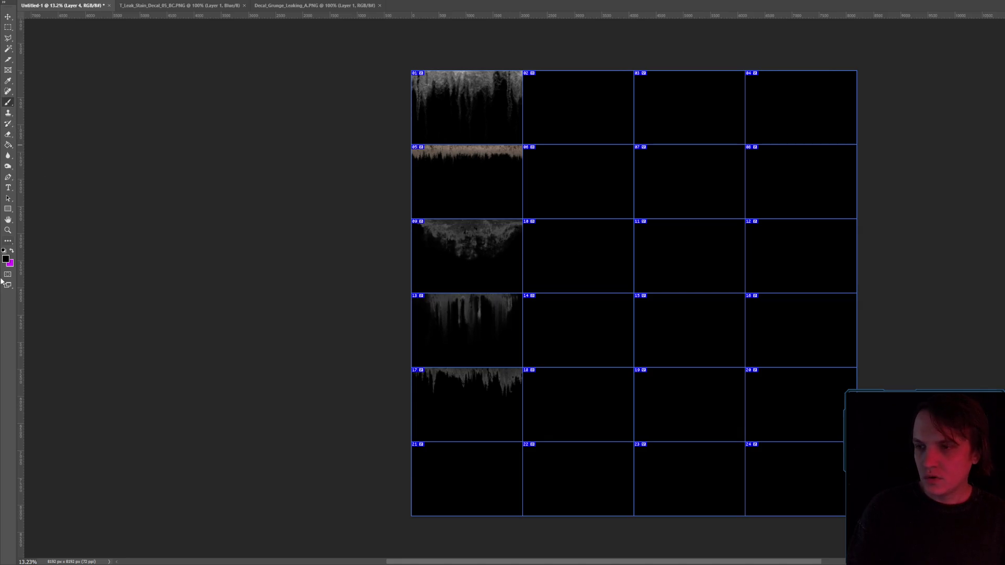
- Make magenta the foreground colour and paint numbers 1 through 9 in the upper empty cells
{"action": "left_click", "coordinate": [12, 252]}
{"action": "left_click_drag", "start_coordinate": [589, 91], "coordinate": [577, 127]}
{"action": "left_click_drag", "start_coordinate": [676, 100], "coordinate": [673, 120]}
{"action": "left_click_drag", "start_coordinate": [587, 168], "coordinate": [586, 194]}
{"action": "mouse_move", "coordinate": [689, 192]}
{"action": "left_mouse_down"}
{"action": "mouse_move", "coordinate": [669, 198]}
{"action": "mouse_move", "coordinate": [757, 177]}
{"action": "left_mouse_up"}
{"action": "left_click_drag", "start_coordinate": [803, 169], "coordinate": [818, 205]}
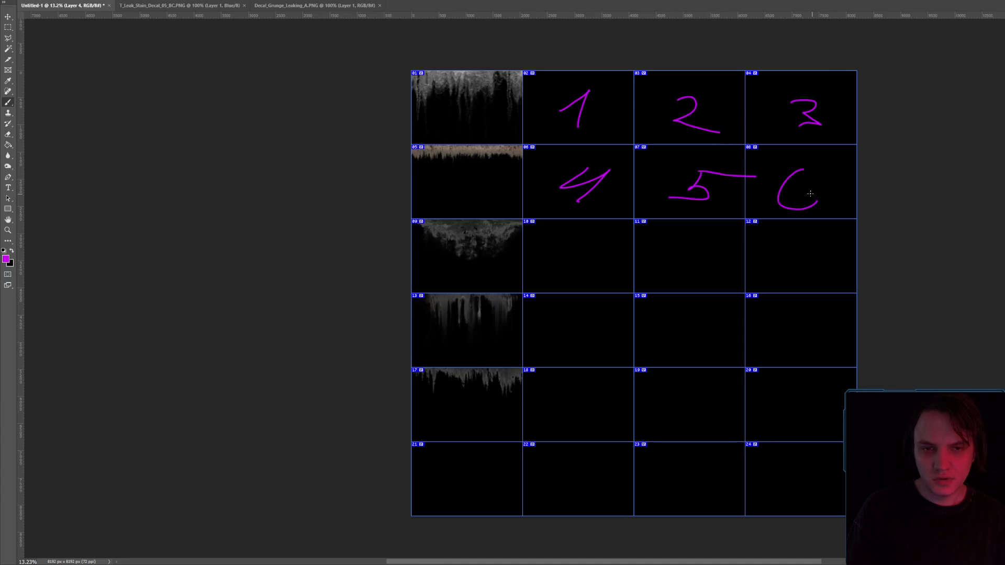
{"action": "left_click_drag", "start_coordinate": [683, 263], "coordinate": [679, 250]}
{"action": "left_click_drag", "start_coordinate": [772, 245], "coordinate": [753, 272]}
{"action": "key", "text": "ctrl+z"}
{"action": "left_click_drag", "start_coordinate": [806, 242], "coordinate": [813, 242]}
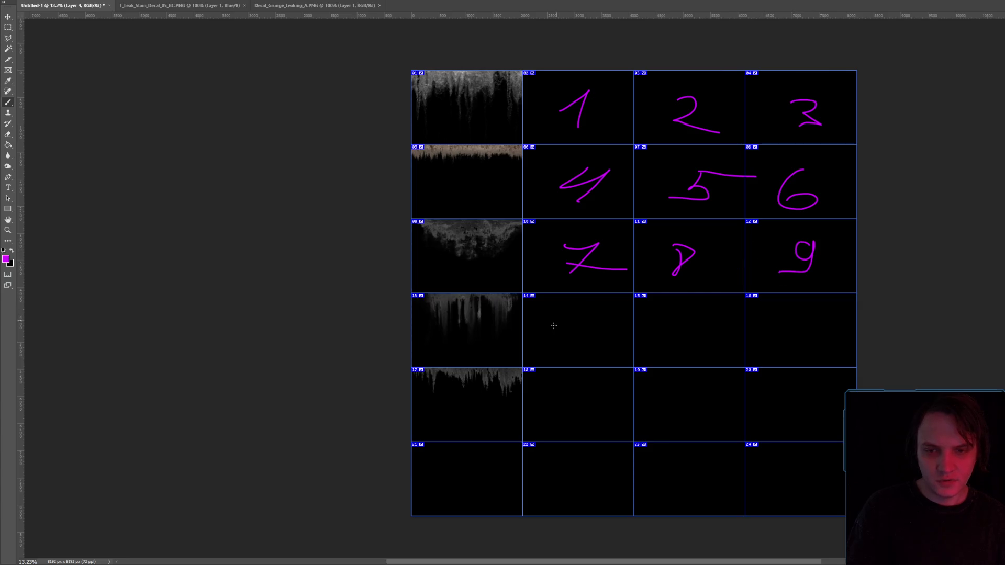
- Paint numbers 10 through 18 in the lower empty cells
{"action": "left_click_drag", "start_coordinate": [591, 320], "coordinate": [590, 321]}
{"action": "left_click_drag", "start_coordinate": [654, 339], "coordinate": [653, 354]}
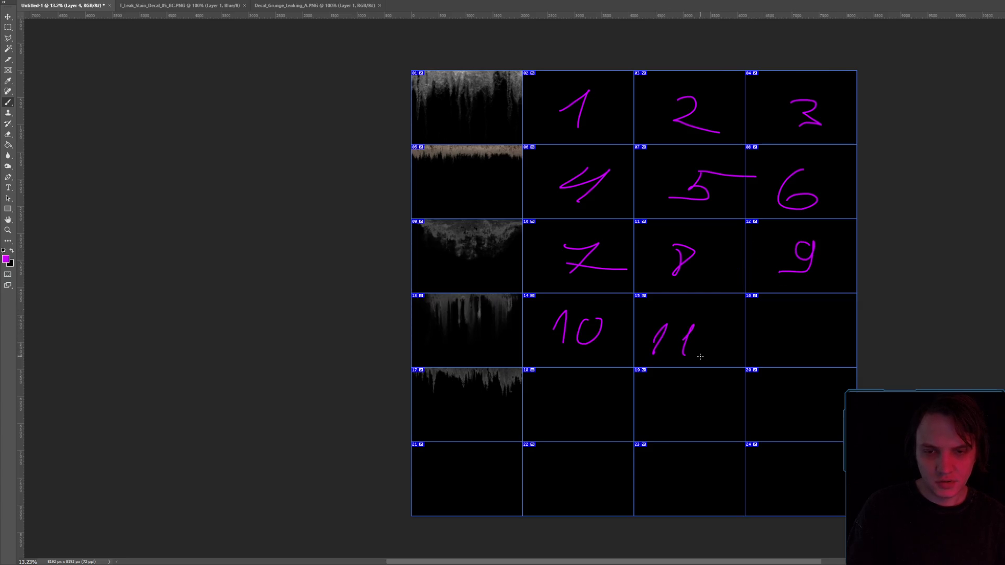
{"action": "left_click_drag", "start_coordinate": [552, 412], "coordinate": [603, 414]}
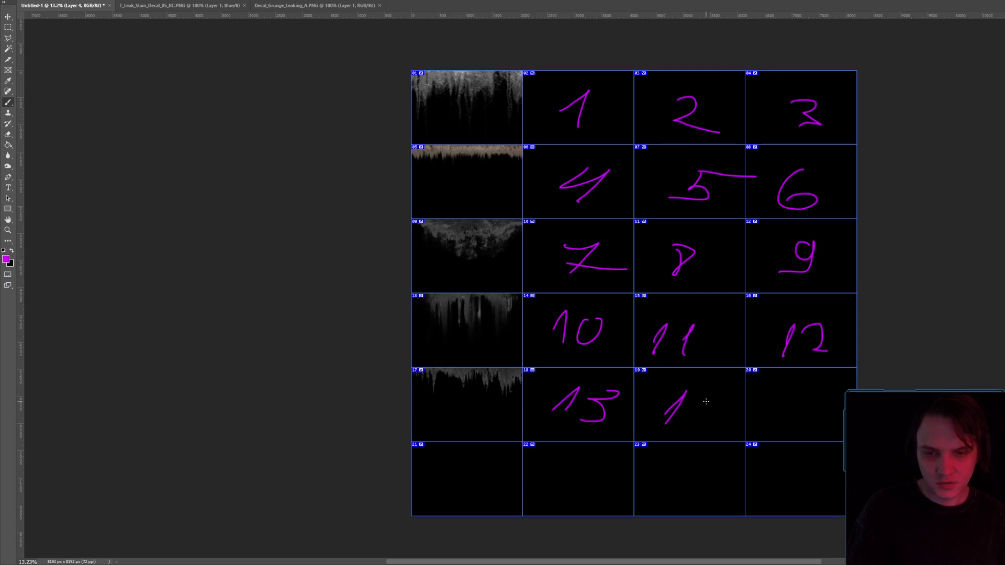
{"action": "left_click_drag", "start_coordinate": [831, 392], "coordinate": [833, 390]}
{"action": "left_click_drag", "start_coordinate": [580, 474], "coordinate": [580, 486]}
{"action": "mouse_move", "coordinate": [690, 474]}
{"action": "left_mouse_down"}
{"action": "mouse_move", "coordinate": [711, 469]}
{"action": "mouse_move", "coordinate": [698, 509]}
{"action": "left_mouse_up"}
{"action": "left_click_drag", "start_coordinate": [689, 494], "coordinate": [725, 495]}
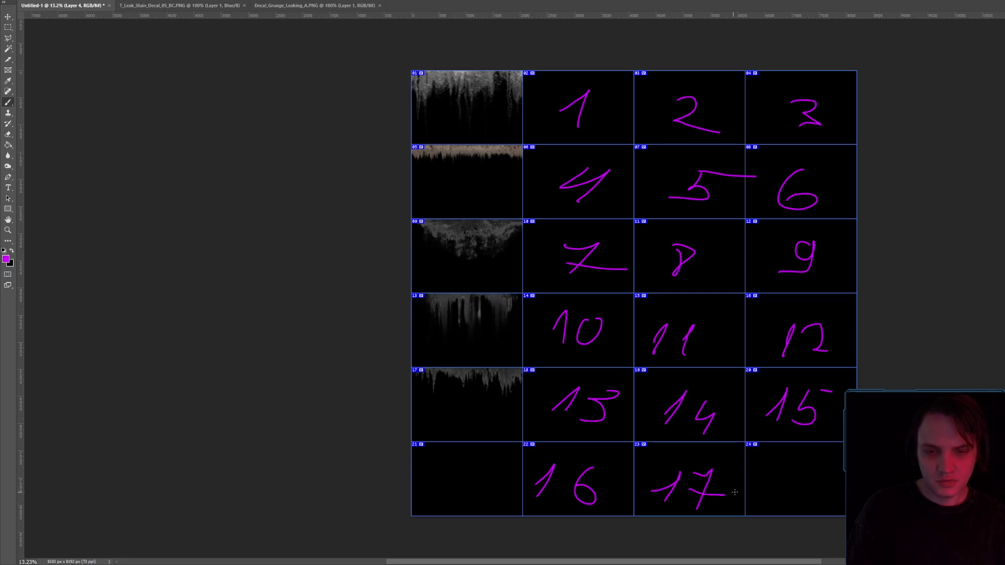
{"action": "mouse_move", "coordinate": [792, 464]}
{"action": "left_mouse_down"}
{"action": "mouse_move", "coordinate": [778, 499]}
{"action": "mouse_move", "coordinate": [816, 503]}
{"action": "mouse_move", "coordinate": [800, 473]}
{"action": "left_mouse_up"}
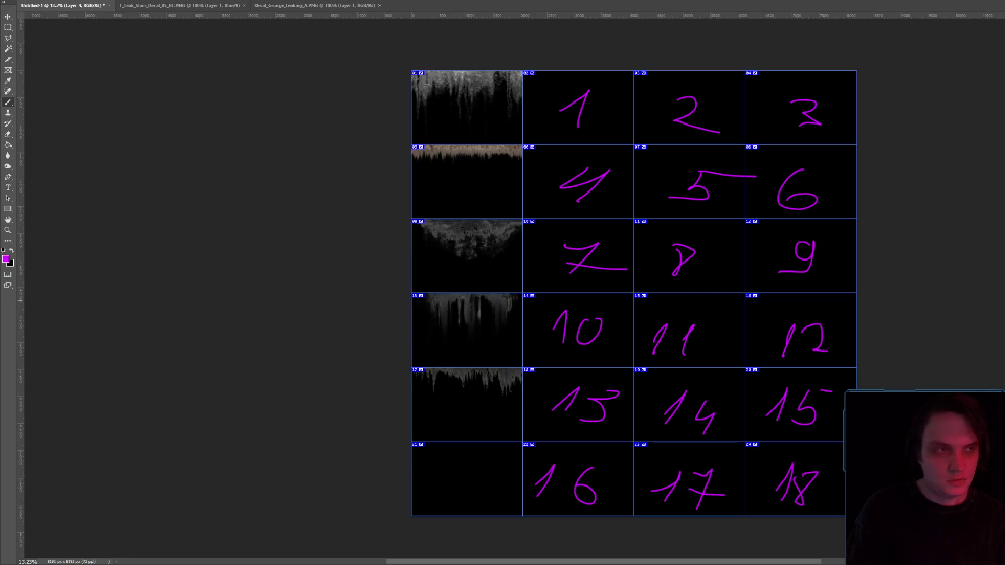
{"action": "key", "text": "super+e"}
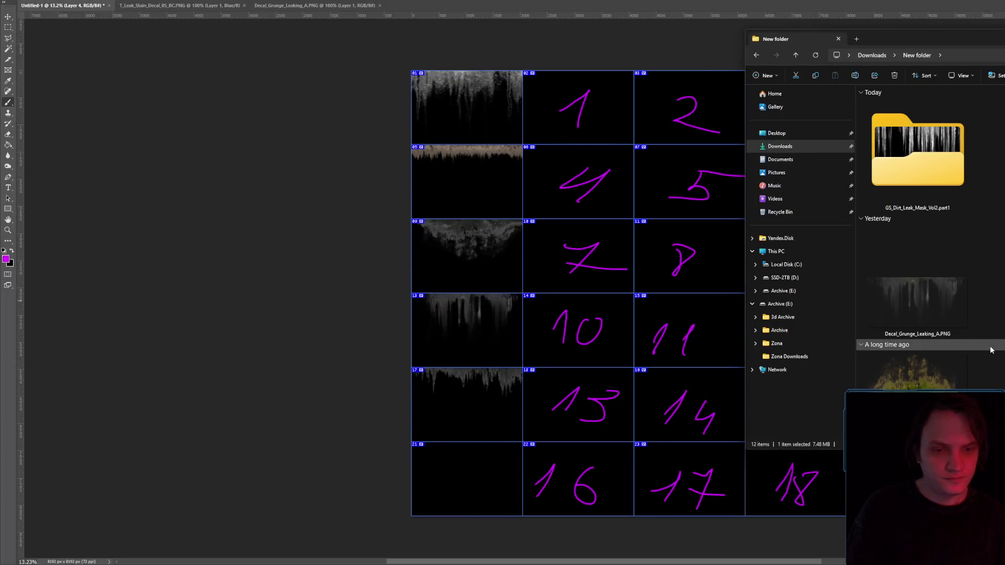
- Drop the green mossy leak texture onto the atlas and place it in cell 21
{"action": "scroll", "coordinate": [915, 236], "scroll_direction": "down", "scroll_amount": 2}
{"action": "mouse_move", "coordinate": [916, 381]}
{"action": "left_mouse_down"}
{"action": "mouse_move", "coordinate": [437, 426]}
{"action": "mouse_move", "coordinate": [448, 444]}
{"action": "left_mouse_up"}
{"action": "mouse_move", "coordinate": [622, 302]}
{"action": "left_mouse_down"}
{"action": "mouse_move", "coordinate": [458, 472]}
{"action": "mouse_move", "coordinate": [441, 459]}
{"action": "mouse_move", "coordinate": [522, 471]}
{"action": "mouse_move", "coordinate": [526, 454]}
{"action": "mouse_move", "coordinate": [373, 400]}
{"action": "mouse_move", "coordinate": [336, 426]}
{"action": "left_mouse_up"}
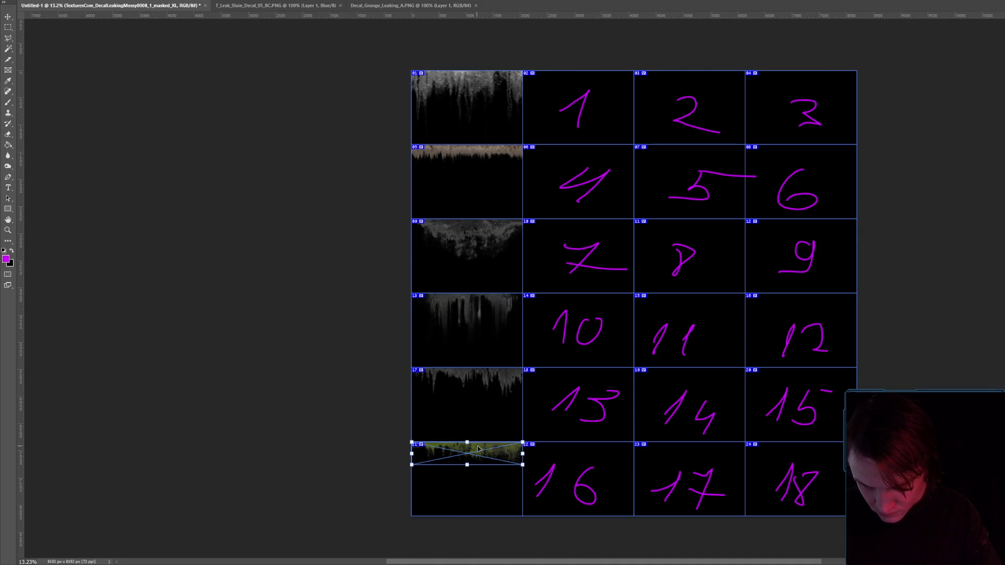
{"action": "key", "text": "Return"}
{"action": "key", "text": "b"}
{"action": "scroll", "coordinate": [494, 454], "scroll_direction": "up", "scroll_amount": 10}
{"action": "scroll", "coordinate": [514, 435], "scroll_direction": "down", "scroll_amount": 10}
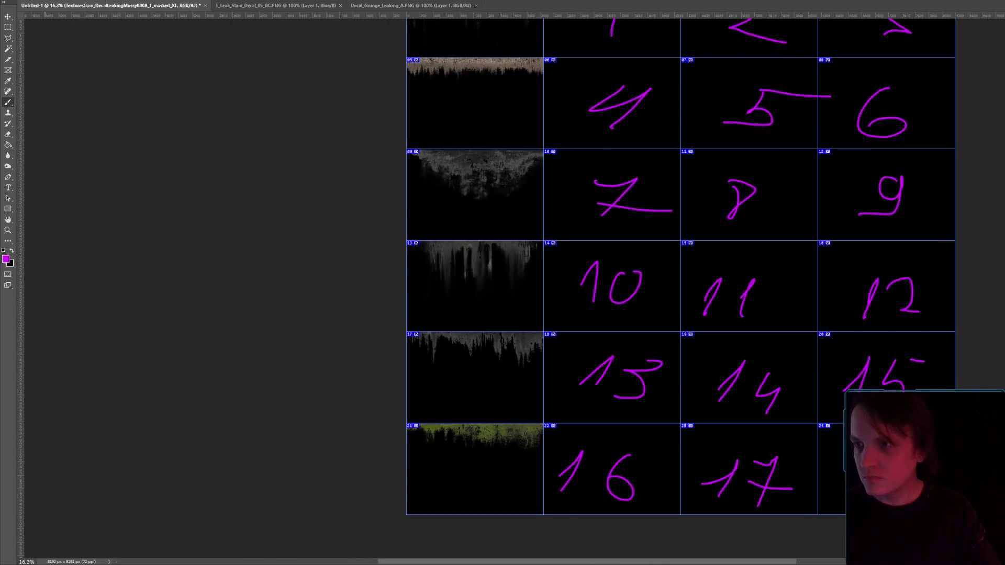
- Desaturate the moss texture fully with Hue/Saturation at Saturation -100
{"action": "left_click", "coordinate": [45, 0]}
{"action": "mouse_move", "coordinate": [78, 1]}
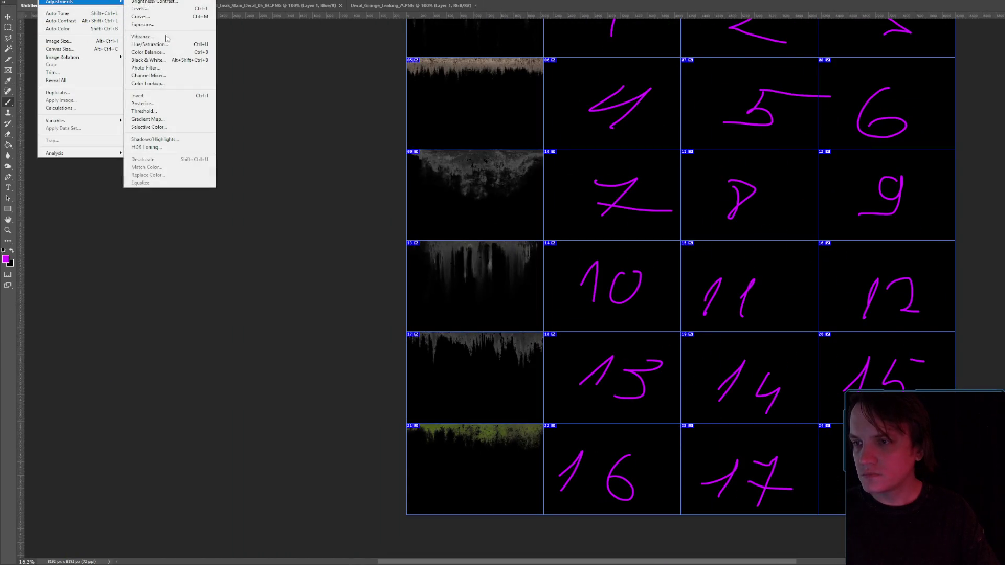
{"action": "left_click", "coordinate": [149, 45]}
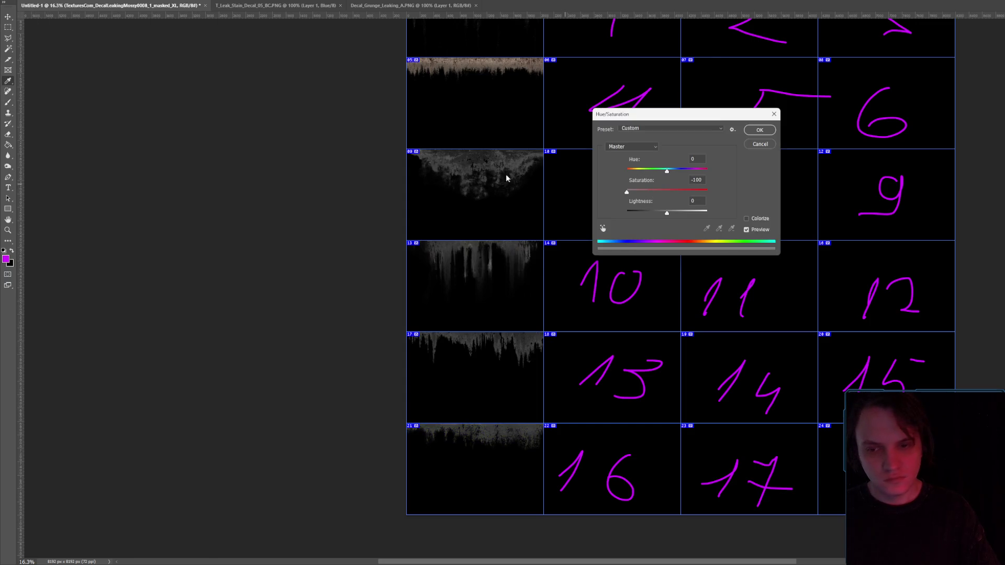
{"action": "left_click", "coordinate": [758, 131]}
{"action": "scroll", "coordinate": [644, 293], "scroll_direction": "down", "scroll_amount": 3}
{"action": "scroll", "coordinate": [670, 285], "scroll_direction": "up", "scroll_amount": 1}
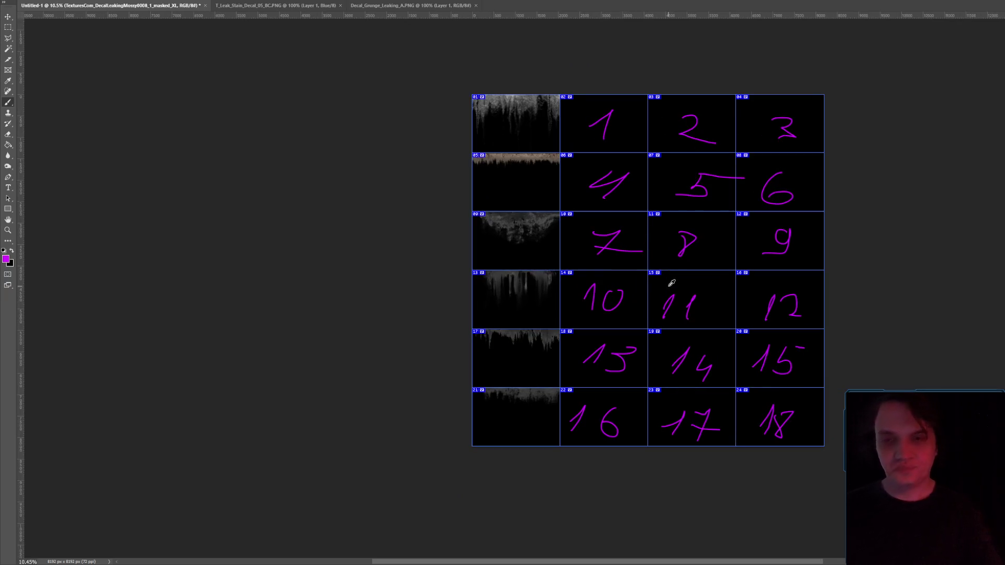
{"action": "left_click", "coordinate": [19, 0]}
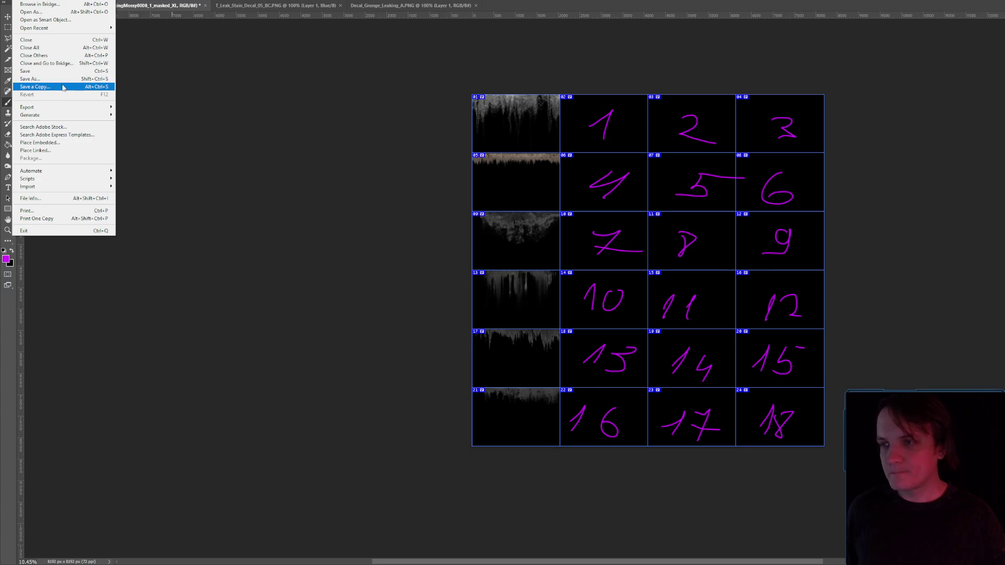
- Save the numbered atlas as Untitled-1.png, PNG format, in the Downloads folder
{"action": "mouse_move", "coordinate": [70, 108]}
{"action": "left_click", "coordinate": [151, 108]}
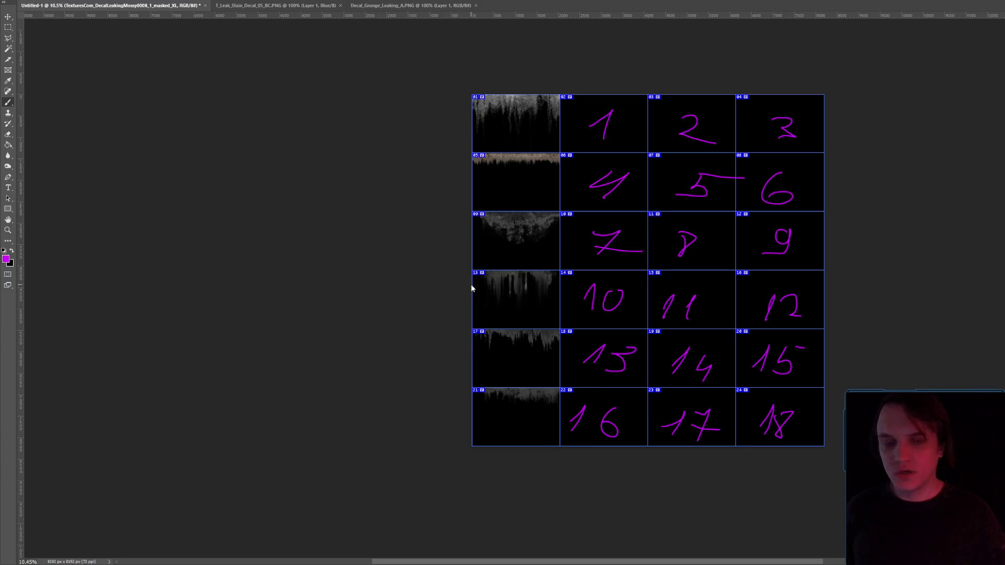
{"action": "left_click", "coordinate": [45, 85]}
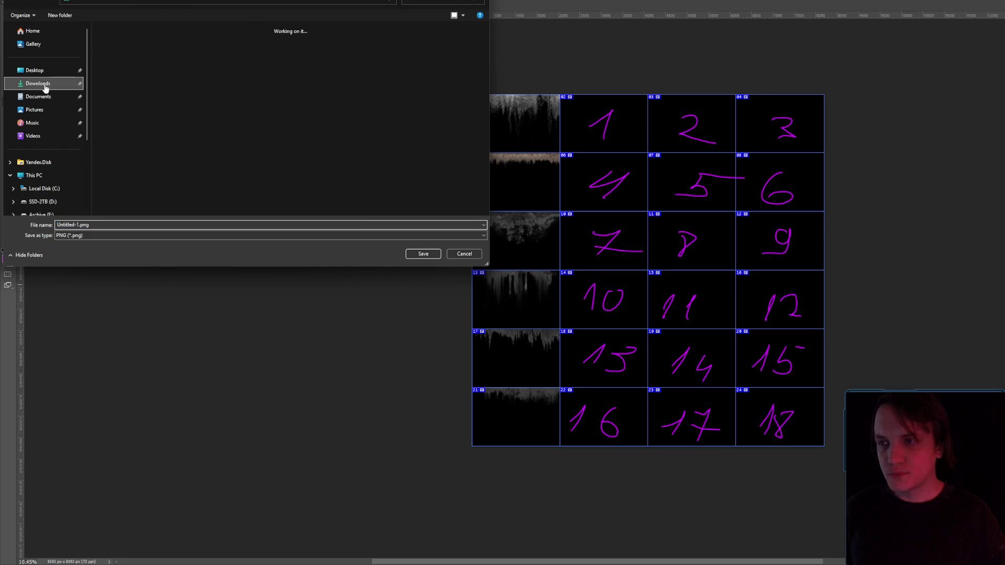
{"action": "left_click", "coordinate": [422, 254]}
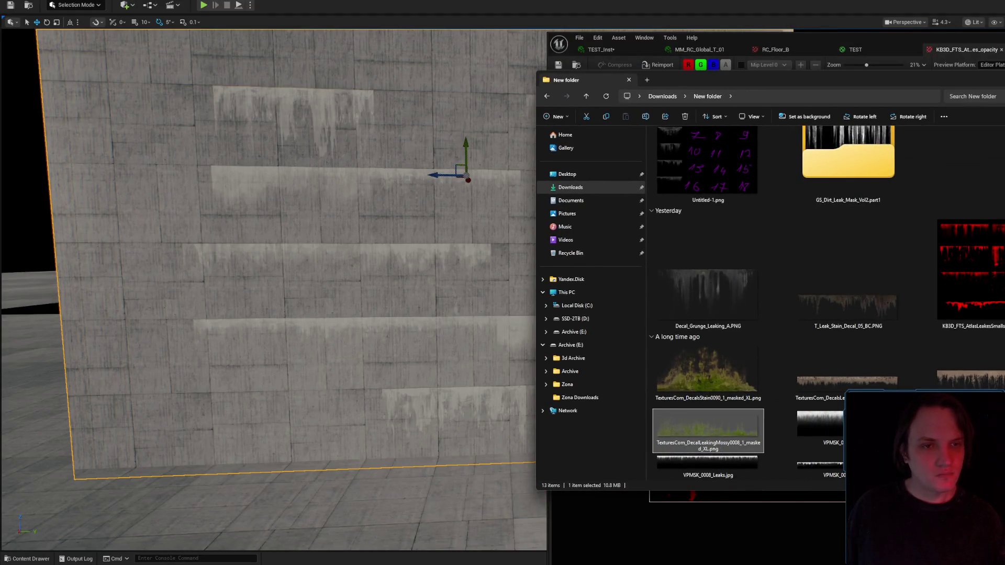
{"action": "left_click", "coordinate": [577, 65]}
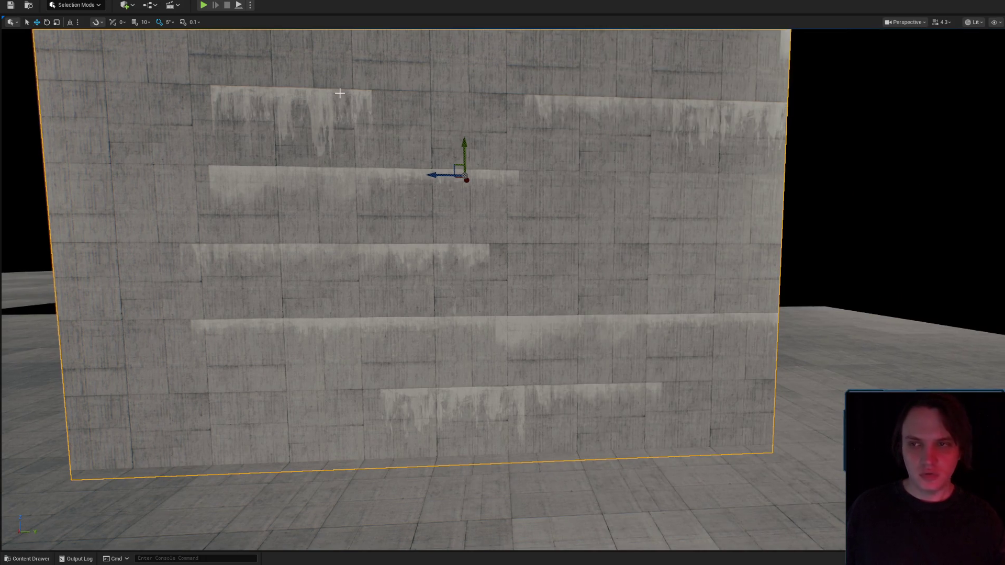
- Import Untitled-1.png from Explorer into the Masters content folder as the Untitled-1 texture
{"action": "key", "text": "ctrl+space"}
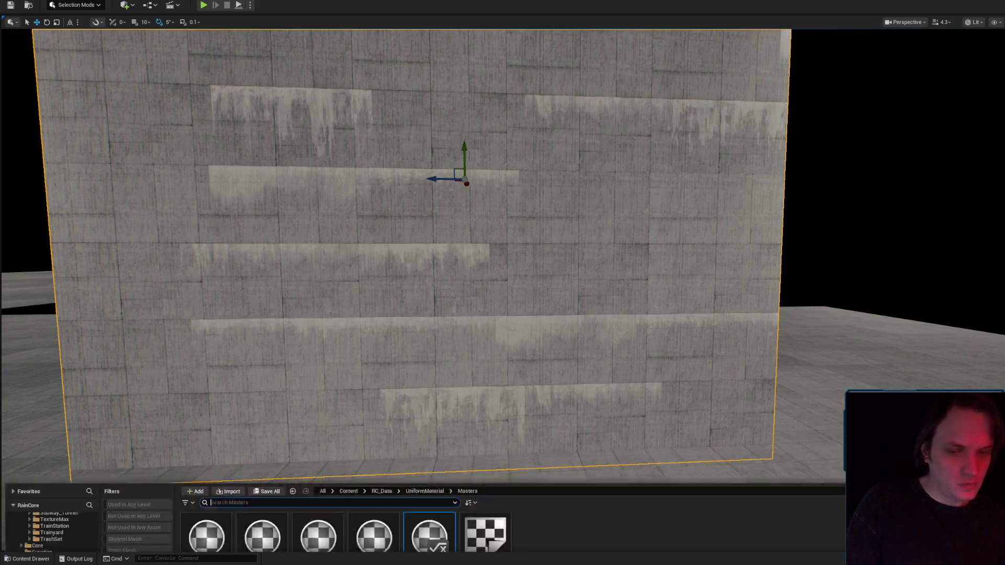
{"action": "key", "text": "alt+Tab"}
{"action": "scroll", "coordinate": [837, 197], "scroll_direction": "up", "scroll_amount": 1}
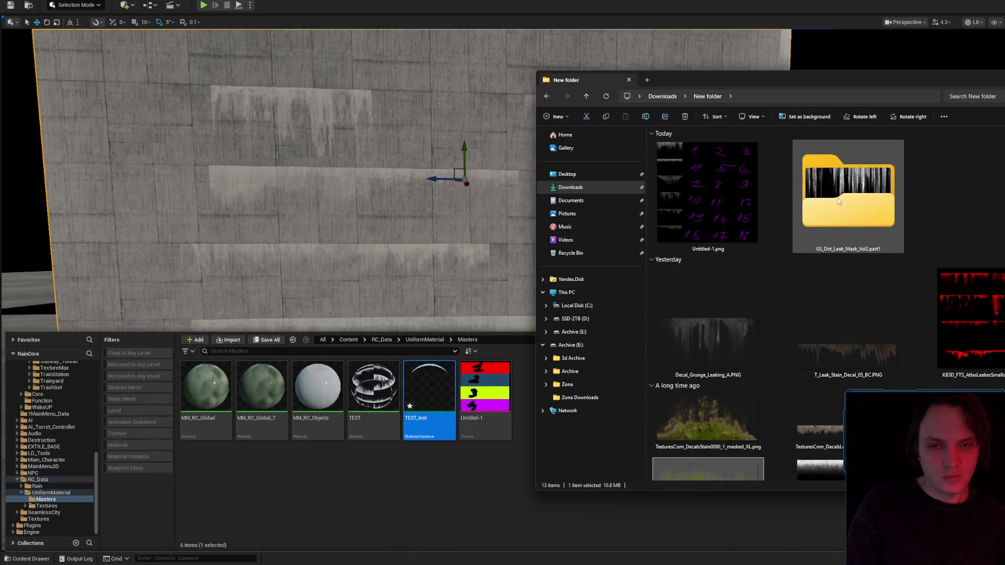
{"action": "mouse_move", "coordinate": [681, 79]}
{"action": "left_mouse_down"}
{"action": "mouse_move", "coordinate": [897, 88]}
{"action": "mouse_move", "coordinate": [924, 76]}
{"action": "left_mouse_up"}
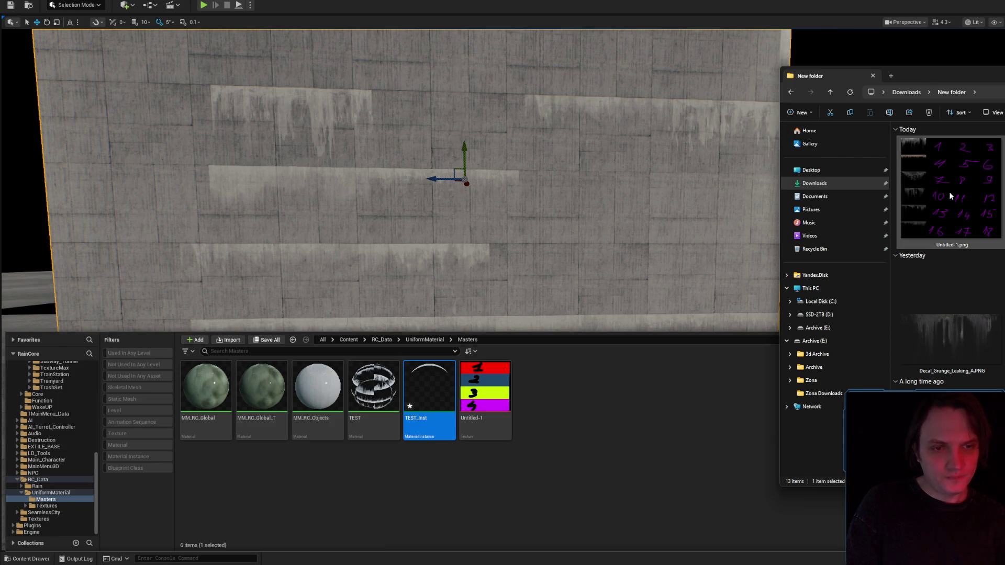
{"action": "left_click_drag", "start_coordinate": [951, 197], "coordinate": [585, 436]}
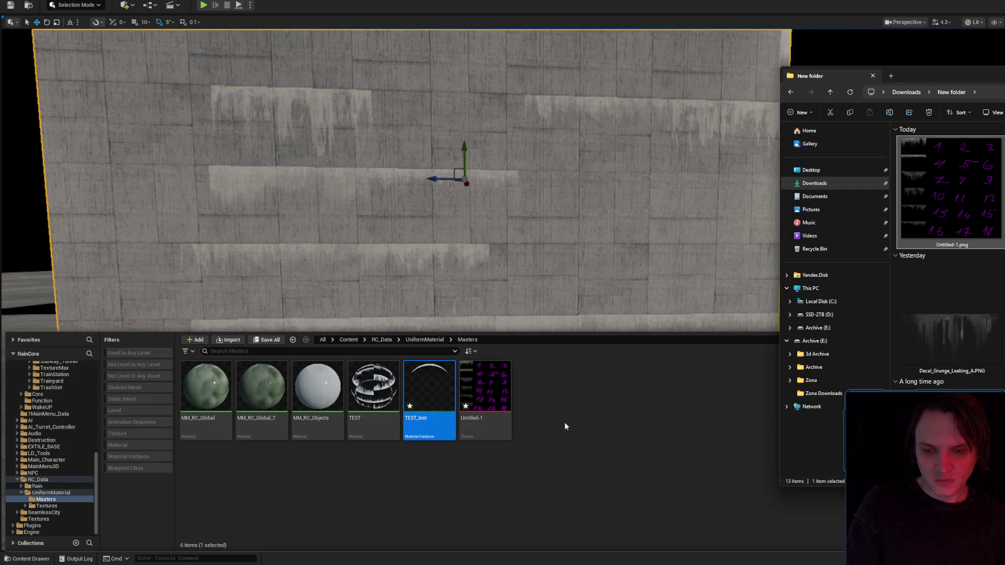
{"action": "right_click", "coordinate": [492, 398]}
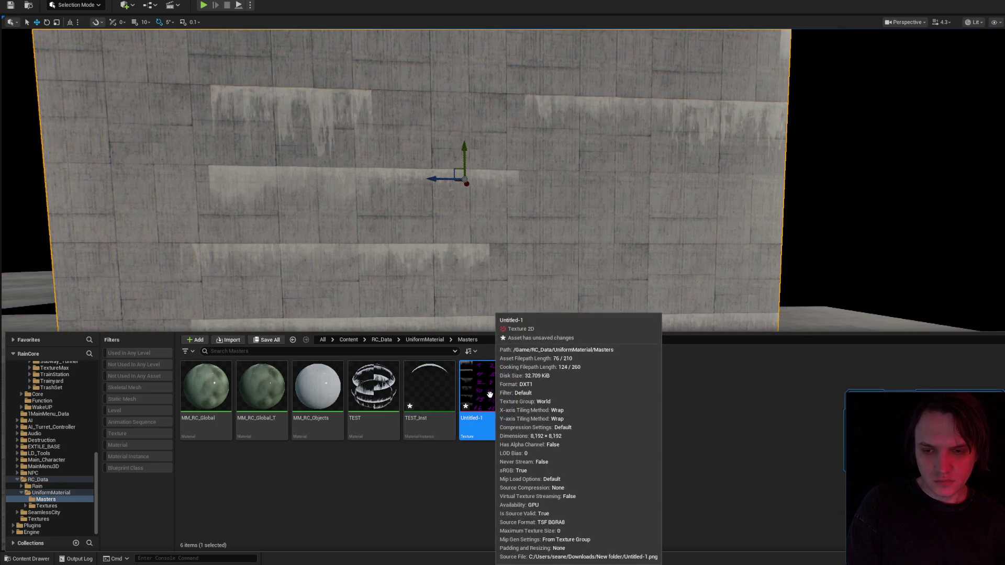
{"action": "left_click", "coordinate": [534, 220]}
- Open the TEST_Inst material instance, then the parent TEST material's graph
{"action": "double_click", "coordinate": [429, 387]}
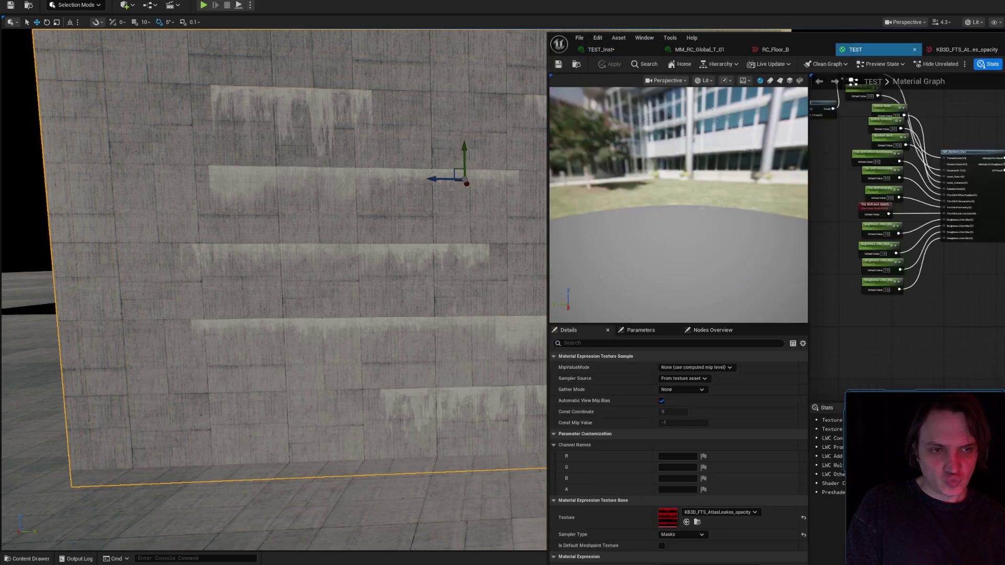
{"action": "left_click", "coordinate": [855, 49]}
{"action": "key", "text": "ctrl+space"}
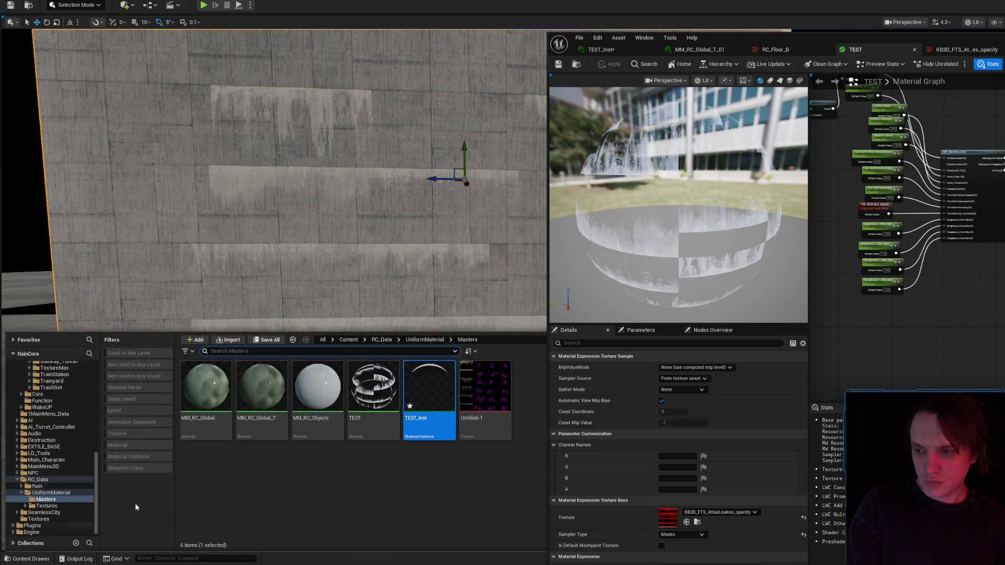
- Assign the imported Untitled-1 texture to the TEST material's Texture Sample and apply
{"action": "left_click", "coordinate": [484, 387]}
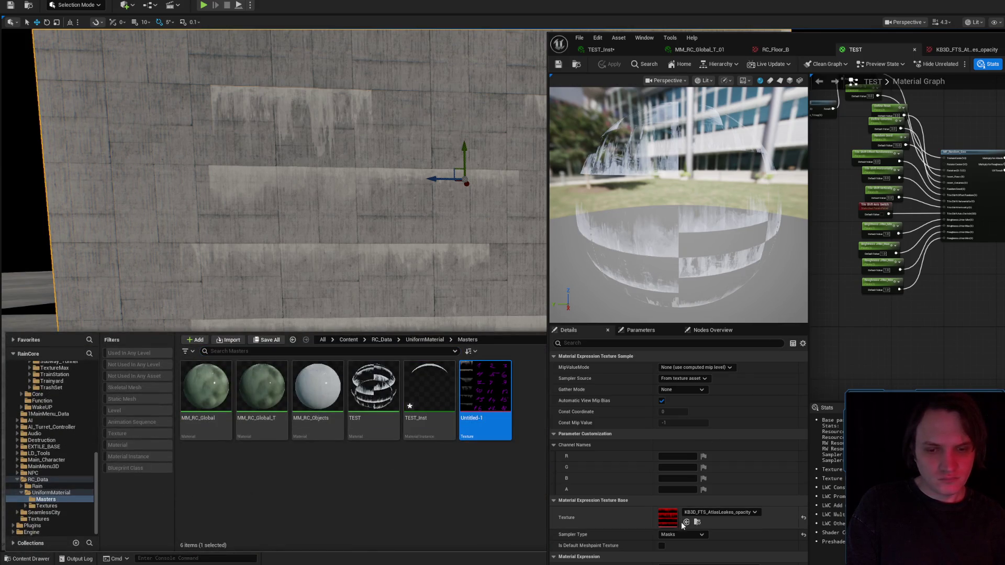
{"action": "left_click", "coordinate": [686, 522]}
{"action": "left_click", "coordinate": [610, 64]}
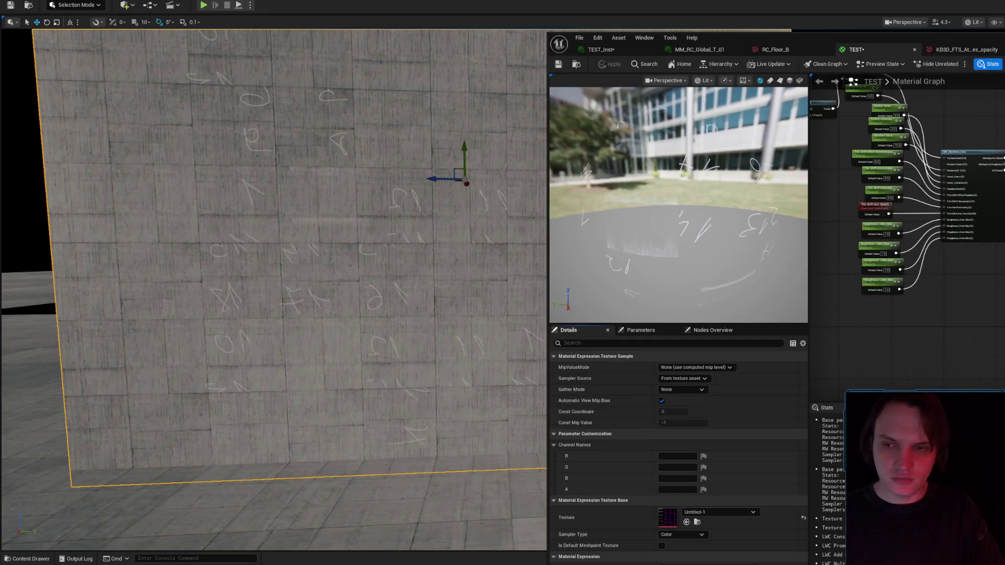
{"action": "key", "text": "f"}
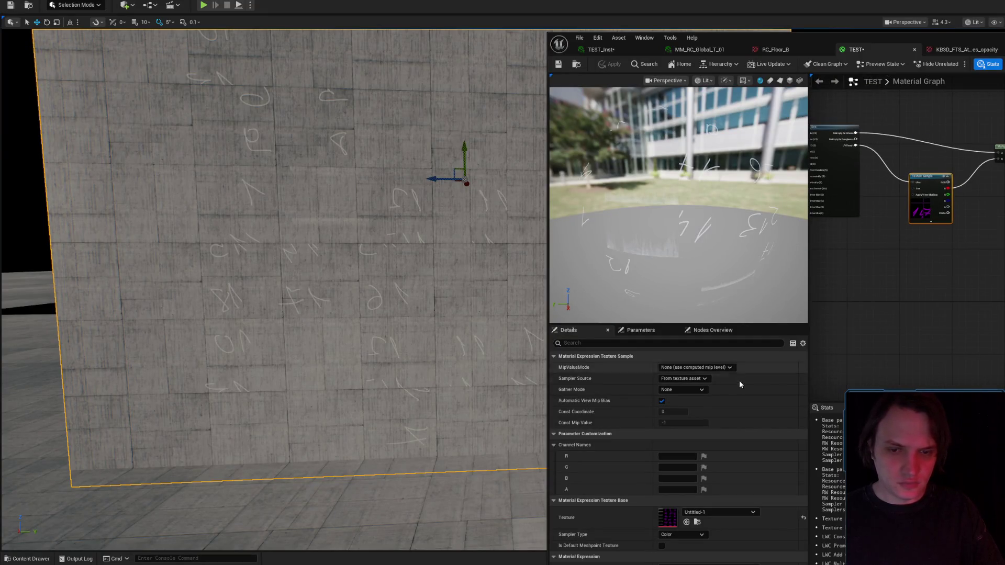
- Set the TEST material's blend mode to Opaque and apply it to the wall
{"action": "left_click", "coordinate": [837, 366]}
{"action": "left_click", "coordinate": [686, 380]}
{"action": "left_click", "coordinate": [686, 389]}
{"action": "left_click", "coordinate": [610, 64]}
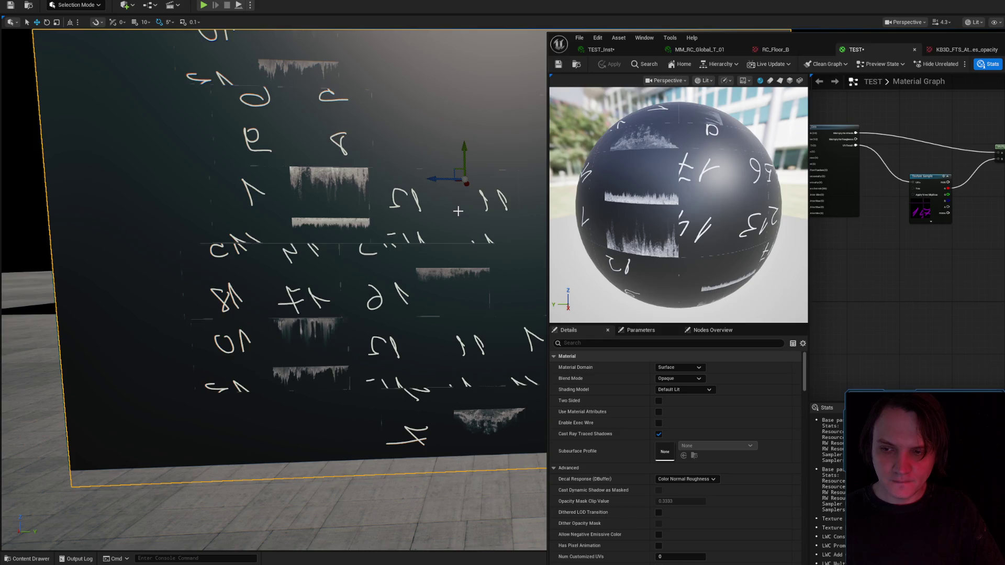
- Check the TEST_Inst instance and the Photoshop atlas, then return to the TEST material's blend mode
{"action": "left_click", "coordinate": [632, 49]}
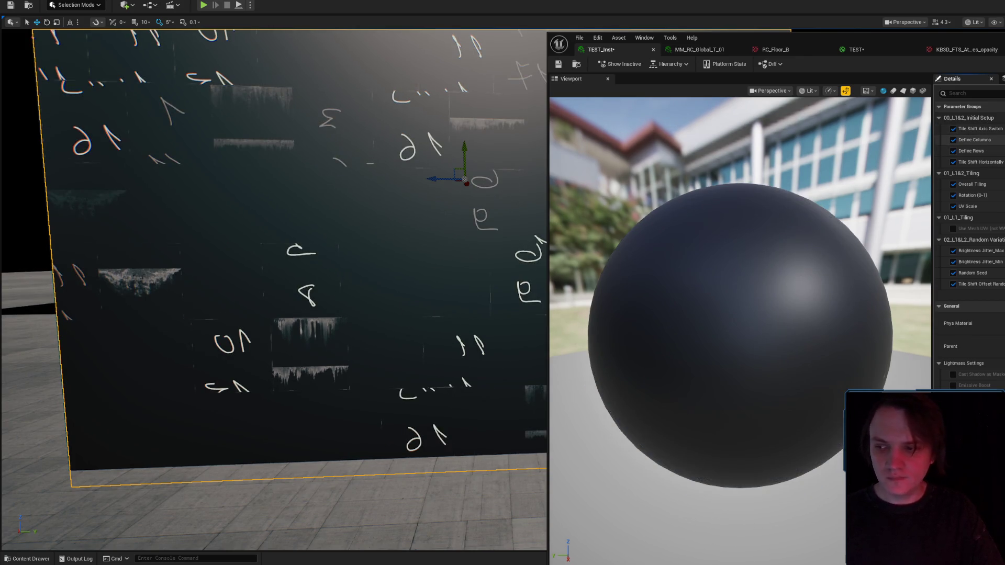
{"action": "key", "text": "alt+Tab"}
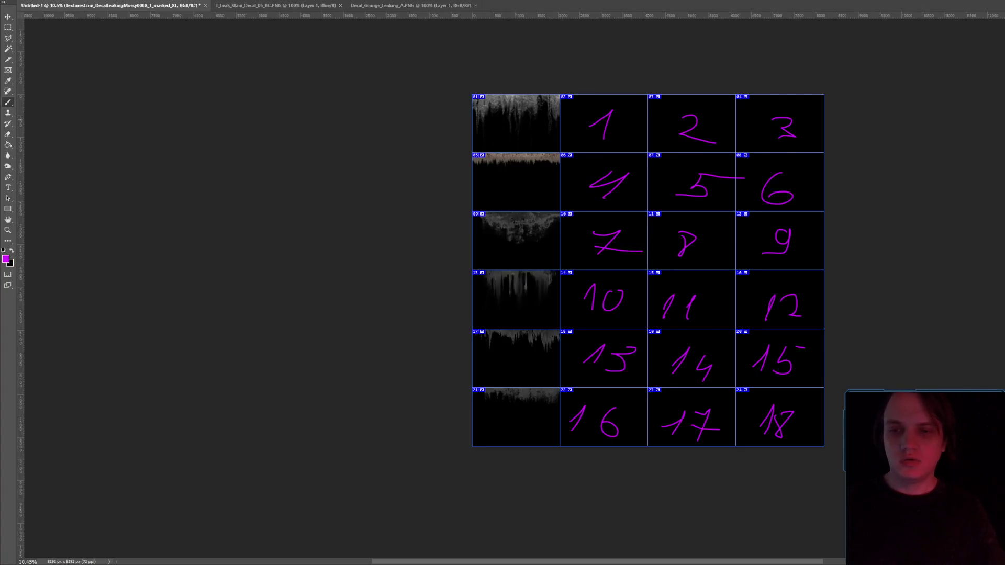
{"action": "key", "text": "alt+Tab"}
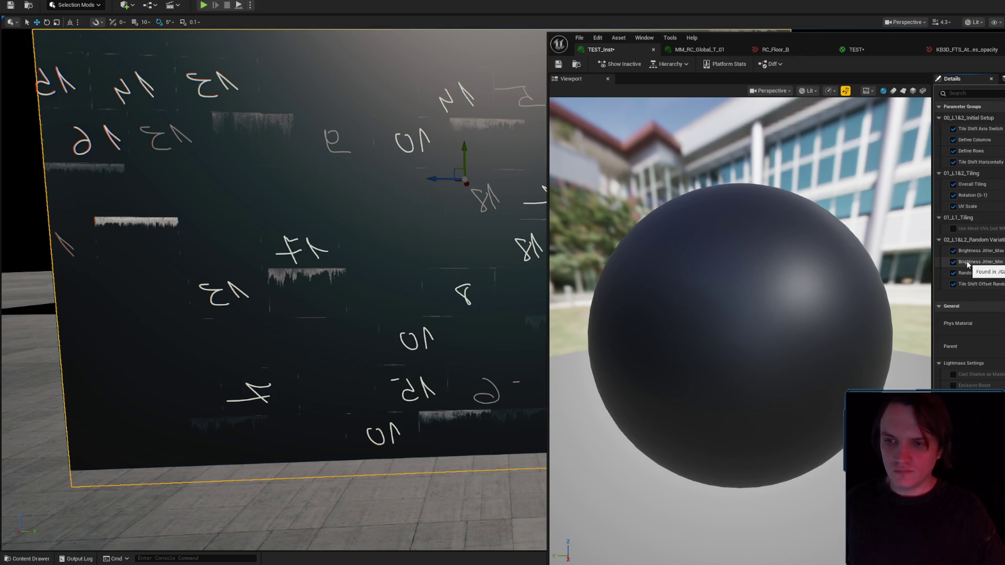
{"action": "left_click", "coordinate": [852, 50]}
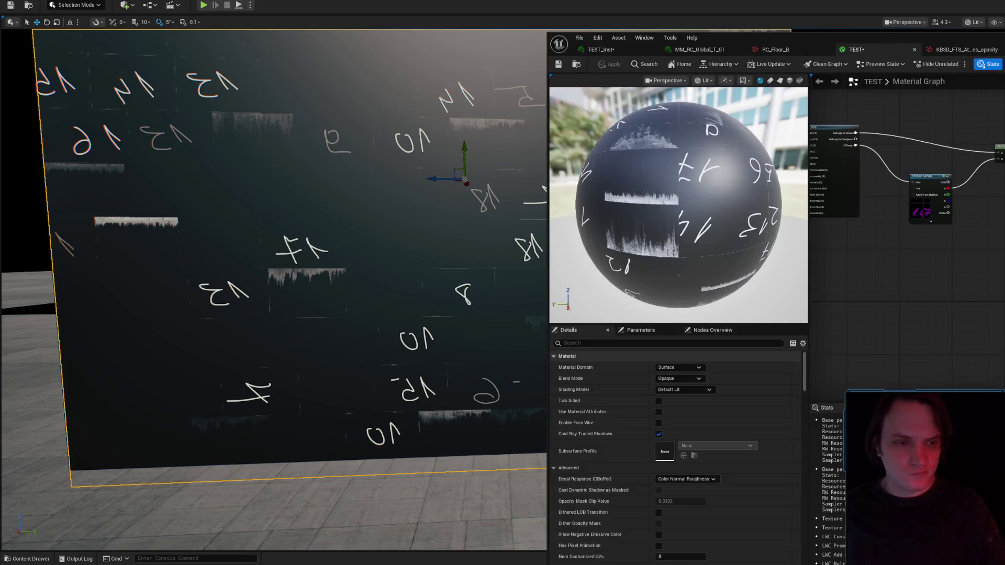
{"action": "left_click", "coordinate": [678, 379]}
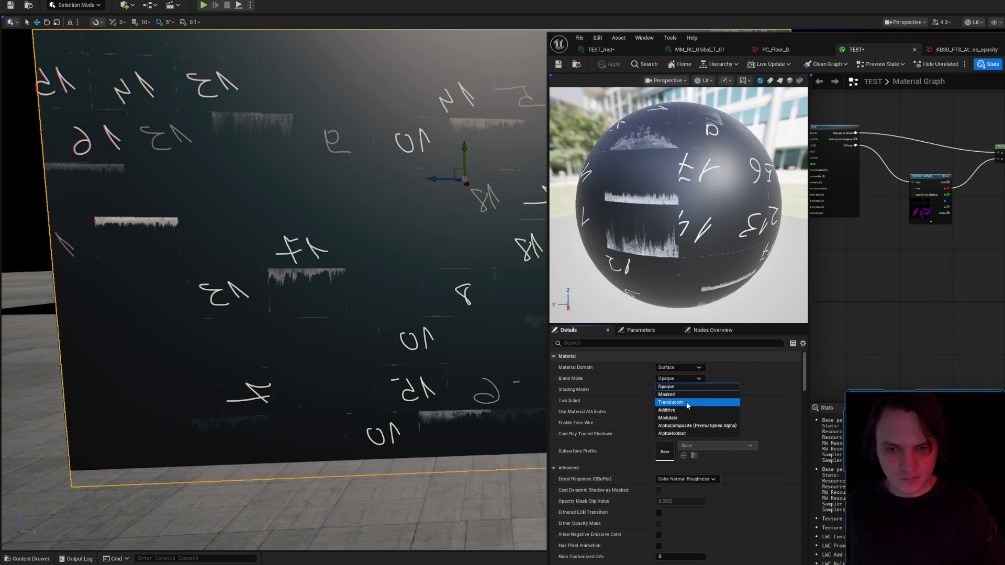
- Apply Translucent blending to the TEST material, then switch it to Additive and apply
{"action": "left_click", "coordinate": [675, 399]}
{"action": "left_click", "coordinate": [611, 65]}
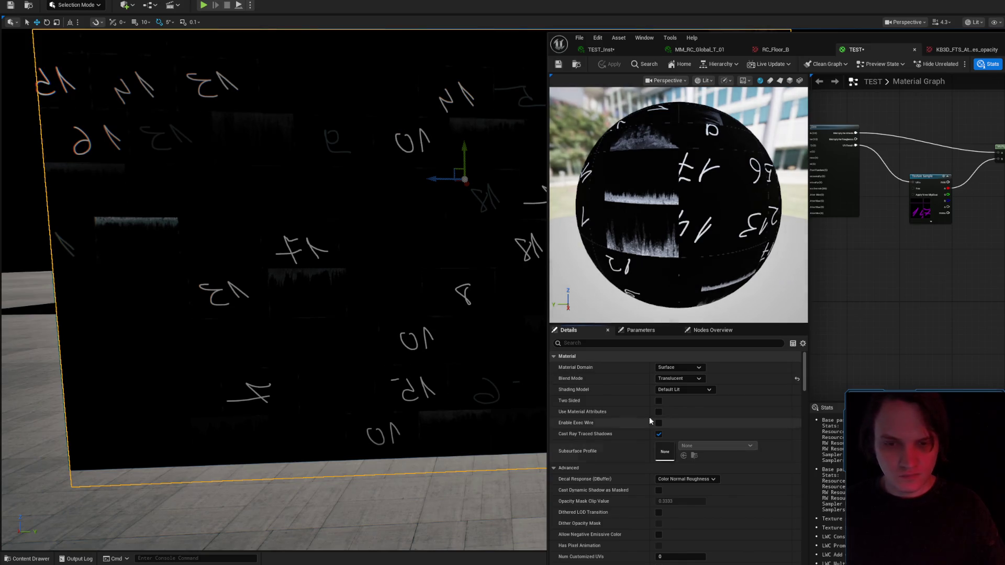
{"action": "left_click", "coordinate": [680, 379]}
{"action": "left_click", "coordinate": [666, 410]}
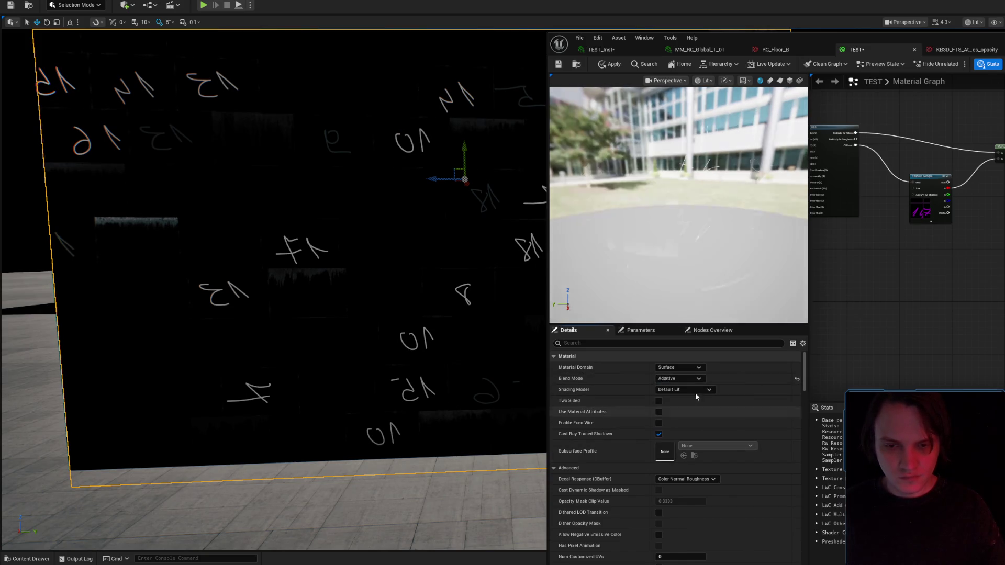
{"action": "left_click", "coordinate": [611, 65]}
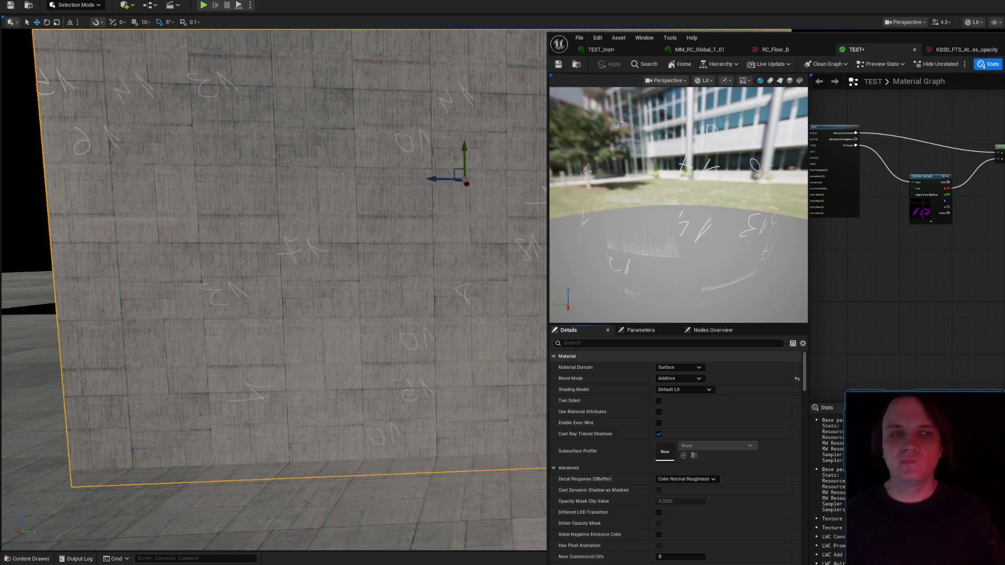
- Close the material editor, inspect the faint atlas numbers on the wall, then return to Photoshop
{"action": "left_click", "coordinate": [870, 230]}
{"action": "scroll", "coordinate": [870, 231], "scroll_direction": "up", "scroll_amount": 5}
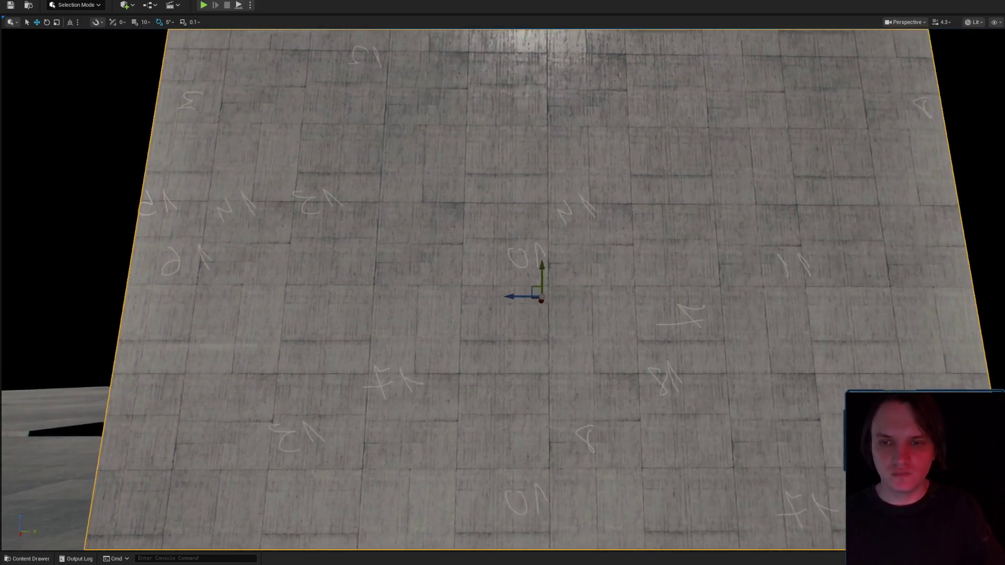
{"action": "mouse_move", "coordinate": [502, 287]}
{"action": "left_mouse_down"}
{"action": "mouse_move", "coordinate": [449, 293]}
{"action": "mouse_move", "coordinate": [502, 324]}
{"action": "mouse_move", "coordinate": [502, 283]}
{"action": "left_mouse_up"}
{"action": "scroll", "coordinate": [502, 287], "scroll_direction": "down", "scroll_amount": 3}
{"action": "scroll", "coordinate": [800, 253], "scroll_direction": "up", "scroll_amount": 2}
{"action": "key", "text": "alt+Tab"}
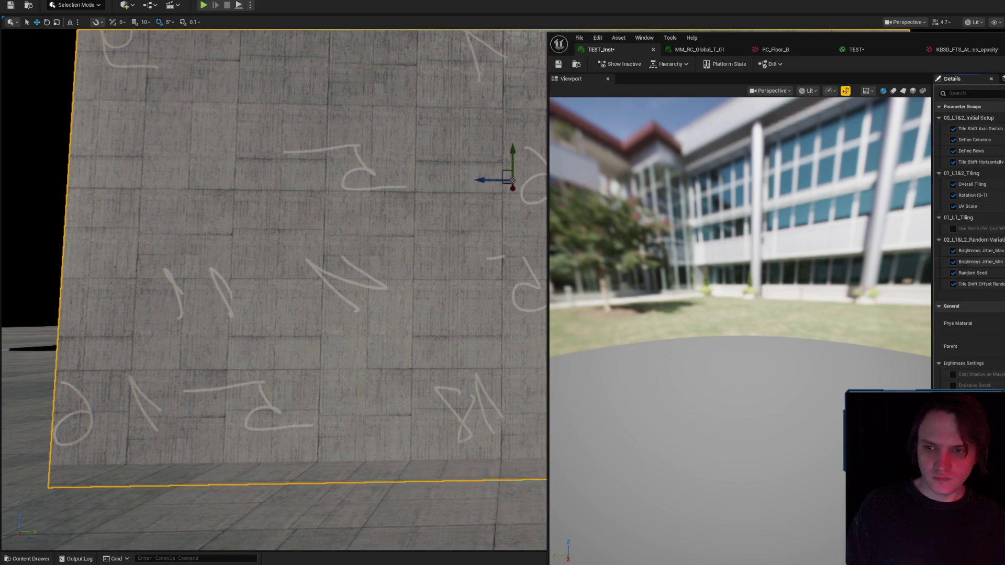
{"action": "key", "text": "alt+Tab"}
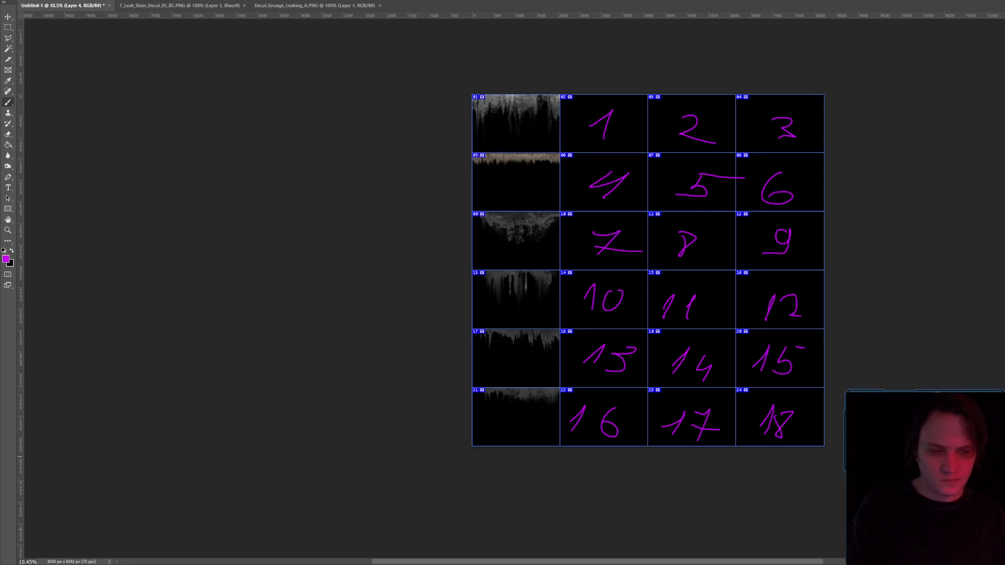
- Adjust the brush size for drawing the magenta border lines
{"action": "right_click", "coordinate": [661, 75]}
{"action": "right_click", "coordinate": [618, 62]}
{"action": "left_click", "coordinate": [556, 49]}
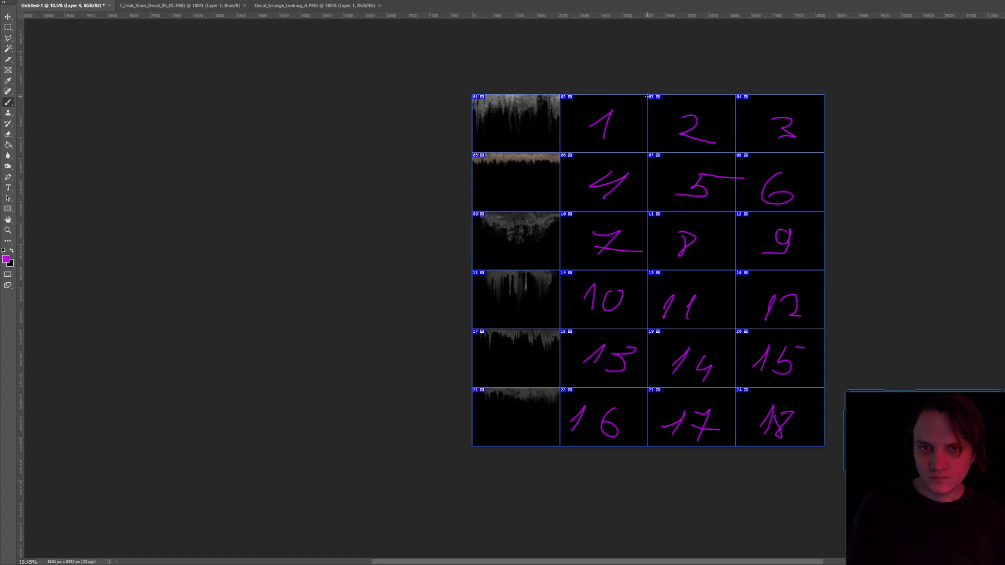
{"action": "right_click", "coordinate": [652, 104]}
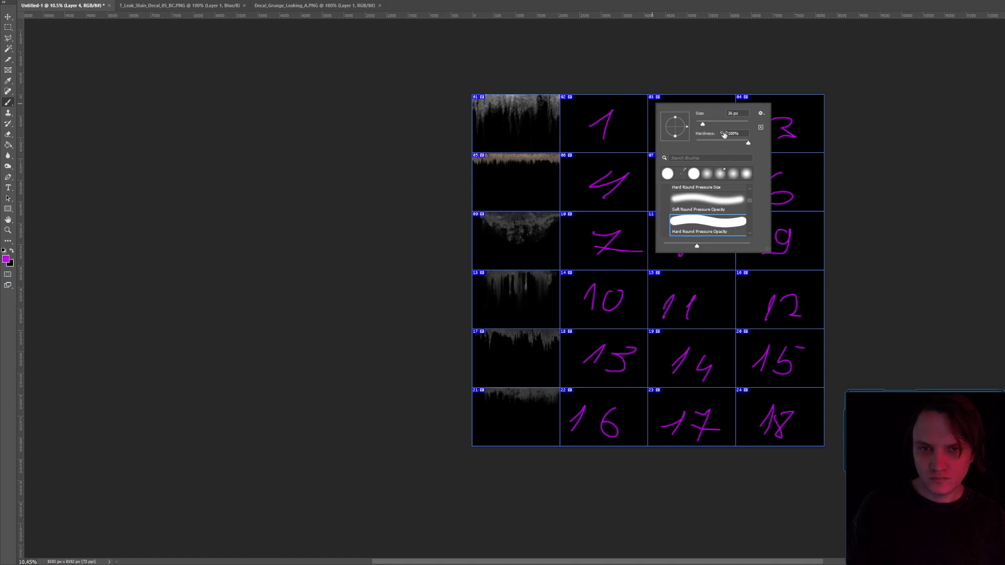
{"action": "left_click_drag", "start_coordinate": [716, 125], "coordinate": [719, 125]}
{"action": "left_click", "coordinate": [654, 89]}
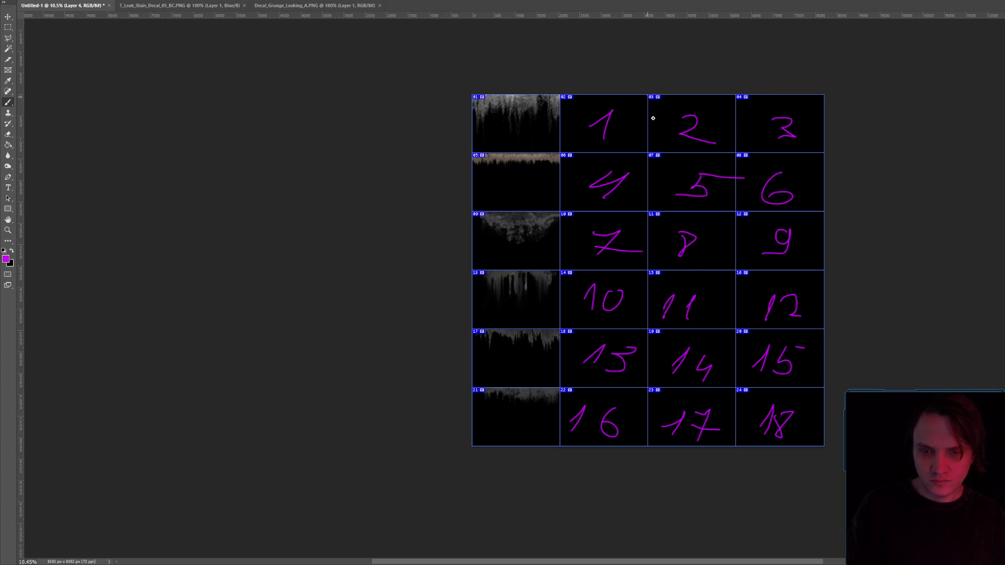
- Draw straight magenta lines along the remaining row and column dividers and the right, bottom and left edges
{"action": "left_click", "coordinate": [648, 448], "text": "shift"}
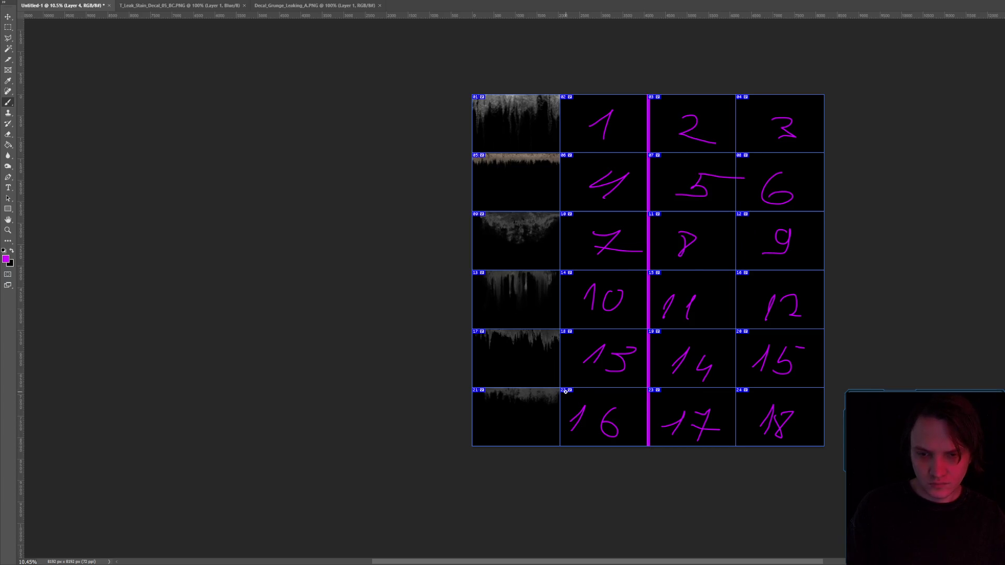
{"action": "left_click_drag", "start_coordinate": [472, 387], "coordinate": [824, 387]}
{"action": "left_click", "coordinate": [734, 92], "text": "shift"}
{"action": "left_click_drag", "start_coordinate": [825, 153], "coordinate": [560, 153]}
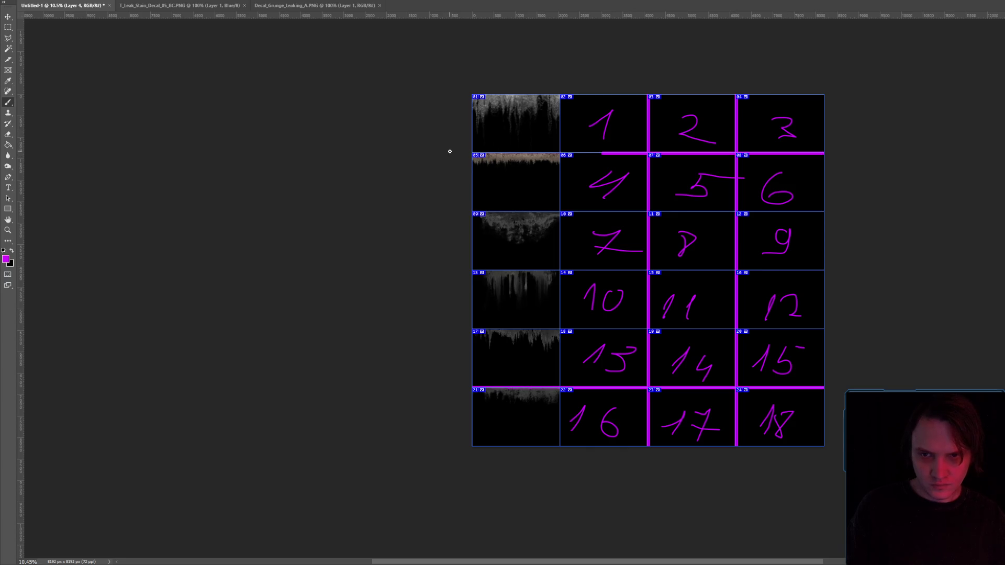
{"action": "left_click", "coordinate": [456, 211], "text": "shift"}
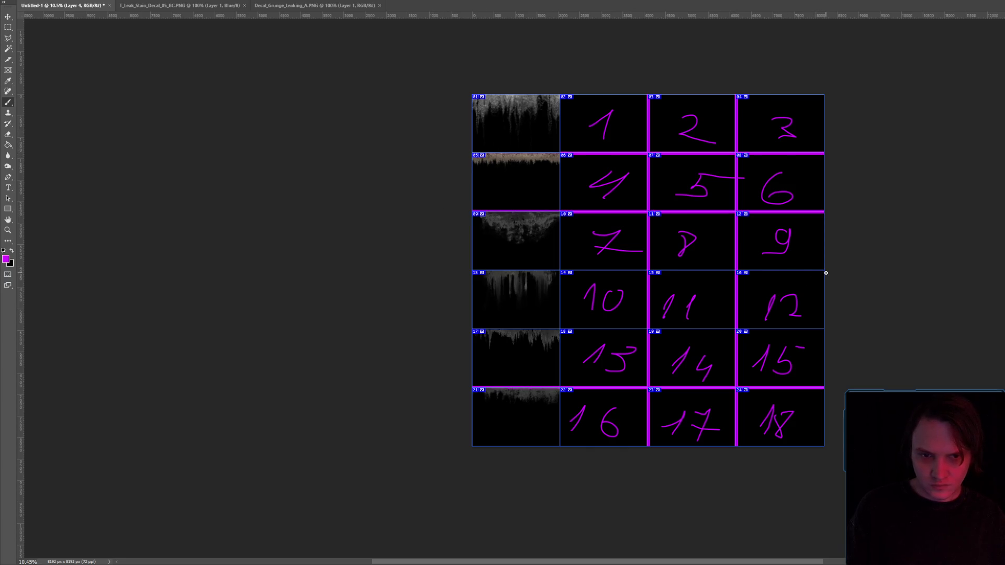
{"action": "left_click", "coordinate": [464, 271], "text": "shift"}
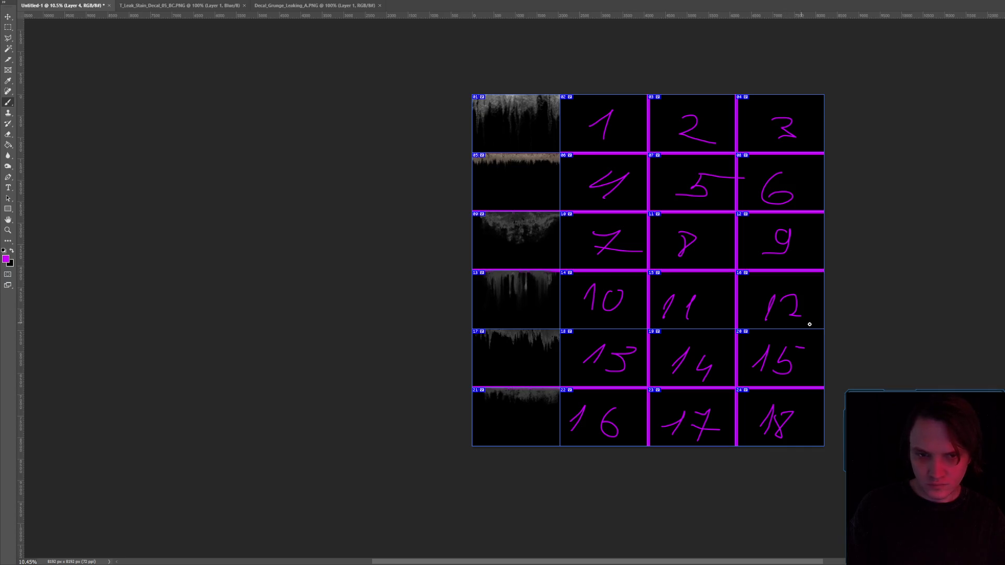
{"action": "left_click", "coordinate": [465, 331], "text": "shift"}
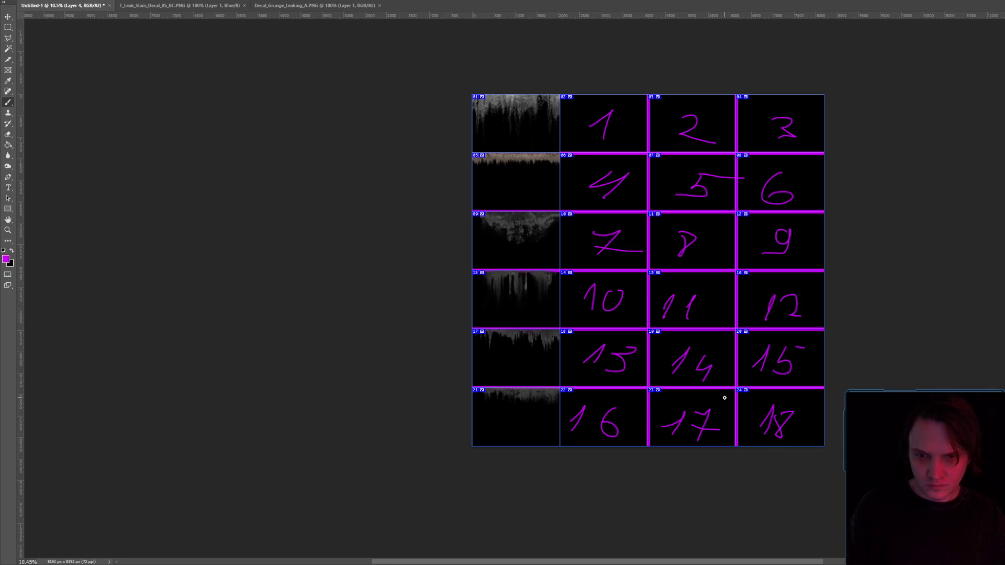
{"action": "left_click", "coordinate": [562, 91], "text": "shift"}
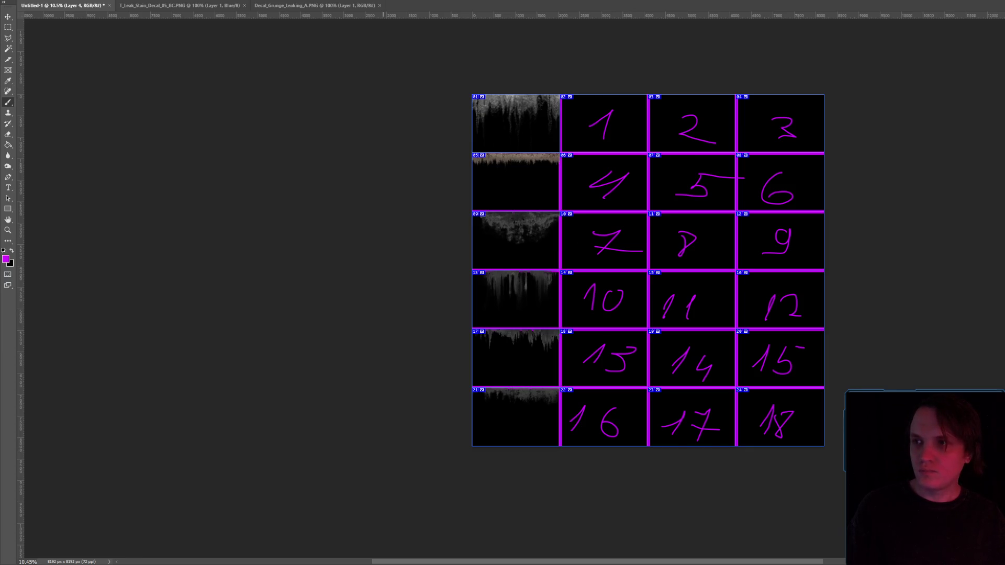
{"action": "left_click", "coordinate": [822, 447], "text": "shift"}
{"action": "left_click", "coordinate": [471, 446], "text": "shift"}
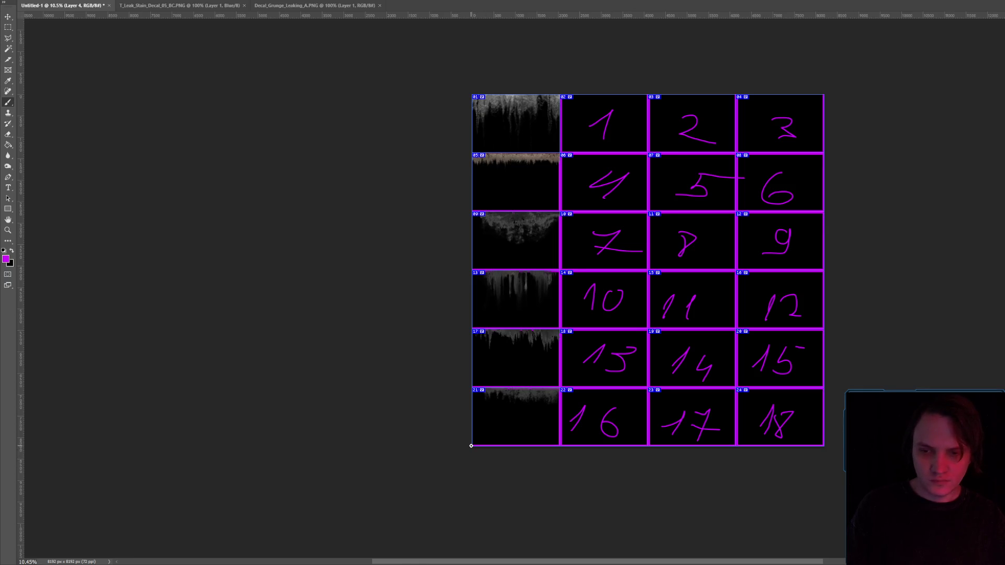
{"action": "left_click", "coordinate": [474, 92], "text": "shift"}
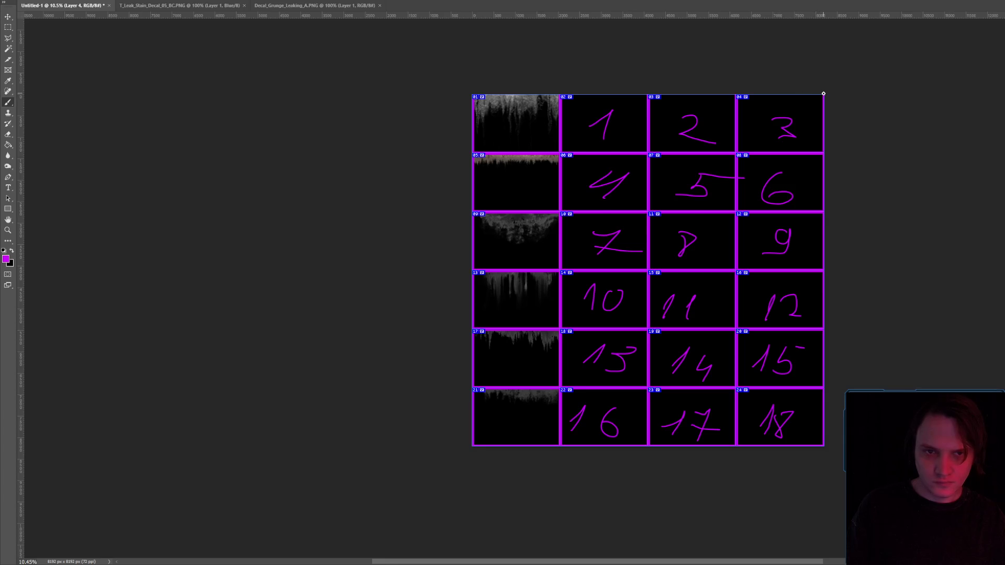
- Export the atlas as PNG, replacing the existing Untitled-1.png
{"action": "key", "text": "alt+f"}
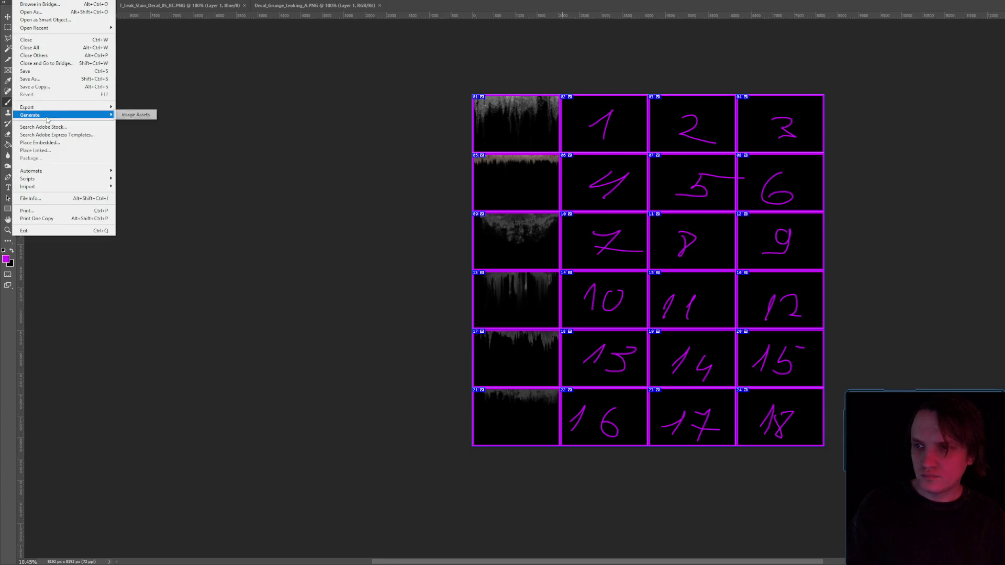
{"action": "mouse_move", "coordinate": [94, 107]}
{"action": "left_click", "coordinate": [150, 107]}
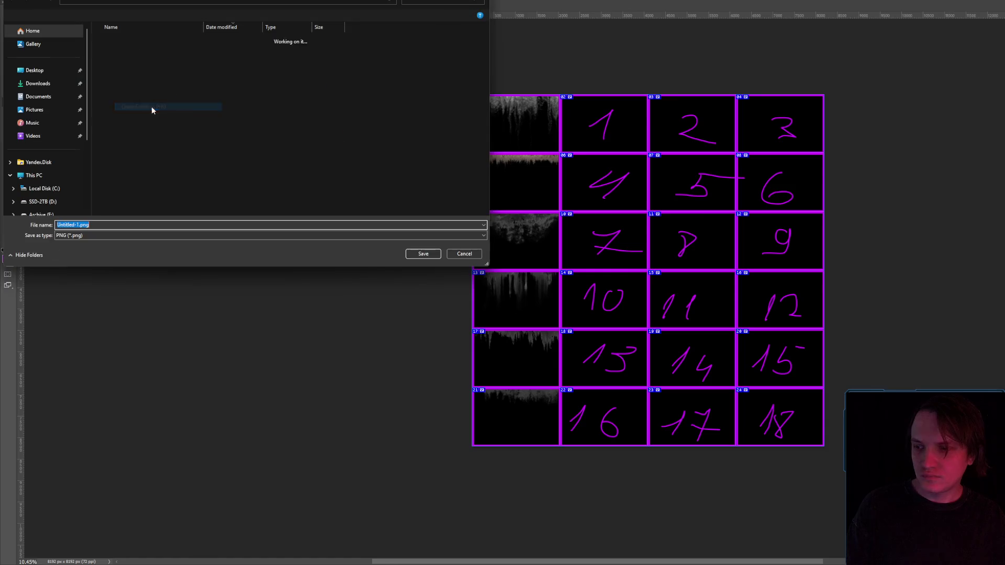
{"action": "double_click", "coordinate": [122, 50]}
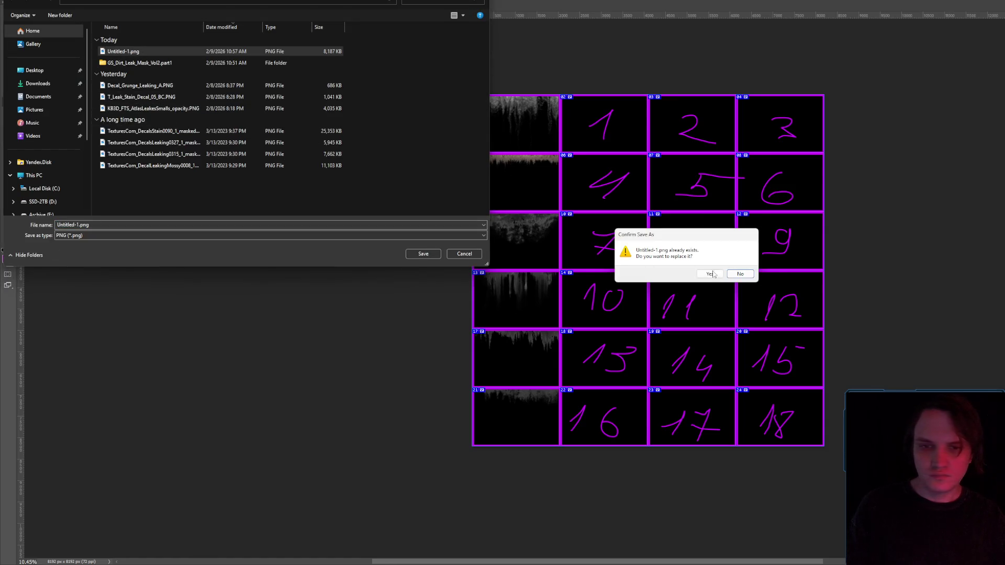
{"action": "left_click", "coordinate": [710, 274]}
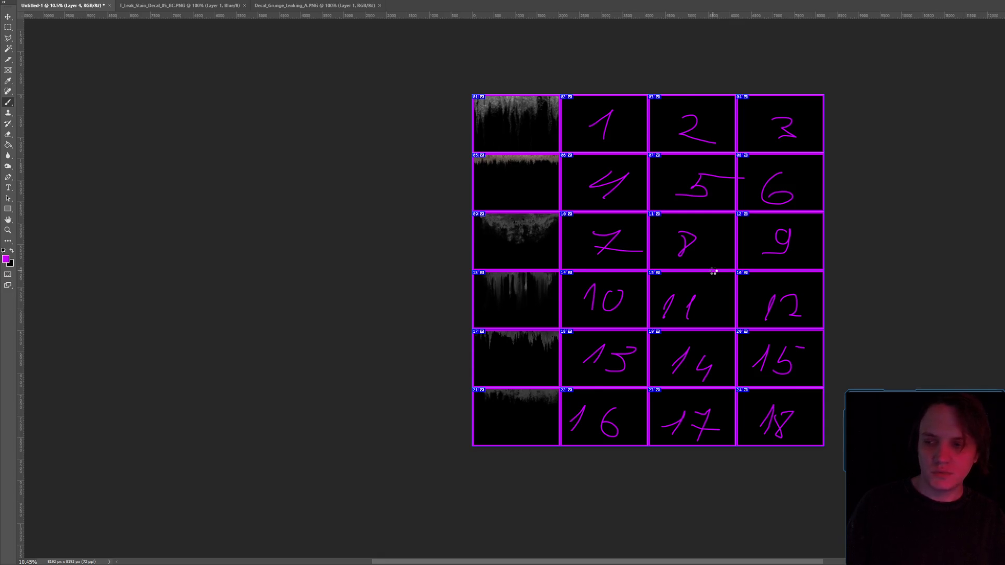
{"action": "key", "text": "alt+Tab"}
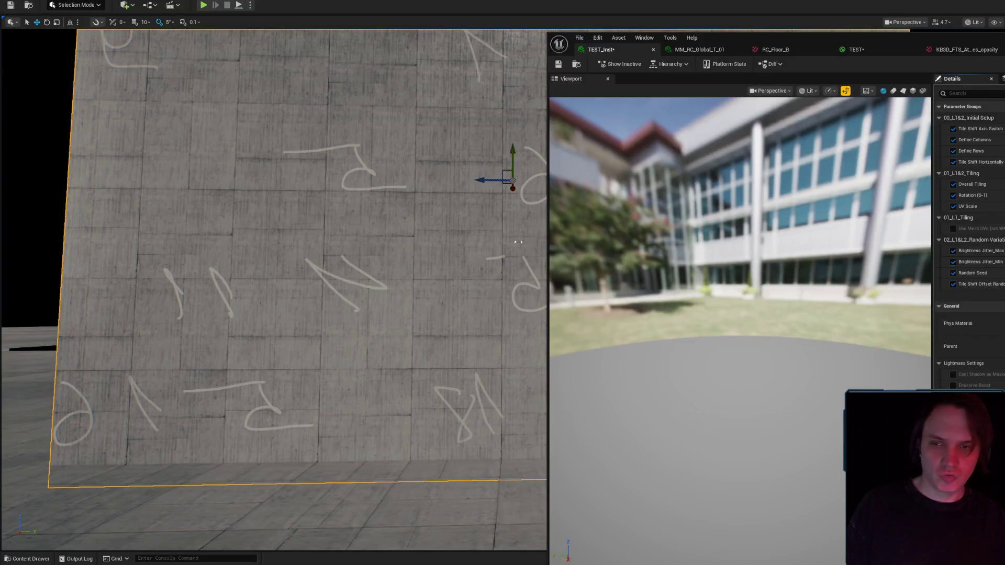
- Flip through the TEST, RC_Floor_B, MM_RC_Global and TEST_Inst tabs and locate TEST_Inst in the assets
{"action": "left_click", "coordinate": [850, 49]}
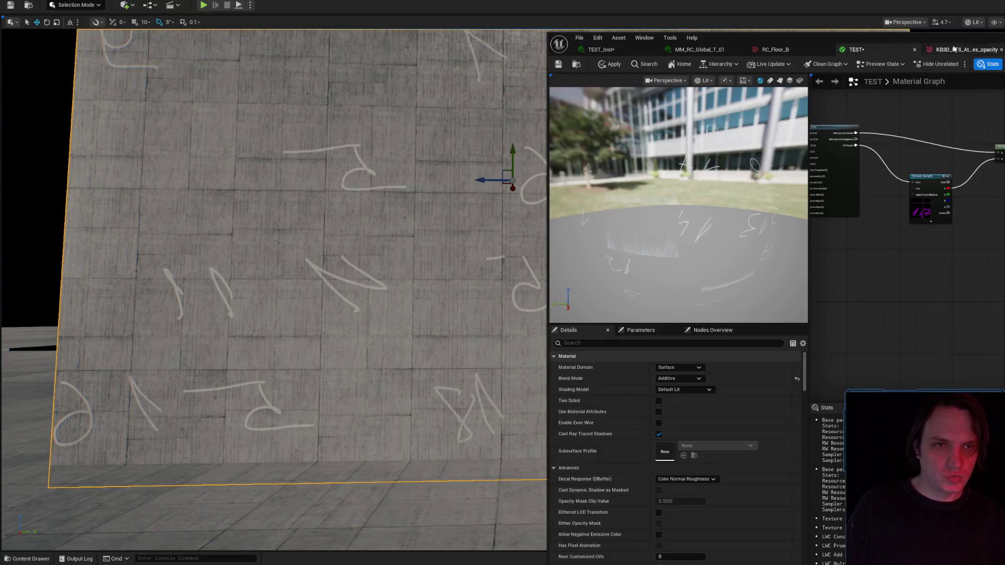
{"action": "left_click", "coordinate": [758, 46]}
{"action": "left_click", "coordinate": [732, 46]}
{"action": "left_click", "coordinate": [767, 48]}
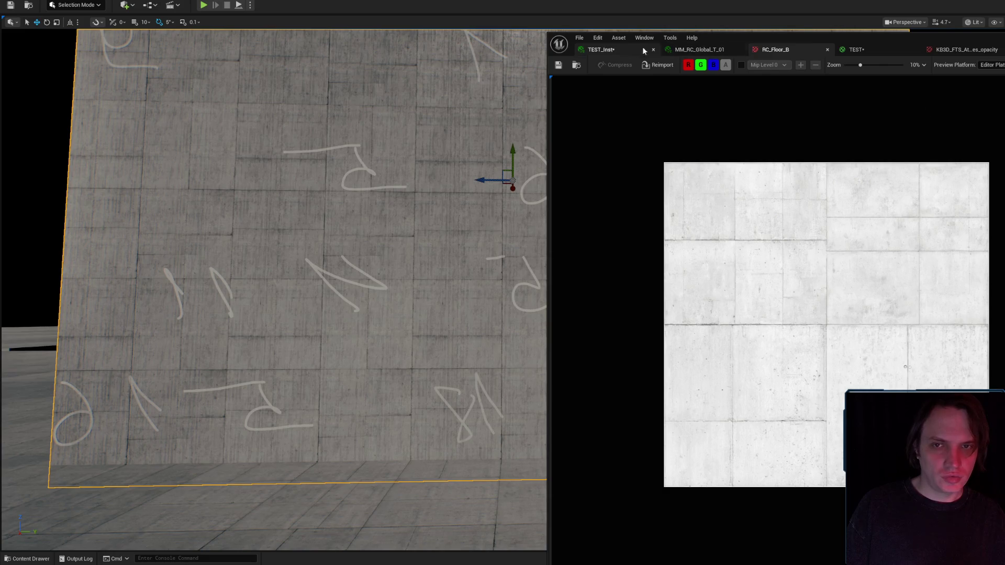
{"action": "left_click", "coordinate": [642, 47]}
{"action": "left_click", "coordinate": [578, 64]}
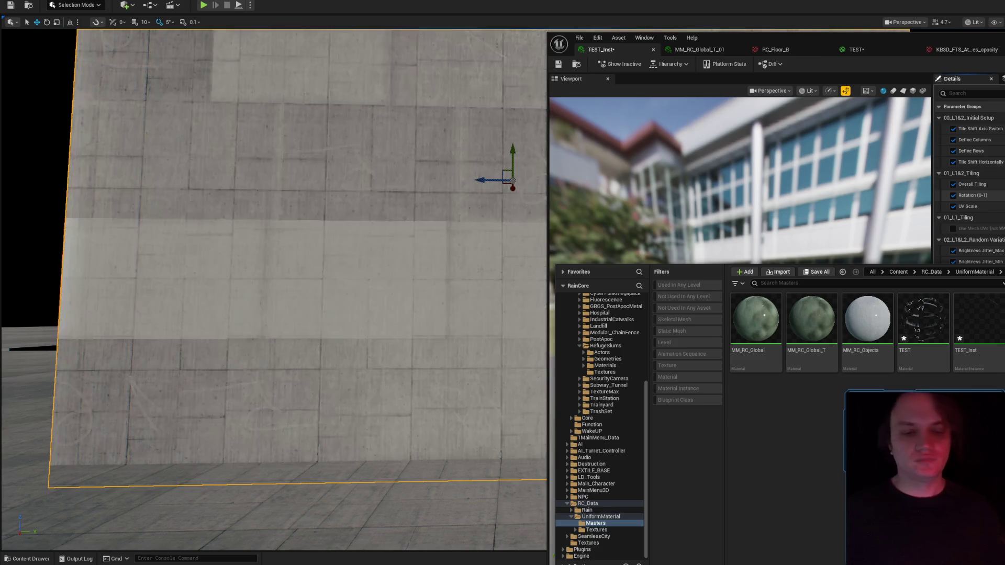
- Select the test wall and move in close to inspect the bordered numbered tiles
{"action": "mouse_move", "coordinate": [526, 262]}
{"action": "left_mouse_down"}
{"action": "mouse_move", "coordinate": [523, 278]}
{"action": "mouse_move", "coordinate": [524, 267]}
{"action": "mouse_move", "coordinate": [513, 277]}
{"action": "mouse_move", "coordinate": [492, 267]}
{"action": "mouse_move", "coordinate": [471, 285]}
{"action": "left_mouse_up"}
{"action": "scroll", "coordinate": [484, 274], "scroll_direction": "down", "scroll_amount": 3}
{"action": "scroll", "coordinate": [484, 275], "scroll_direction": "up", "scroll_amount": 2}
{"action": "scroll", "coordinate": [484, 275], "scroll_direction": "down", "scroll_amount": 1}
{"action": "scroll", "coordinate": [484, 275], "scroll_direction": "up", "scroll_amount": 3}
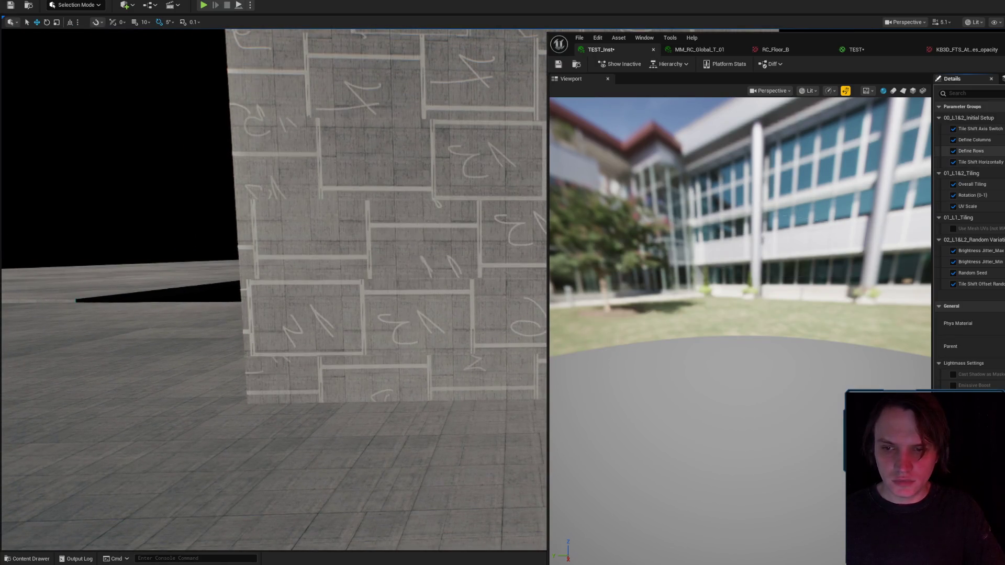
{"action": "left_click", "coordinate": [392, 220]}
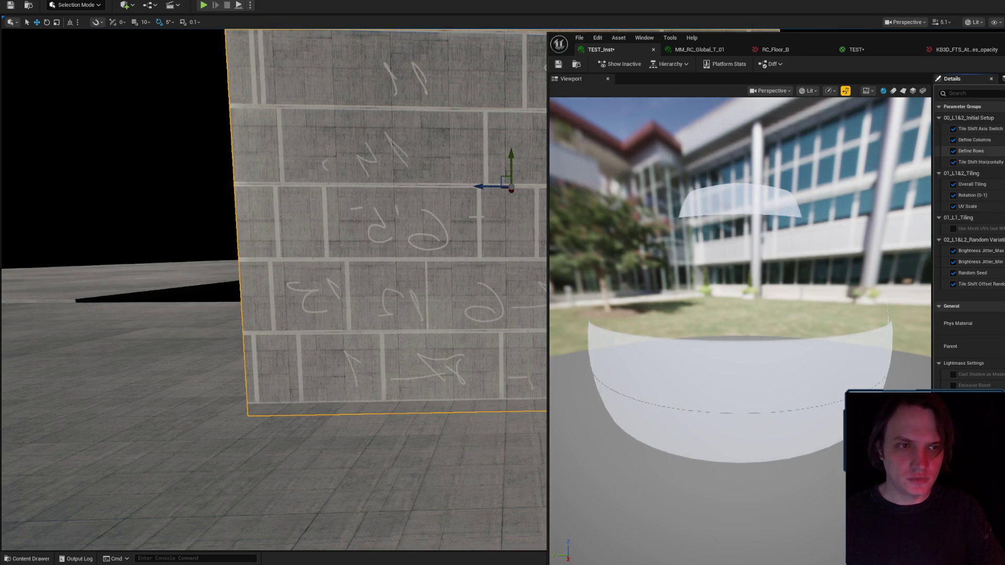
{"action": "mouse_move", "coordinate": [387, 246]}
{"action": "left_mouse_down"}
{"action": "mouse_move", "coordinate": [366, 252]}
{"action": "mouse_move", "coordinate": [388, 246]}
{"action": "left_mouse_up"}
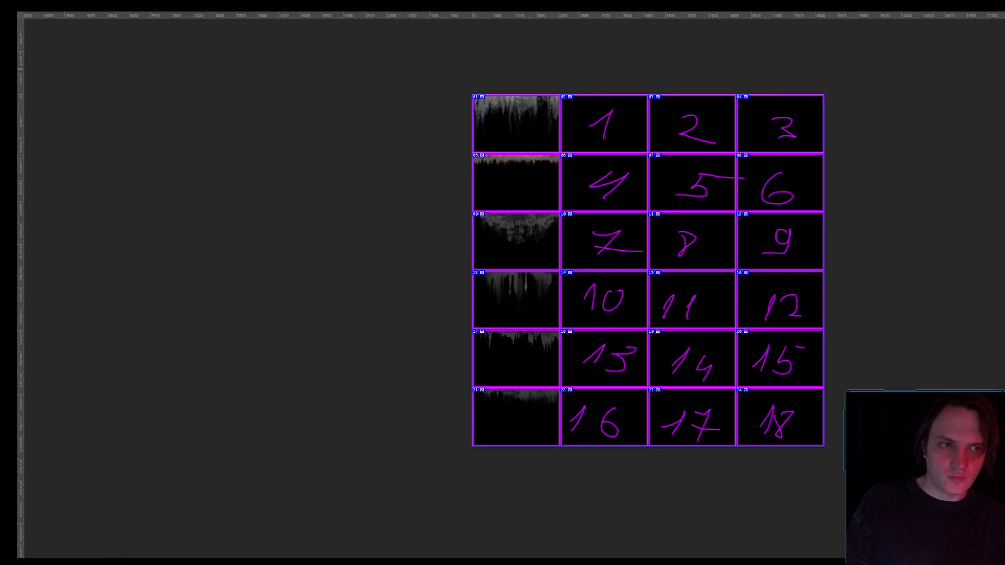
- Create a new 4096 x 4096 px transparent document from the preset
{"action": "key", "text": "alt+f"}
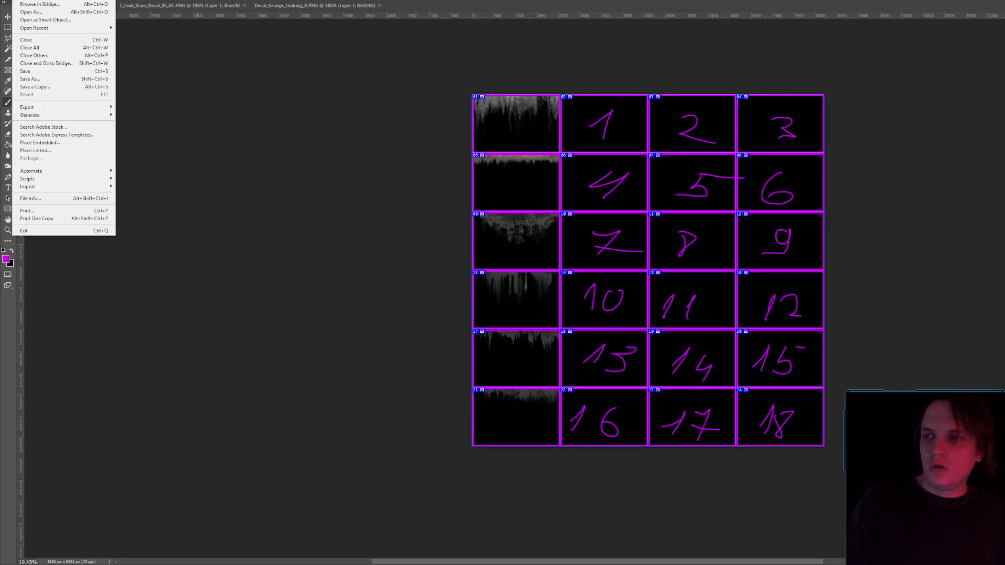
{"action": "key", "text": "n"}
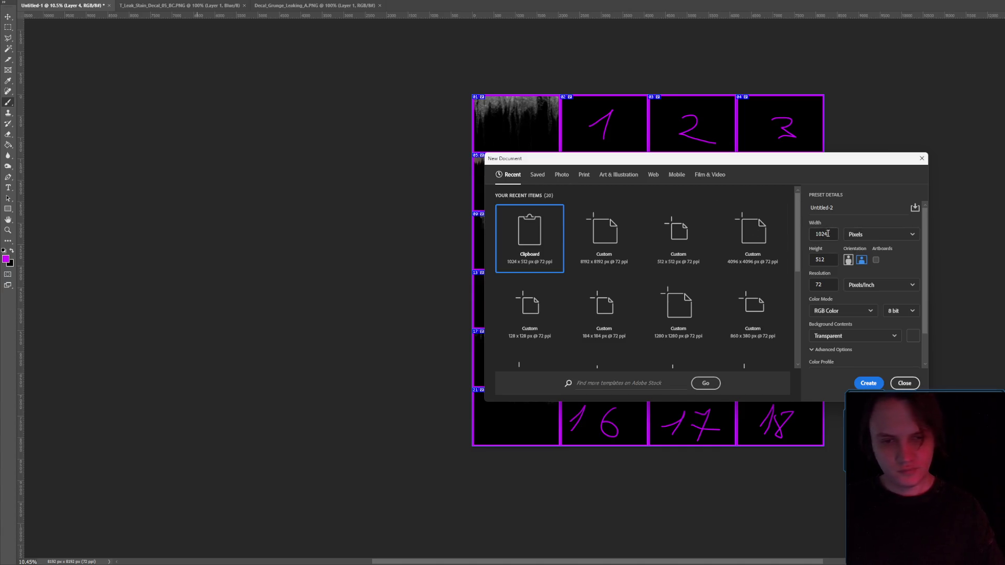
{"action": "left_click", "coordinate": [772, 237]}
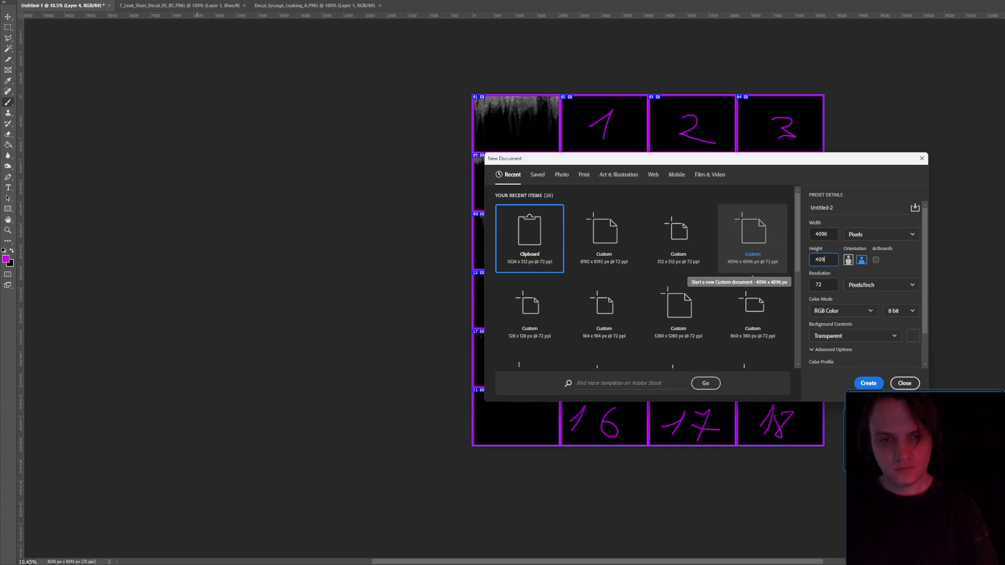
{"action": "double_click", "coordinate": [772, 236]}
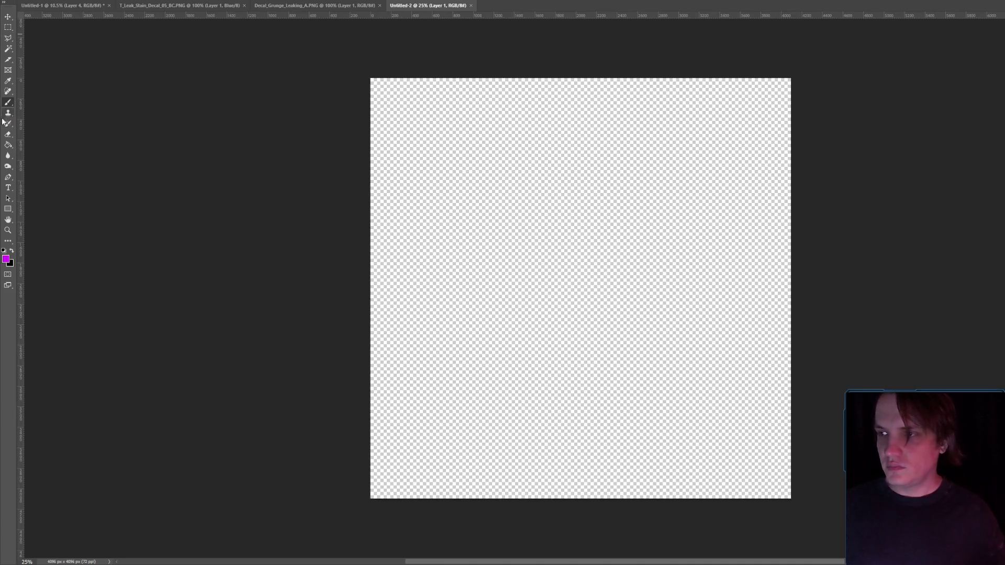
- Draw one slice covering the whole canvas and bring up Divide Slice
{"action": "left_click", "coordinate": [7, 61]}
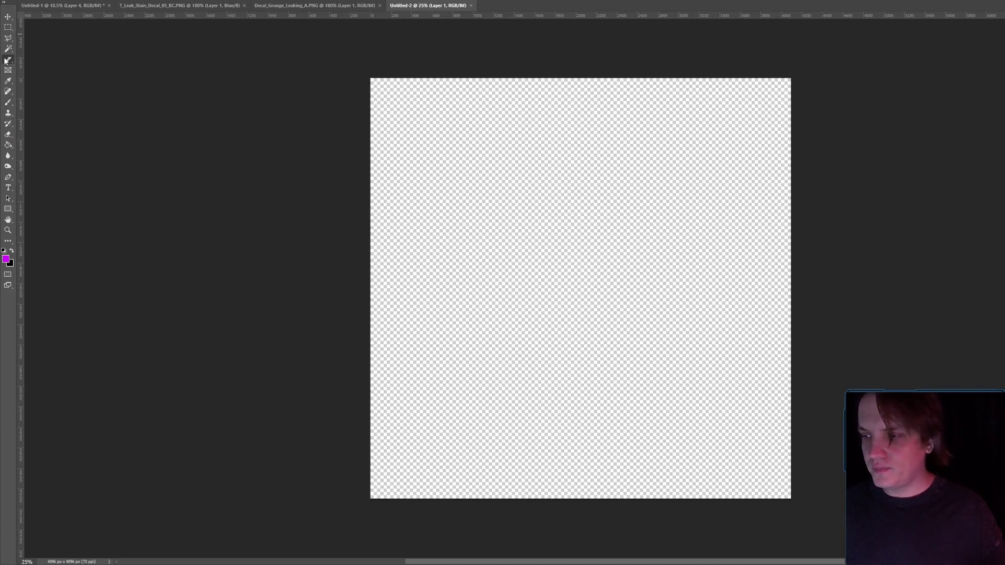
{"action": "left_click_drag", "start_coordinate": [340, 53], "coordinate": [863, 528]}
{"action": "right_click", "coordinate": [521, 231]}
{"action": "left_click", "coordinate": [544, 266]}
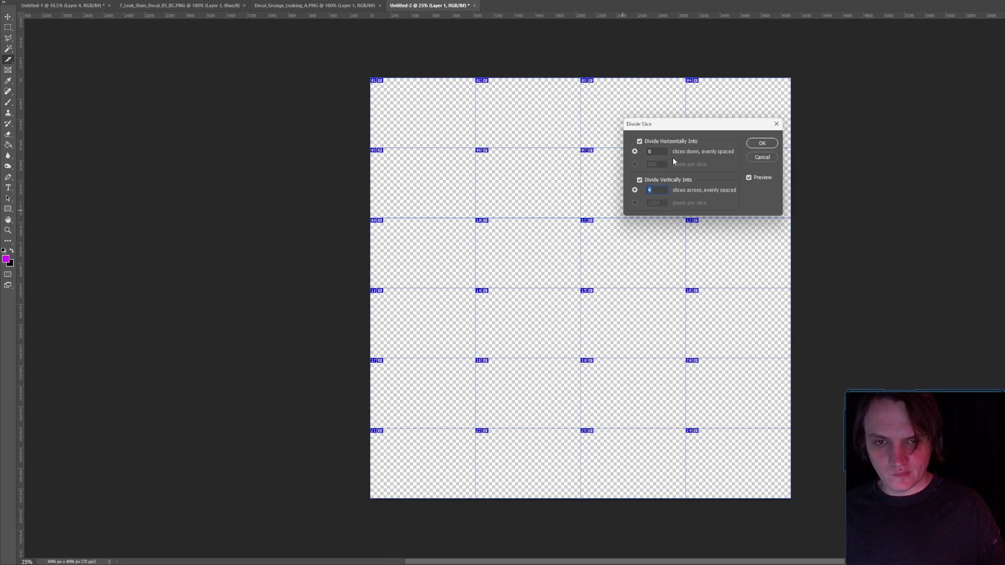
- Divide the slice into 4 rows down and 3 columns across
{"action": "key", "text": "Up"}
{"action": "key", "text": "Down"}
{"action": "key", "text": "Down"}
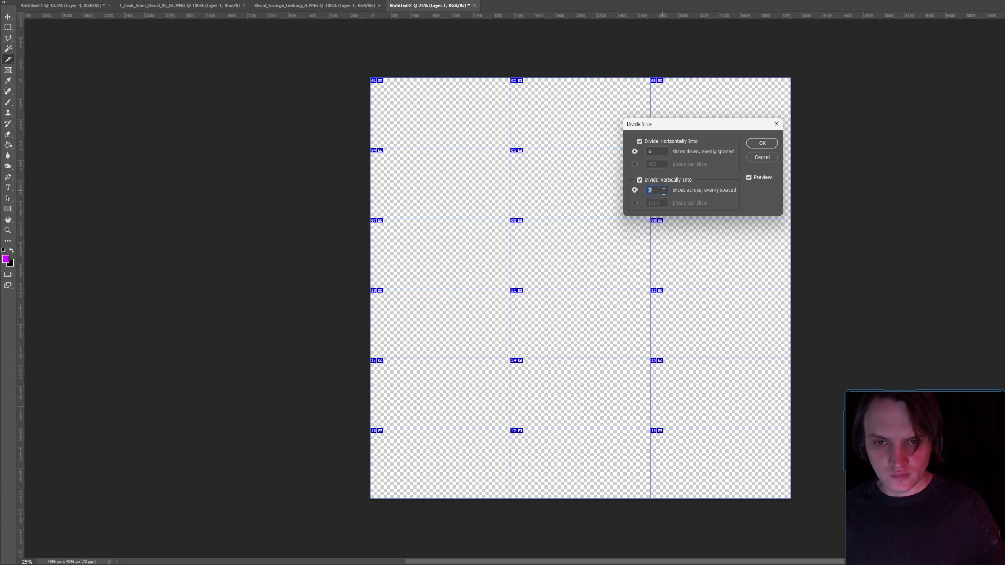
{"action": "key", "text": "Up"}
{"action": "key", "text": "Down"}
{"action": "key", "text": "Up"}
{"action": "left_click", "coordinate": [657, 151]}
{"action": "key", "text": "Down"}
{"action": "key", "text": "Down"}
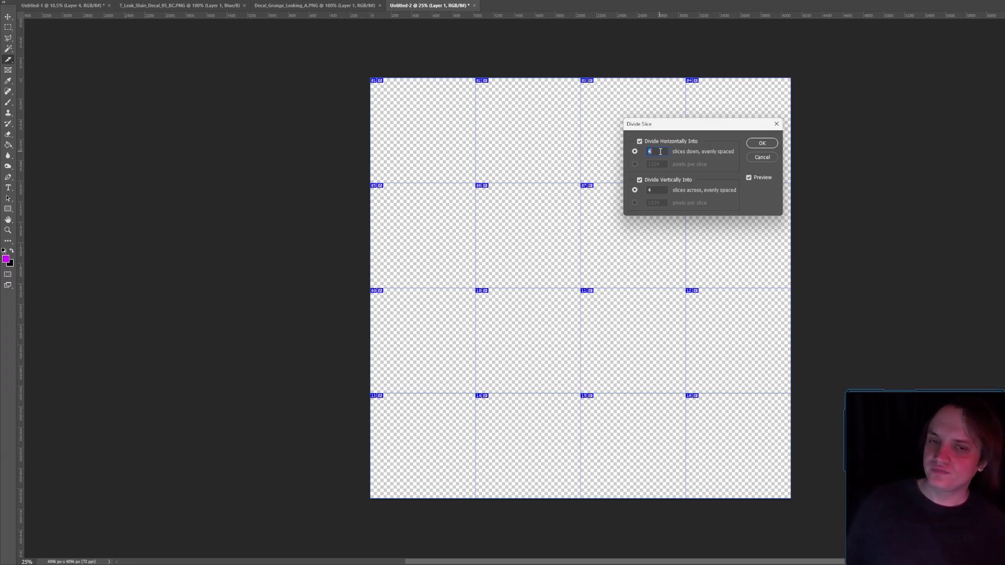
{"action": "double_click", "coordinate": [664, 194]}
{"action": "type", "text": "3"}
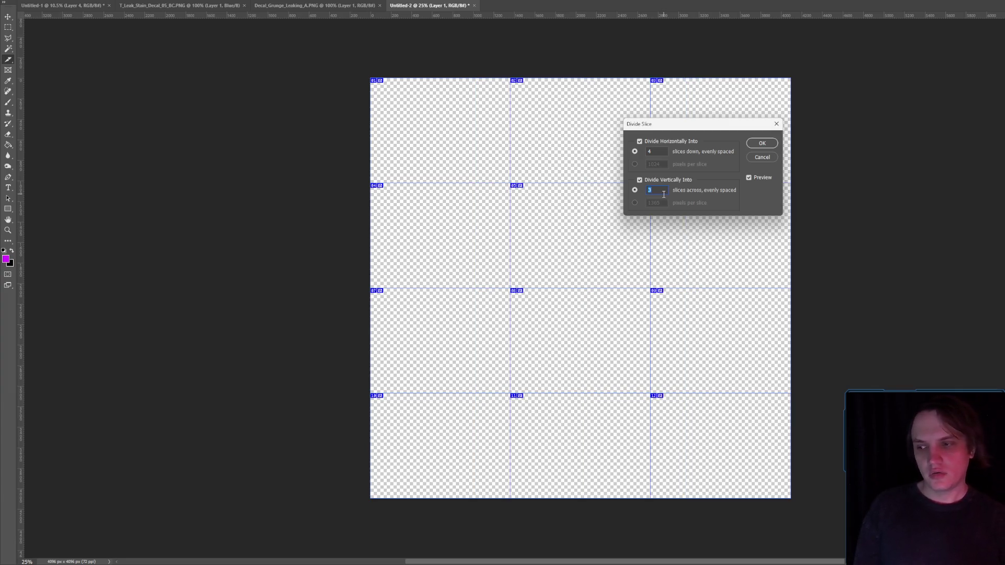
{"action": "left_click", "coordinate": [750, 144]}
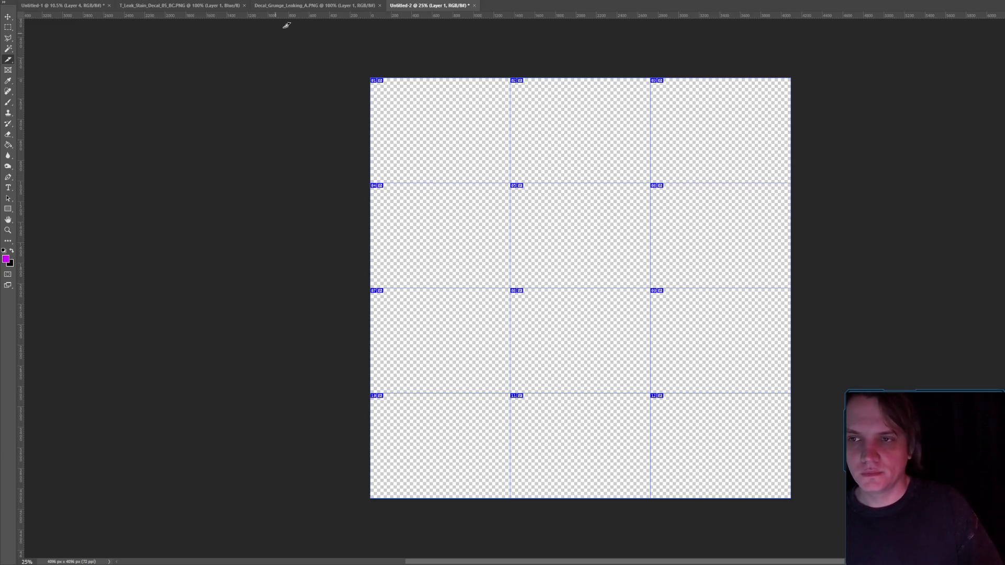
- Marquee-select the top-left cell to check its size, then deselect
{"action": "key", "text": "m"}
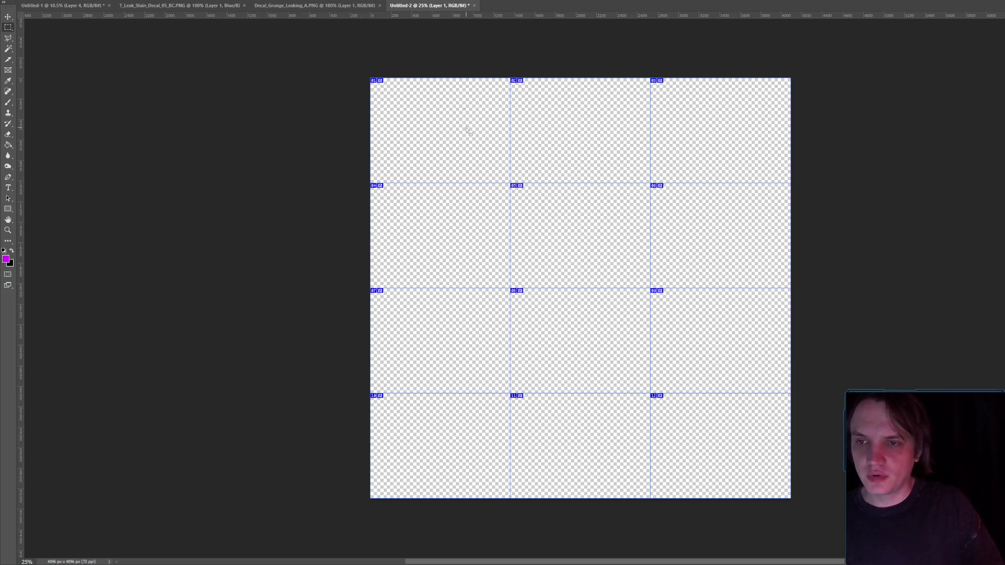
{"action": "left_click_drag", "start_coordinate": [370, 79], "coordinate": [510, 183]}
{"action": "left_click", "coordinate": [251, 88]}
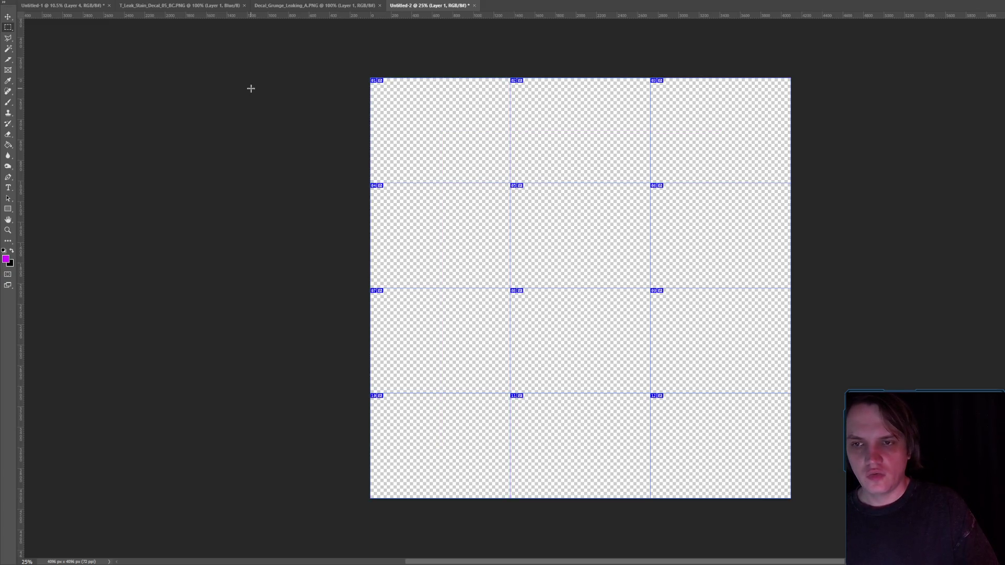
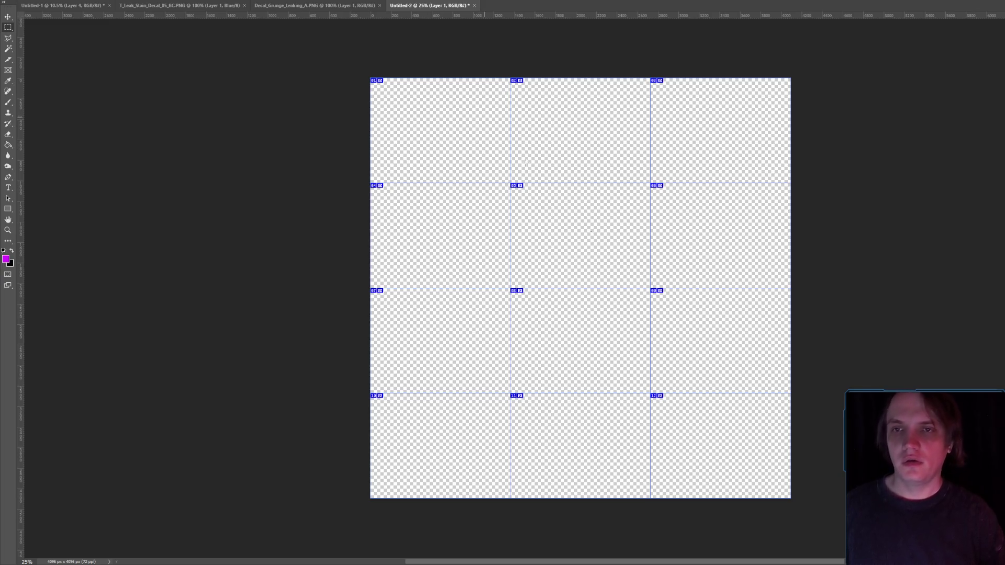
- Close the Untitled-2 draft without saving and create a new blank transparent 8192 × 8192 px document
{"action": "left_click", "coordinate": [476, 7]}
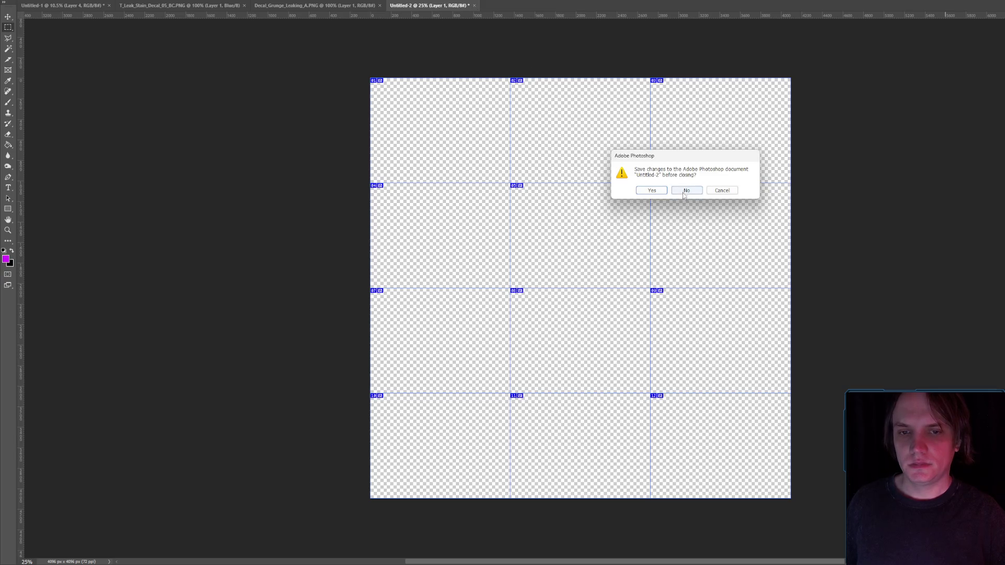
{"action": "left_click", "coordinate": [683, 189]}
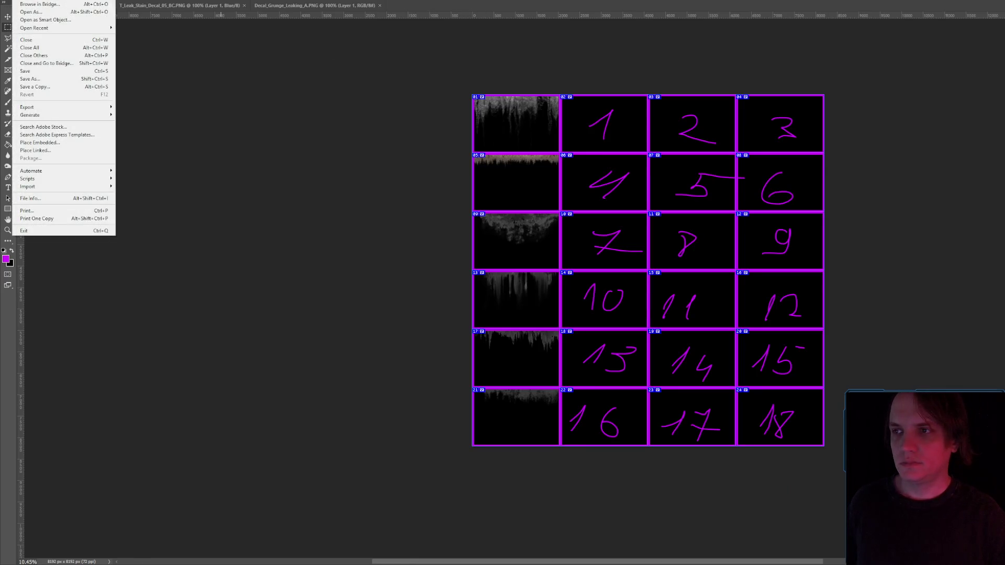
{"action": "key", "text": "ctrl+n"}
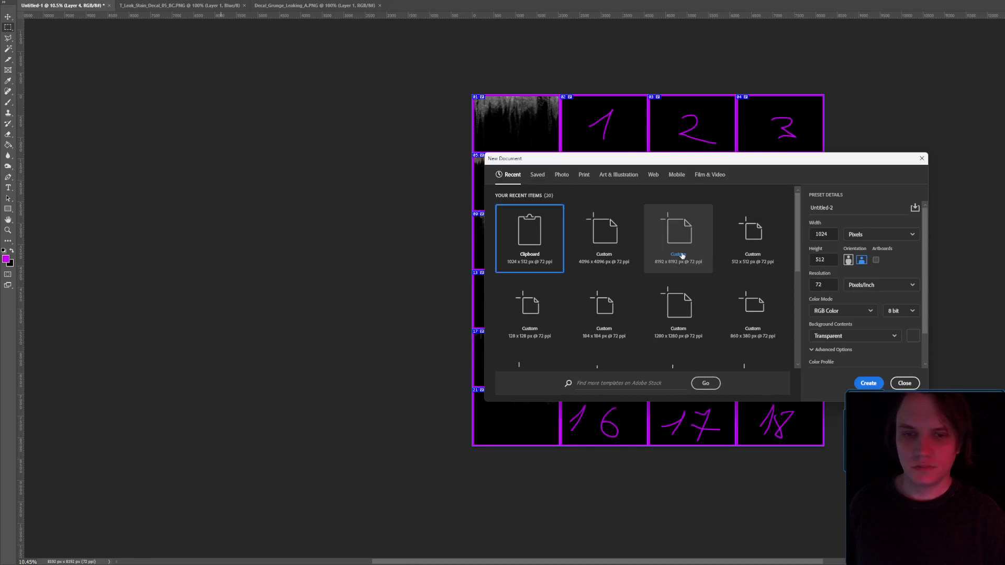
{"action": "key", "text": "Return"}
{"action": "left_click", "coordinate": [369, 70]}
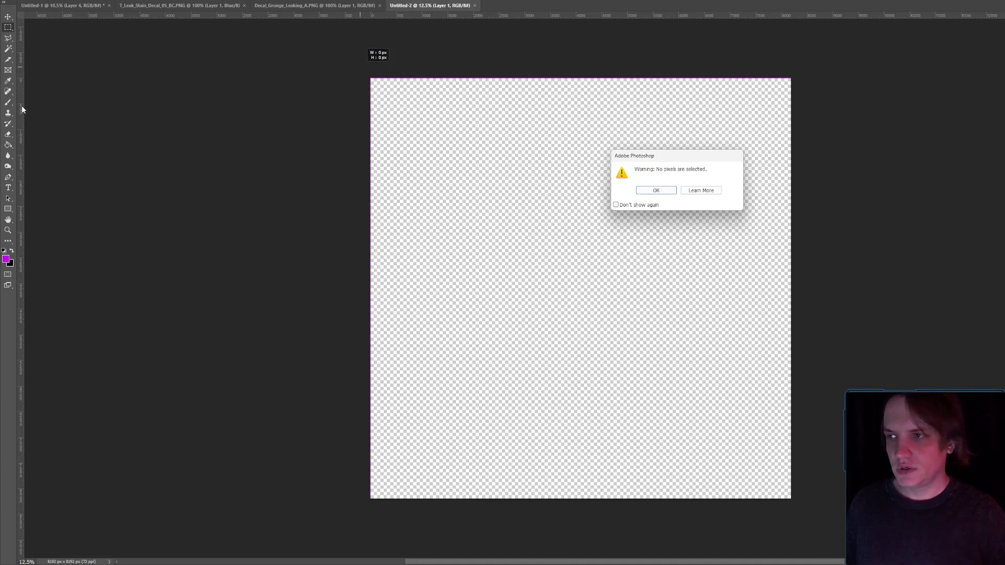
{"action": "key", "text": "Return"}
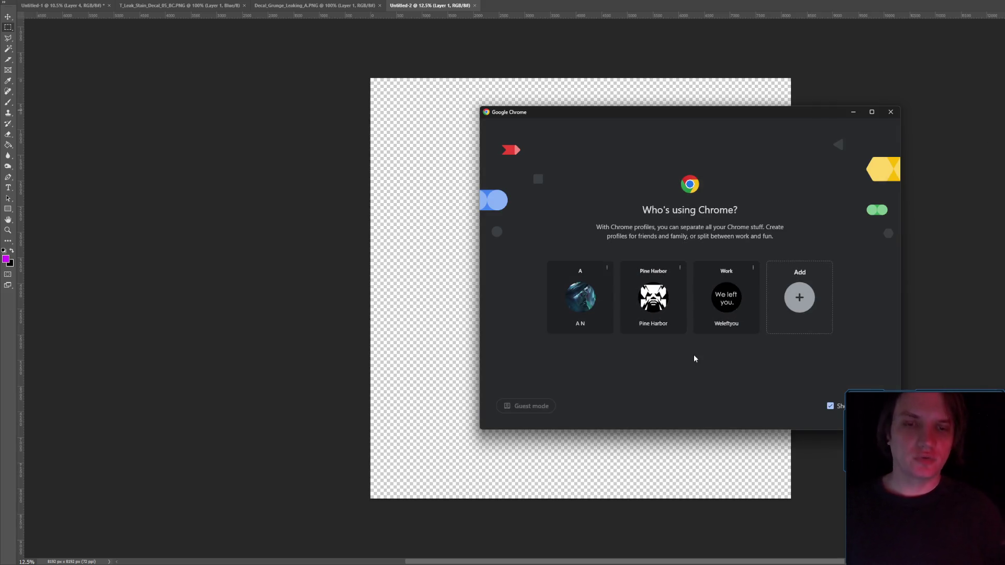
- Open Chrome, search YouTube for avril lavigne, play the first video, then minimize the browser
{"action": "left_click", "coordinate": [659, 325]}
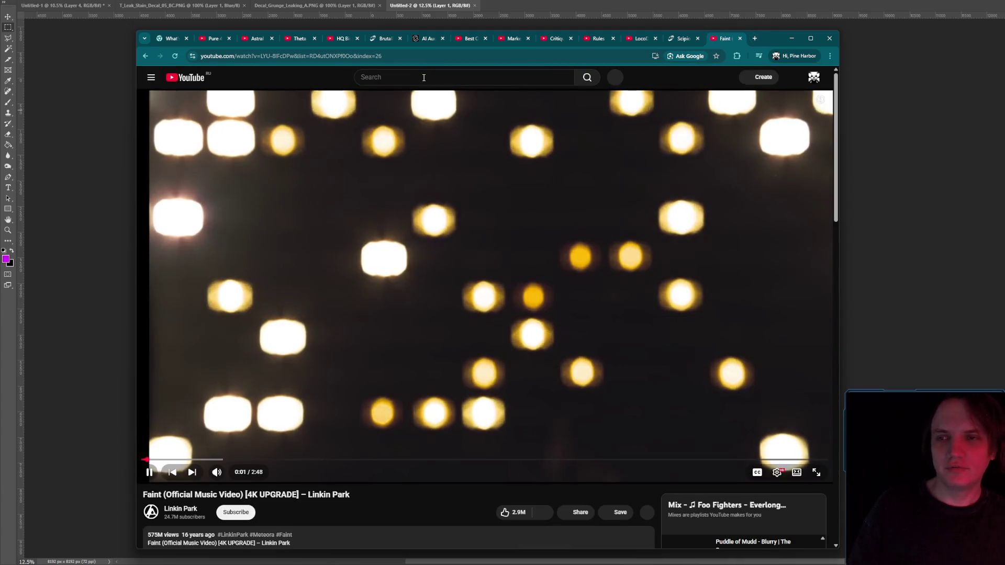
{"action": "left_click", "coordinate": [390, 79]}
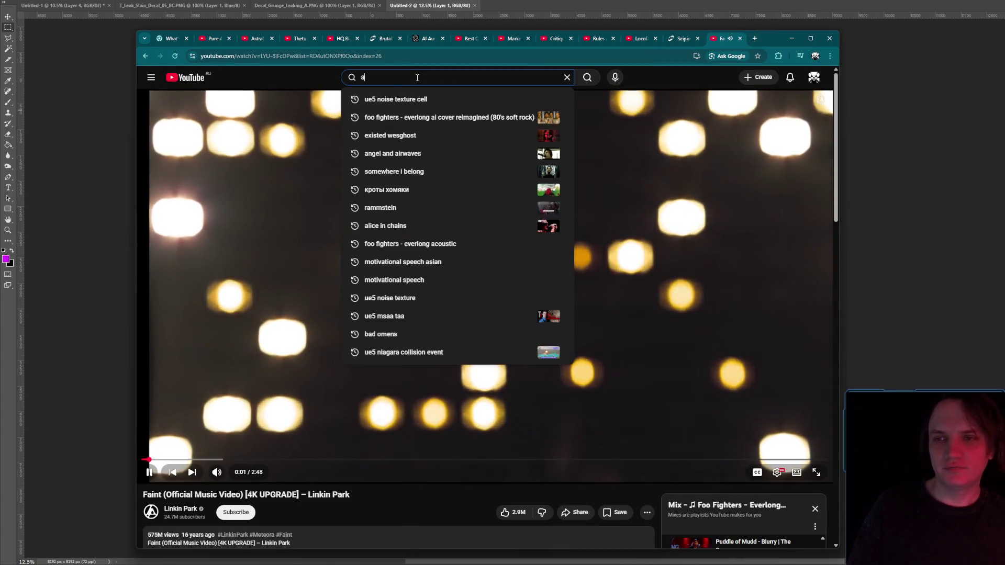
{"action": "type", "text": "av"}
{"action": "left_click", "coordinate": [391, 100]}
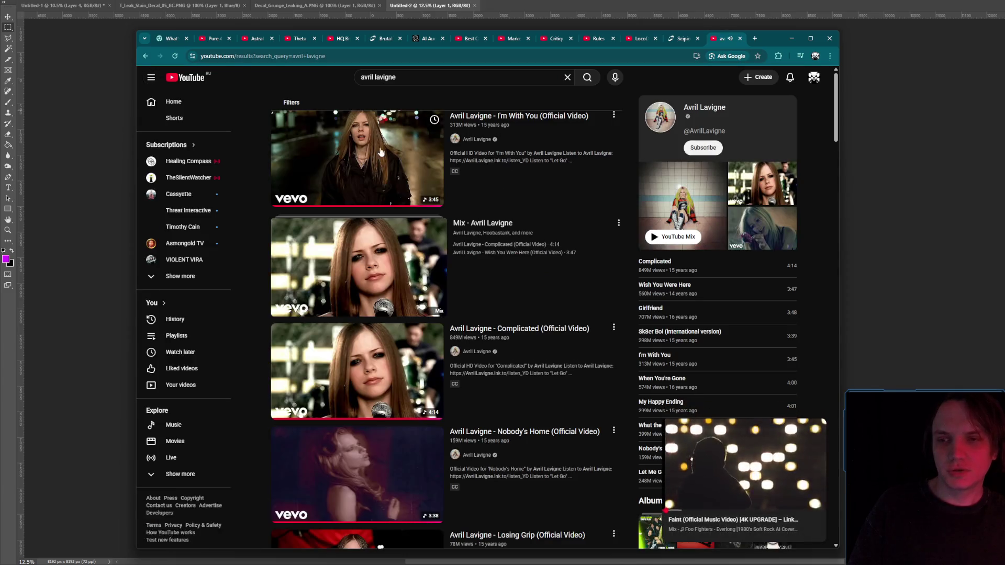
{"action": "left_click", "coordinate": [432, 148]}
{"action": "left_click", "coordinate": [791, 38]}
{"action": "key", "text": "XF86AudioLowerVolume"}
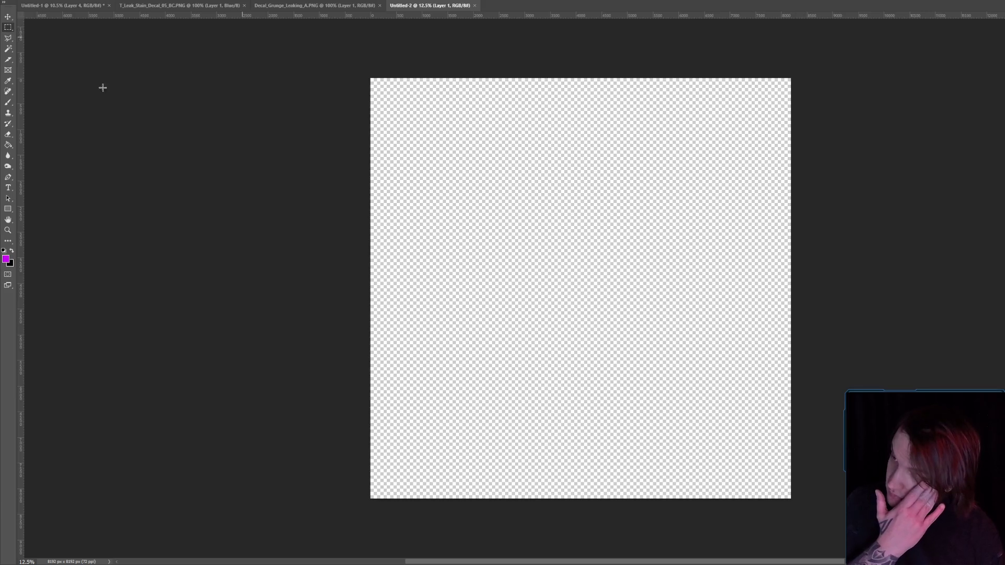
- Slice the whole canvas and divide it evenly into 4 rows by 4 columns of 2048 px slices
{"action": "left_click", "coordinate": [10, 58]}
{"action": "mouse_move", "coordinate": [265, 54]}
{"action": "left_mouse_down"}
{"action": "mouse_move", "coordinate": [915, 448]}
{"action": "mouse_move", "coordinate": [921, 529]}
{"action": "left_mouse_up"}
{"action": "right_click", "coordinate": [622, 228]}
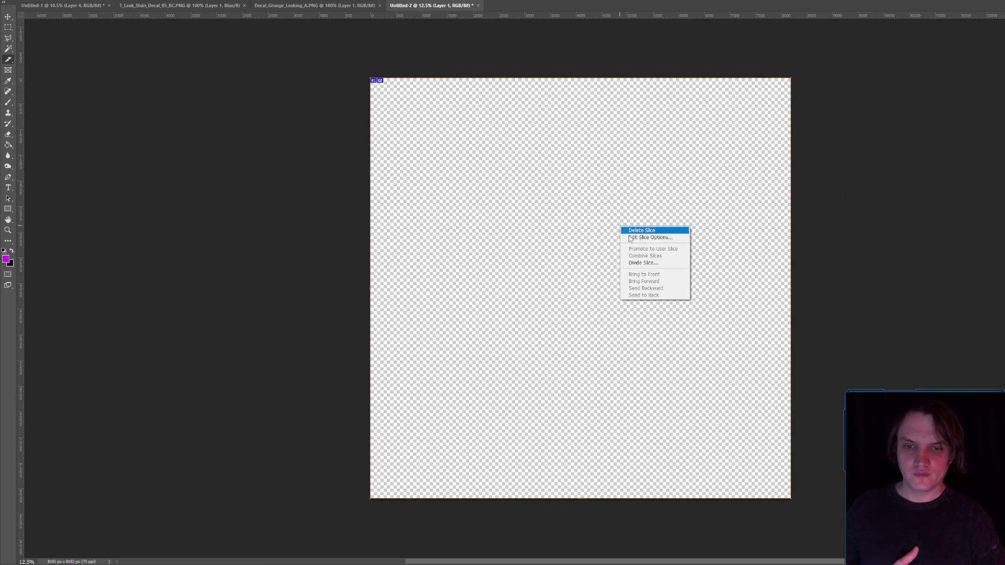
{"action": "left_click", "coordinate": [642, 263]}
{"action": "key", "text": "Up"}
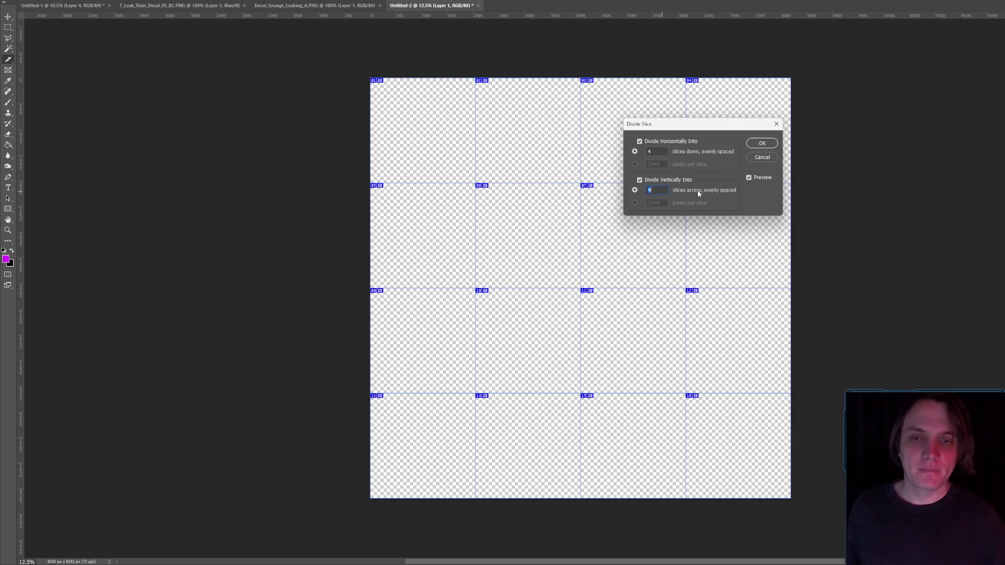
{"action": "key", "text": "Down"}
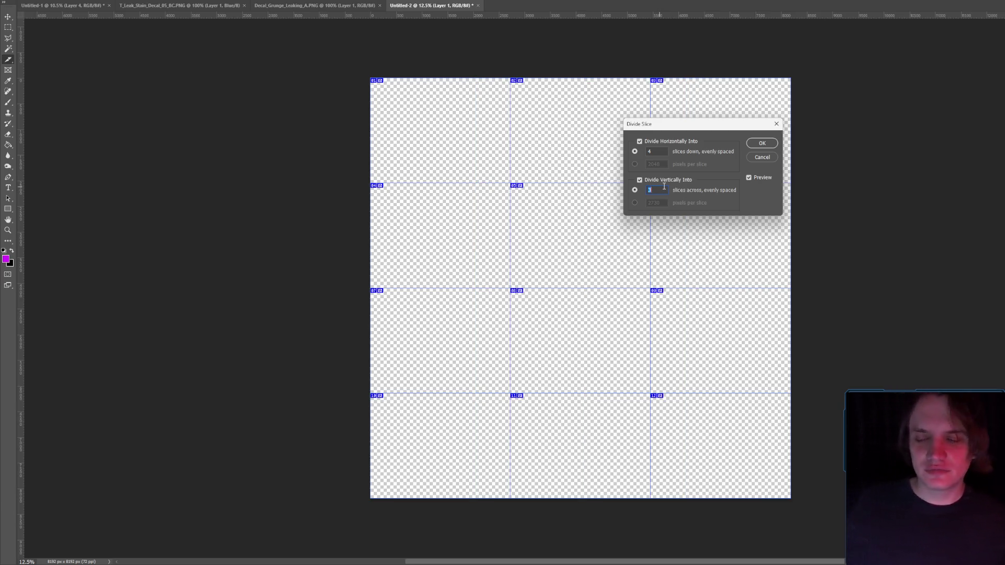
{"action": "key", "text": "Up"}
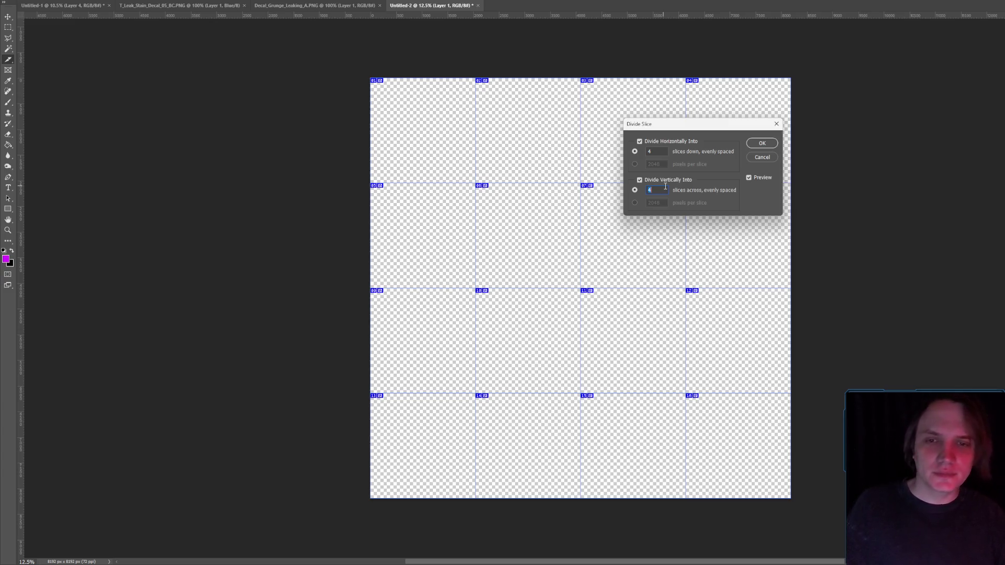
{"action": "key", "text": "Down"}
{"action": "key", "text": "Up"}
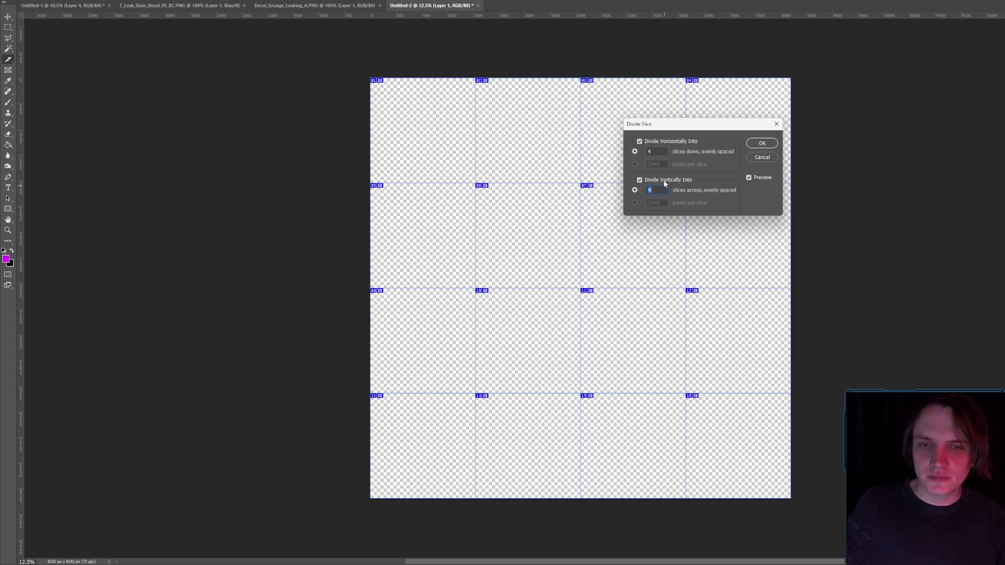
{"action": "left_click", "coordinate": [762, 142]}
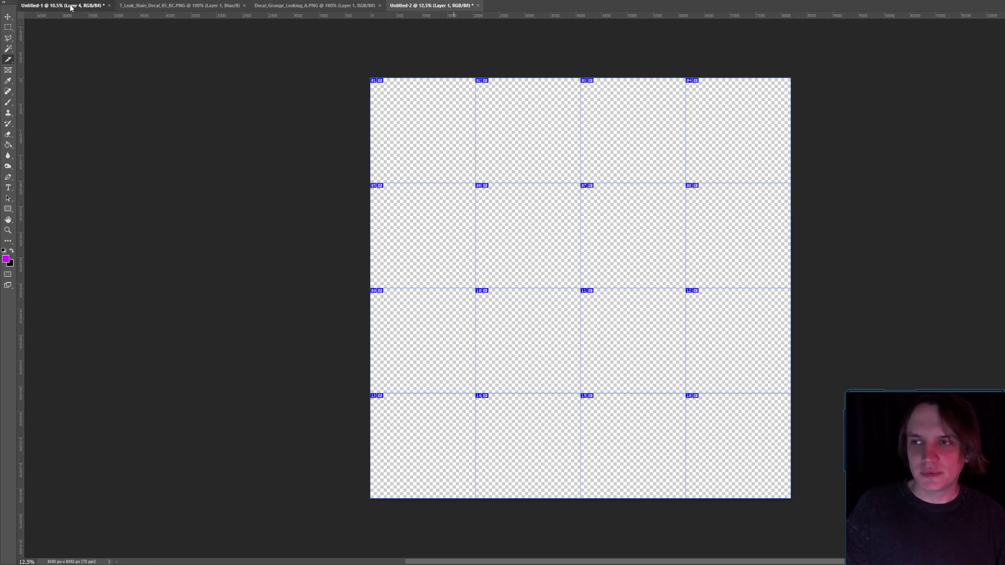
{"action": "left_click", "coordinate": [63, 5]}
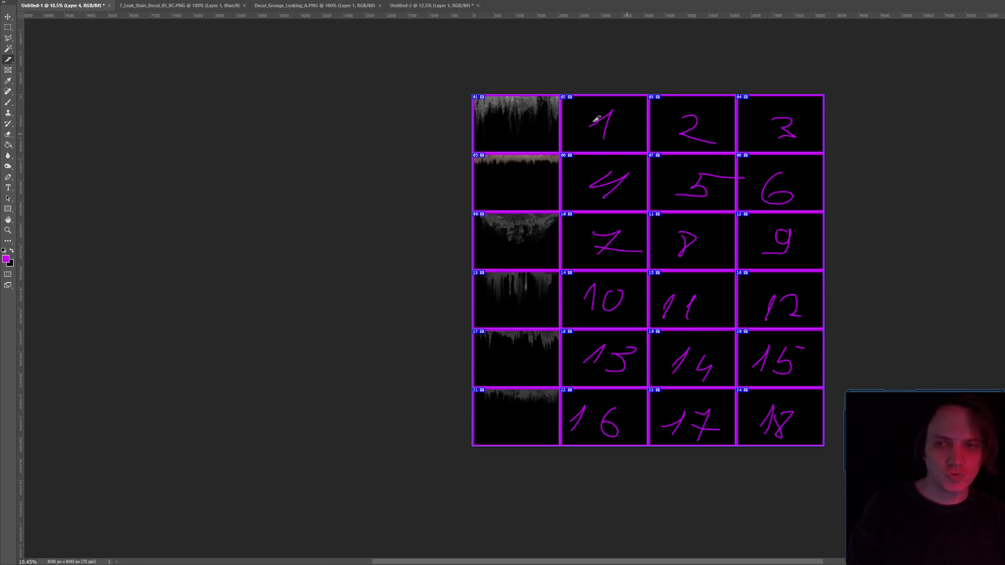
- Close the numbered decal sheet Untitled-1 without saving and return to the sliced atlas
{"action": "left_click", "coordinate": [110, 5]}
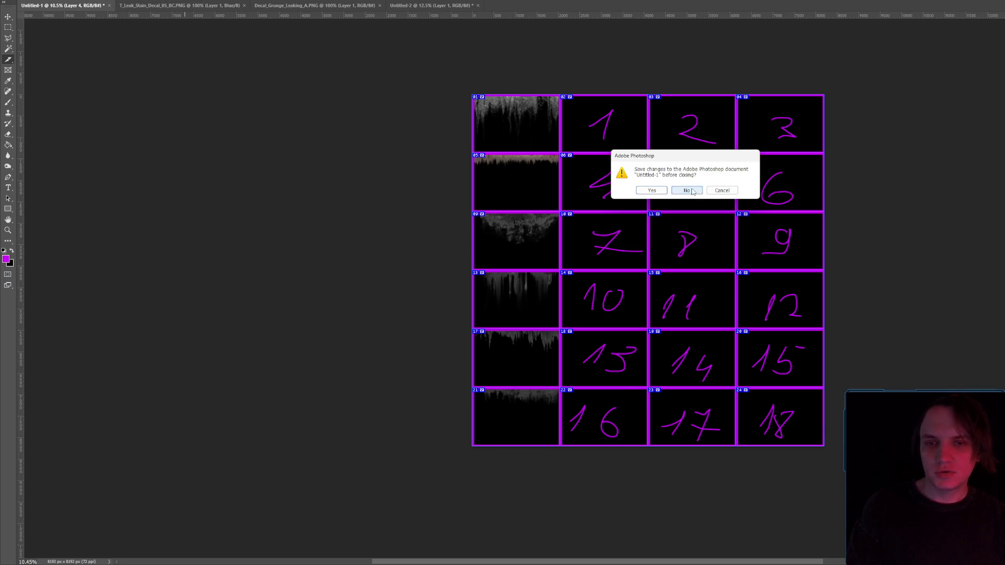
{"action": "left_click", "coordinate": [686, 190]}
{"action": "left_click", "coordinate": [101, 8]}
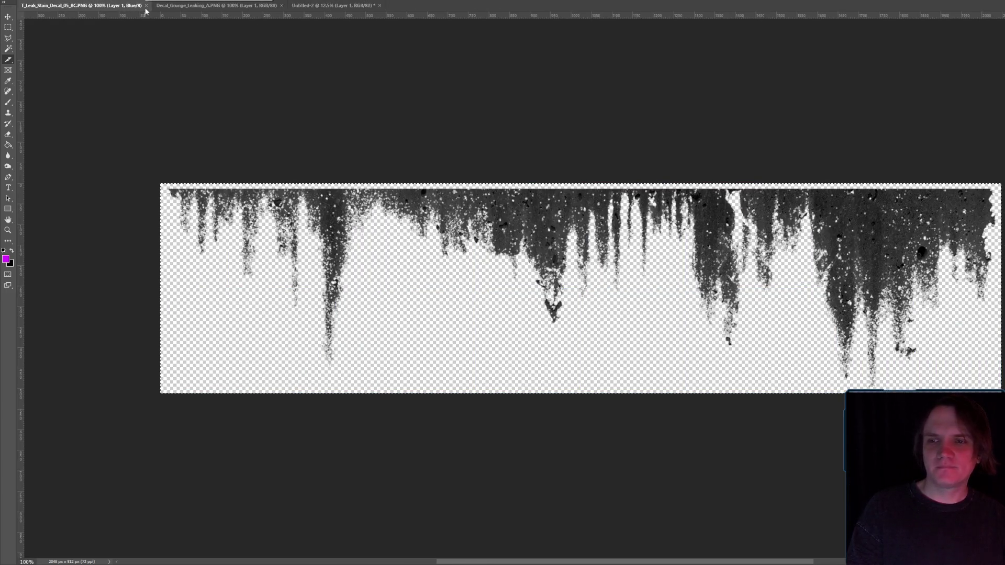
{"action": "left_click", "coordinate": [317, 7]}
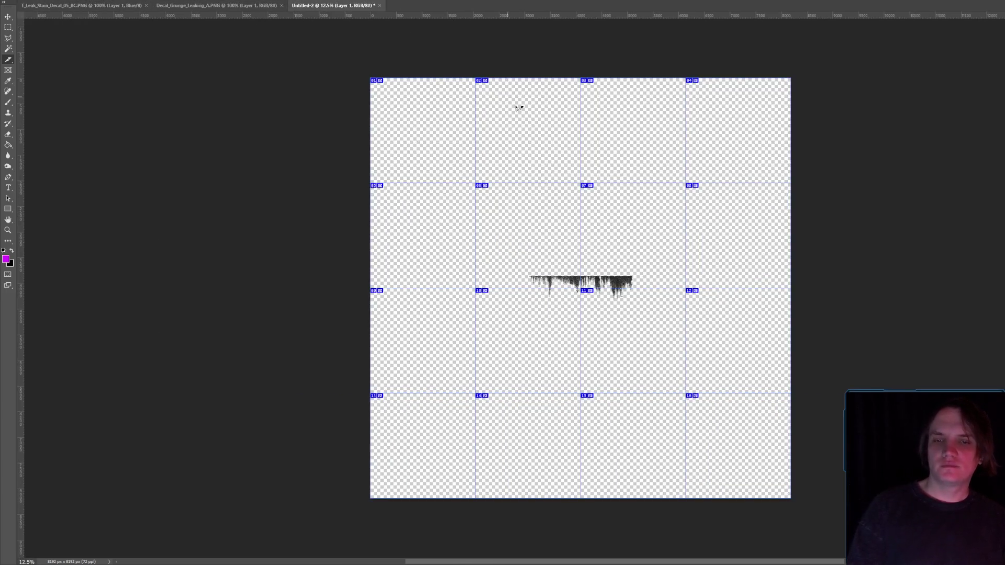
- Move the dripping decal into top-left slice 01 and fill the empty canvas black
{"action": "key", "text": "ctrl+t"}
{"action": "mouse_move", "coordinate": [620, 286]}
{"action": "left_mouse_down"}
{"action": "mouse_move", "coordinate": [533, 139]}
{"action": "mouse_move", "coordinate": [464, 89]}
{"action": "left_mouse_up"}
{"action": "key", "text": "Return"}
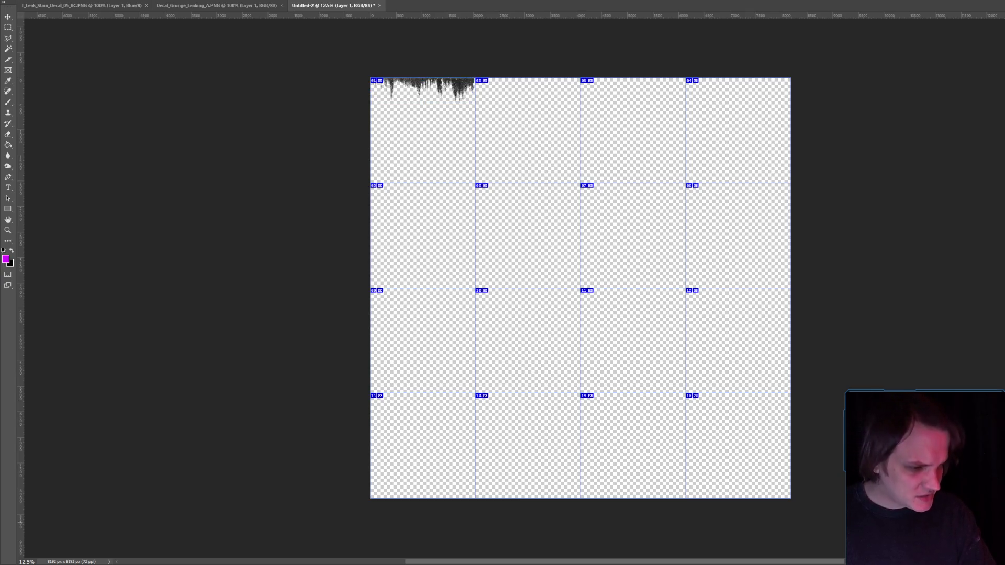
{"action": "left_click", "coordinate": [8, 146]}
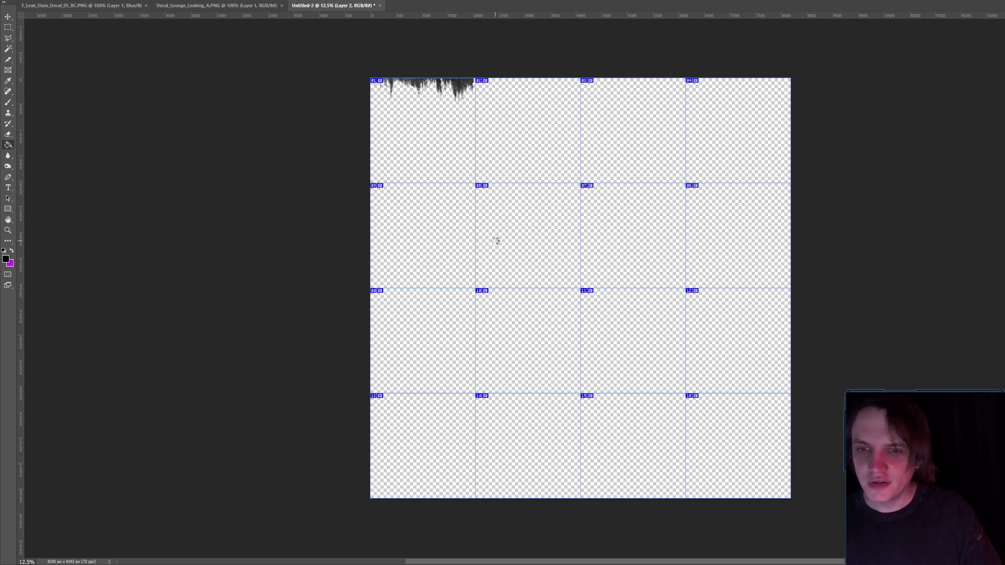
{"action": "left_click", "coordinate": [497, 241]}
{"action": "scroll", "coordinate": [485, 137], "scroll_direction": "up", "scroll_amount": 5}
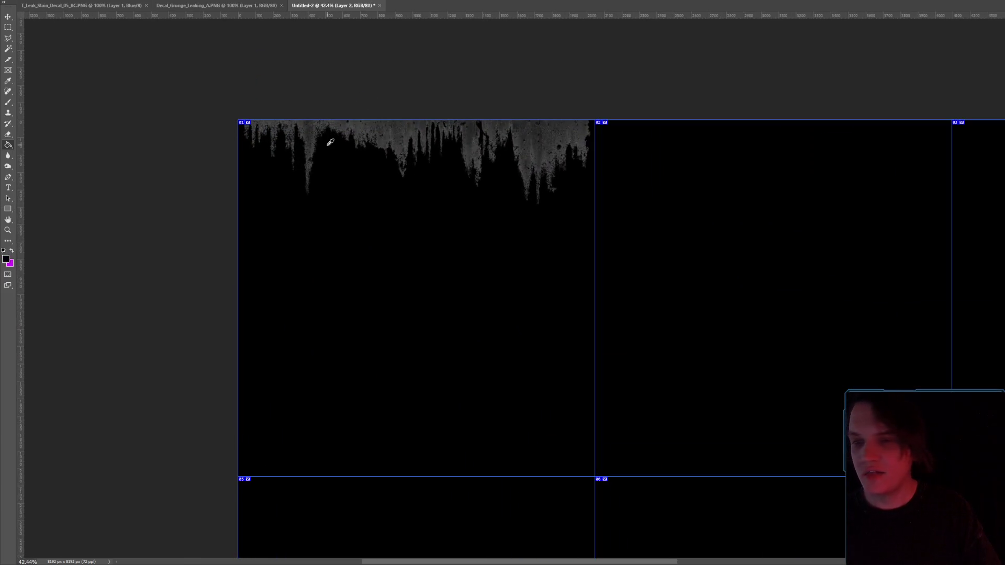
{"action": "scroll", "coordinate": [330, 142], "scroll_direction": "up", "scroll_amount": 1}
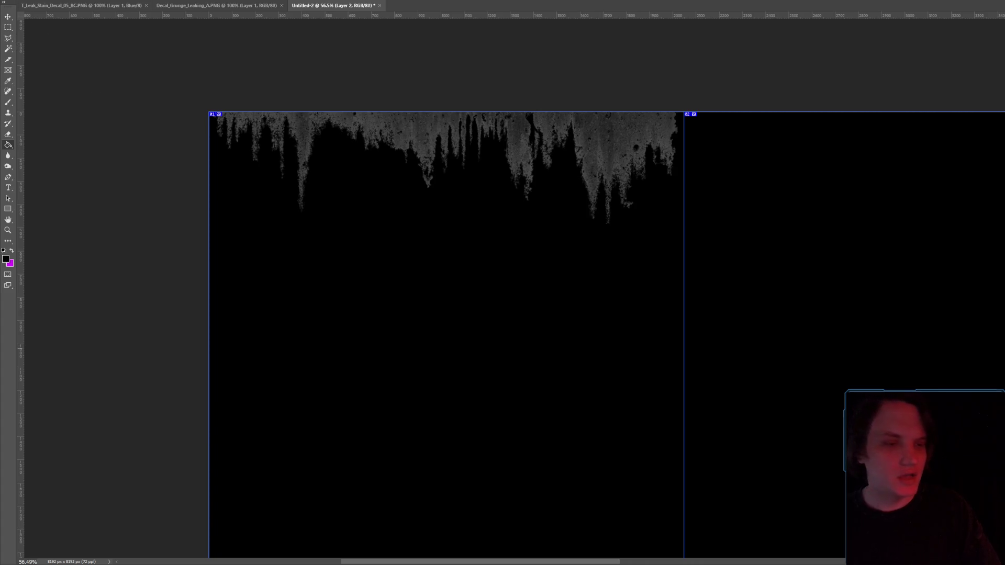
- Stretch the leak texture to span slice 01's full 2048 px width
{"action": "key", "text": "ctrl+t"}
{"action": "mouse_move", "coordinate": [435, 121]}
{"action": "left_mouse_down"}
{"action": "mouse_move", "coordinate": [404, 134]}
{"action": "mouse_move", "coordinate": [435, 120]}
{"action": "left_mouse_up"}
{"action": "mouse_move", "coordinate": [675, 224]}
{"action": "left_mouse_down"}
{"action": "mouse_move", "coordinate": [683, 245]}
{"action": "mouse_move", "coordinate": [684, 237]}
{"action": "left_mouse_up"}
{"action": "key", "text": "Return"}
{"action": "key", "text": "g"}
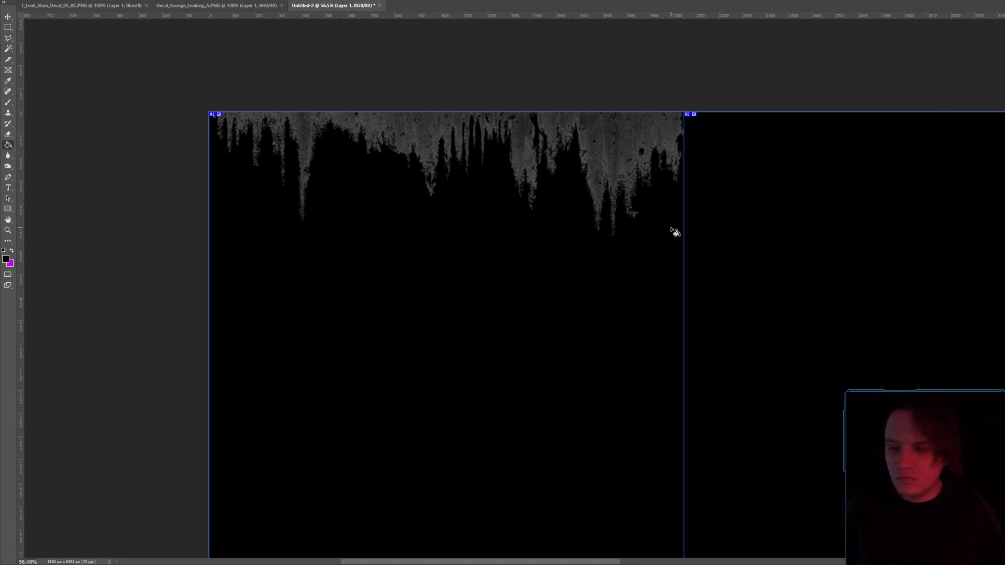
{"action": "scroll", "coordinate": [586, 215], "scroll_direction": "down", "scroll_amount": 2}
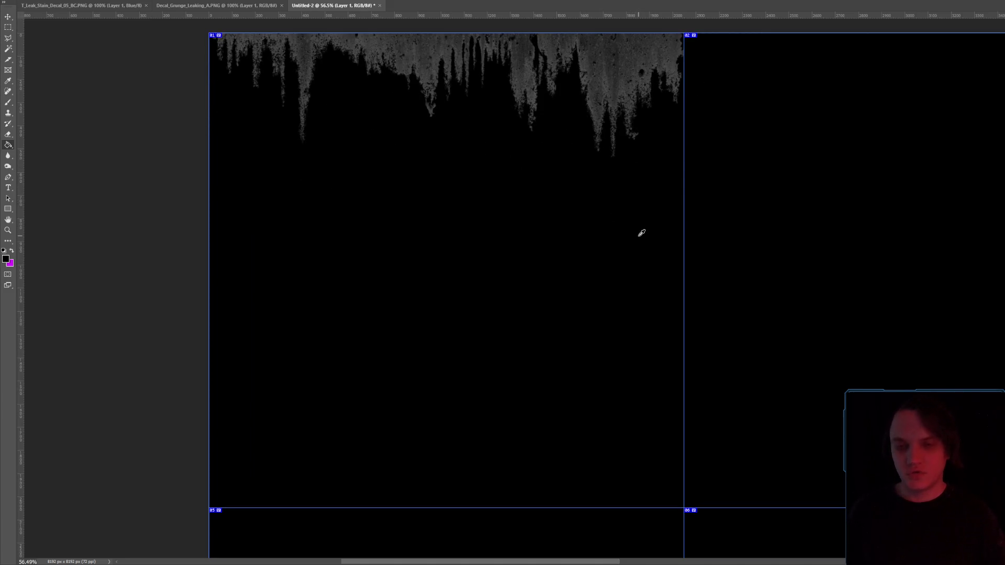
{"action": "scroll", "coordinate": [640, 231], "scroll_direction": "down", "scroll_amount": 6}
{"action": "scroll", "coordinate": [668, 268], "scroll_direction": "down", "scroll_amount": 4}
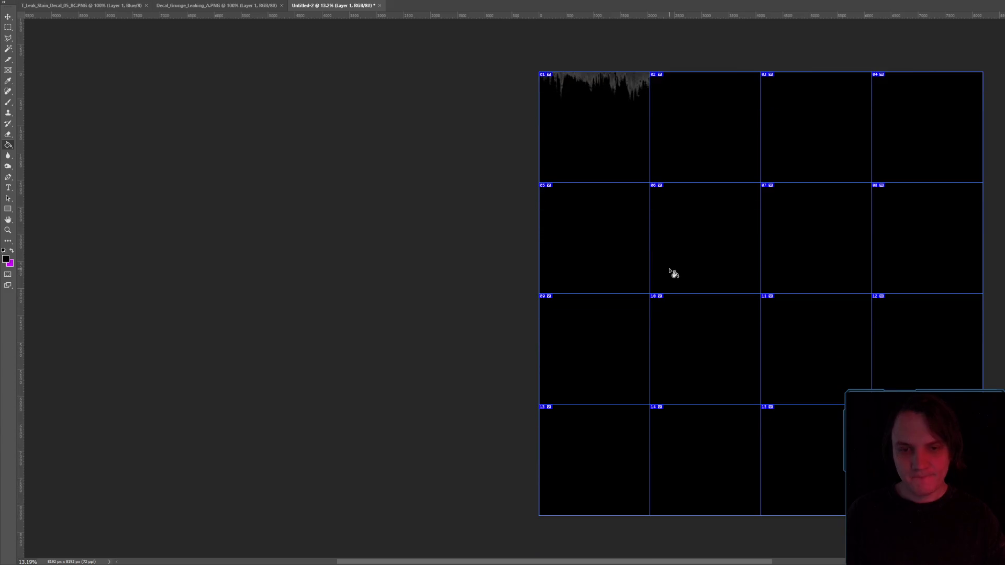
{"action": "left_click", "coordinate": [19, 0]}
{"action": "left_click", "coordinate": [31, 4]}
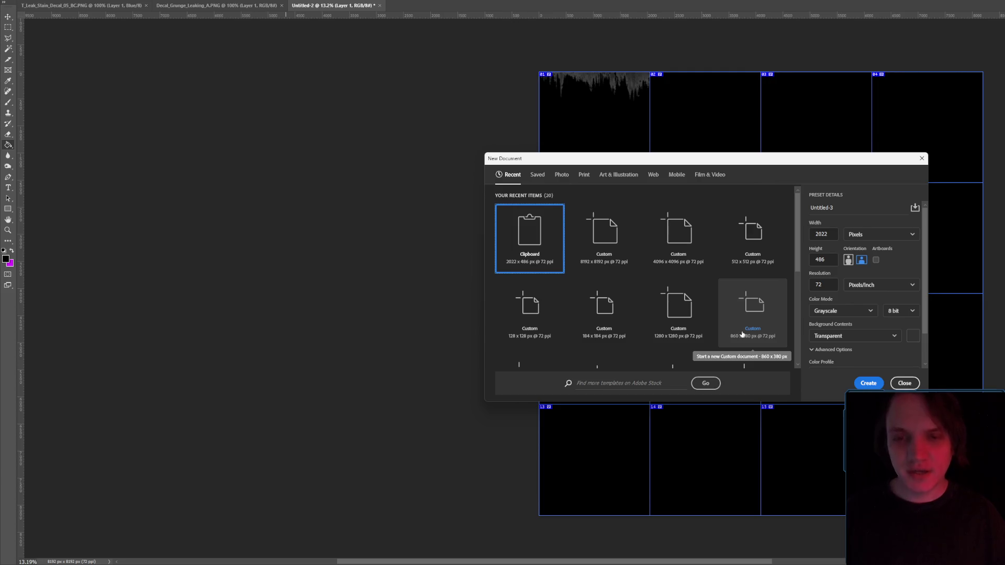
- Create a new 8192 × 4096 px transparent document
{"action": "left_click", "coordinate": [606, 245]}
{"action": "double_click", "coordinate": [833, 262]}
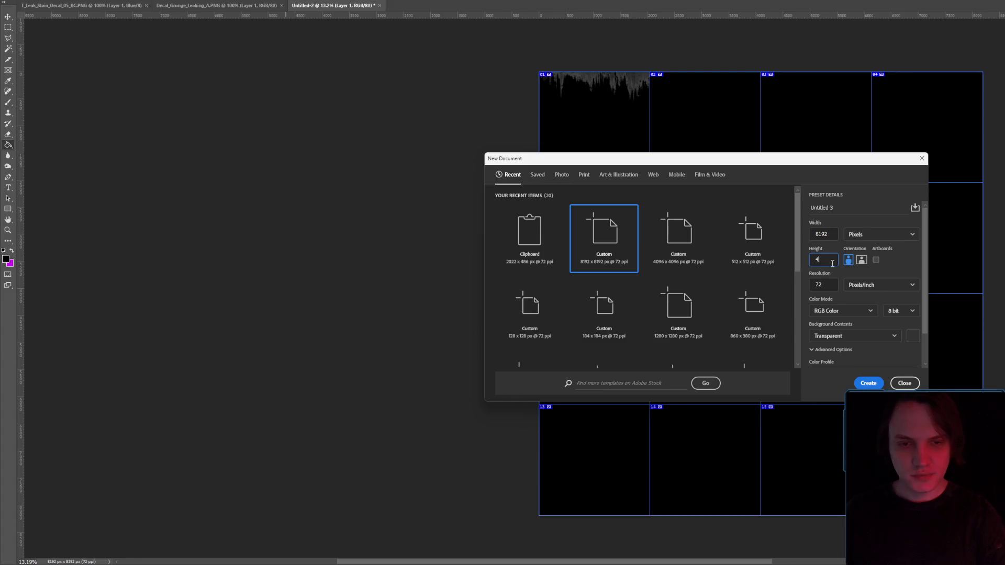
{"action": "type", "text": "096"}
{"action": "key", "text": "Return"}
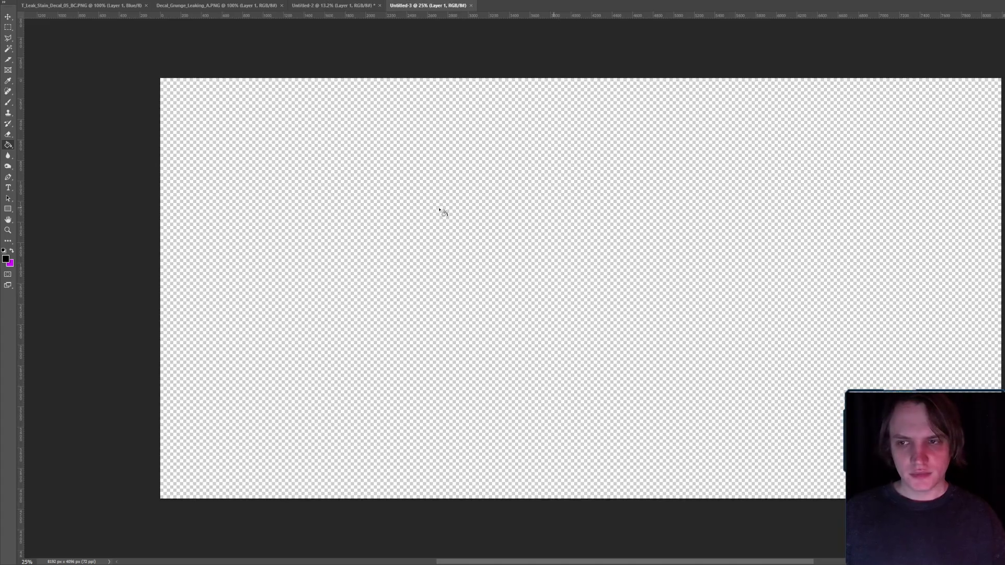
- Divide the new canvas into an even 4×4 slice grid and drag the leak mask in from Untitled-2
{"action": "left_click", "coordinate": [8, 59]}
{"action": "left_click_drag", "start_coordinate": [148, 64], "coordinate": [994, 510]}
{"action": "right_click", "coordinate": [478, 231]}
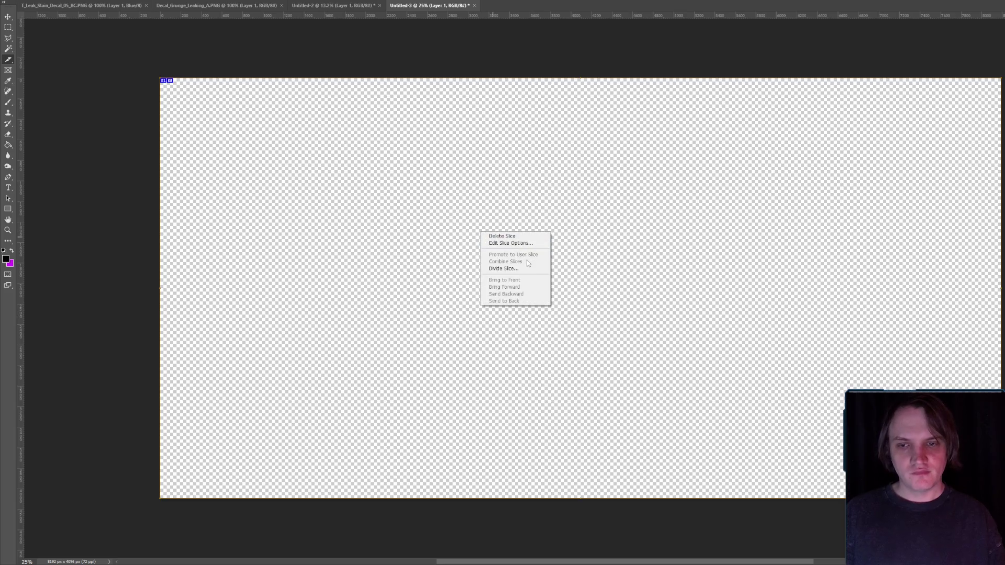
{"action": "left_click", "coordinate": [487, 268]}
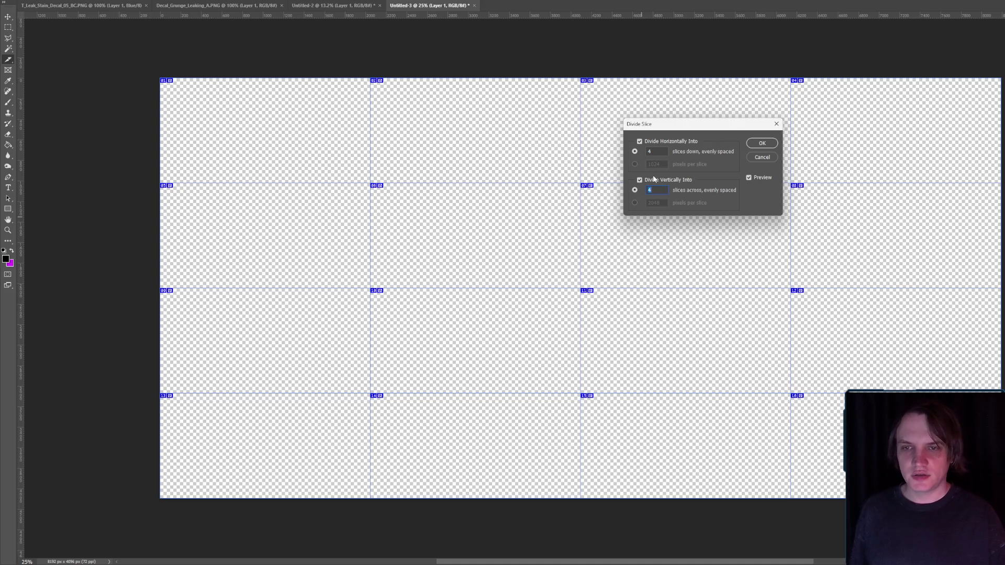
{"action": "left_click", "coordinate": [774, 141]}
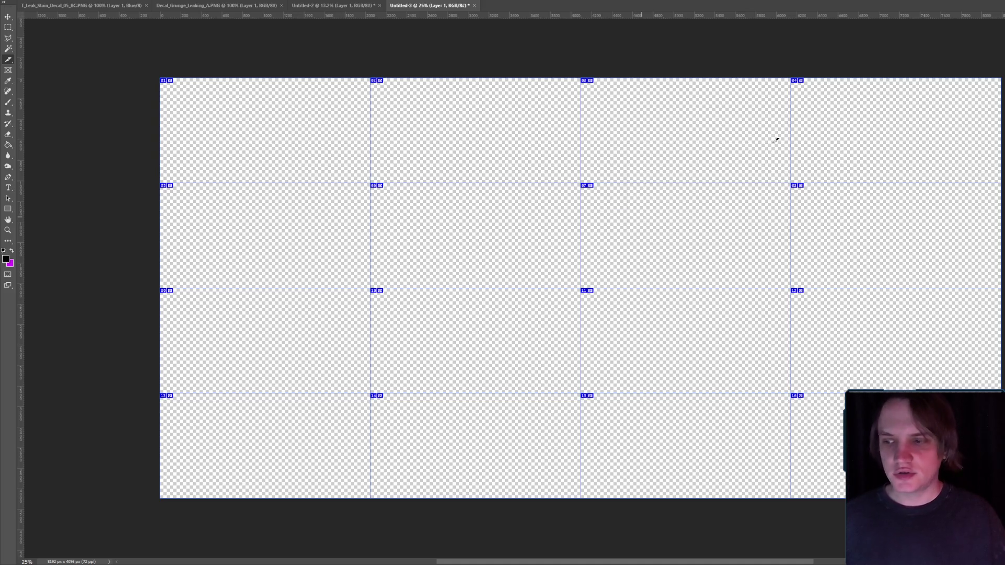
{"action": "left_click", "coordinate": [314, 6]}
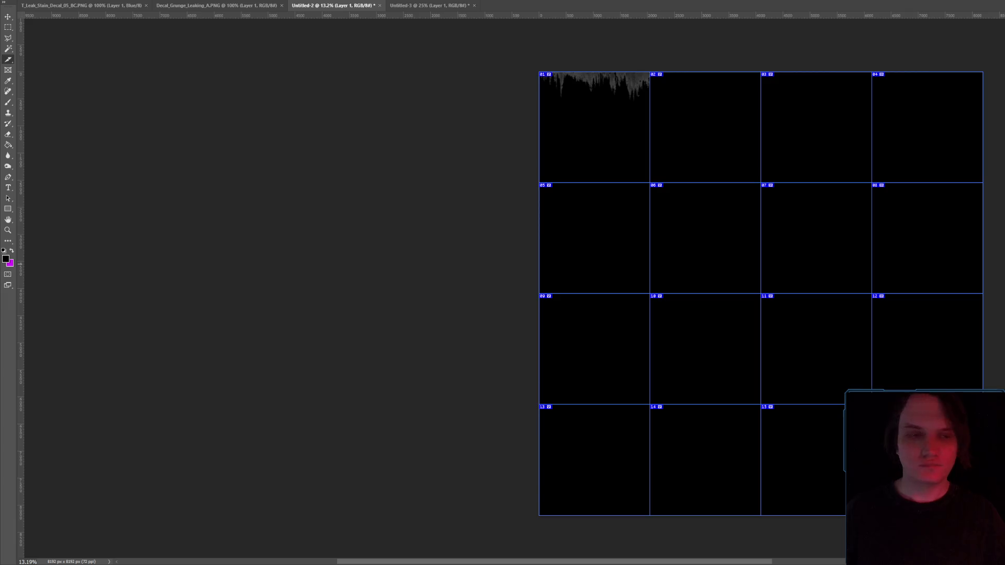
{"action": "mouse_move", "coordinate": [806, 128]}
{"action": "left_mouse_down"}
{"action": "mouse_move", "coordinate": [426, 5]}
{"action": "mouse_move", "coordinate": [534, 199]}
{"action": "mouse_move", "coordinate": [446, 202]}
{"action": "mouse_move", "coordinate": [242, 69]}
{"action": "left_mouse_up"}
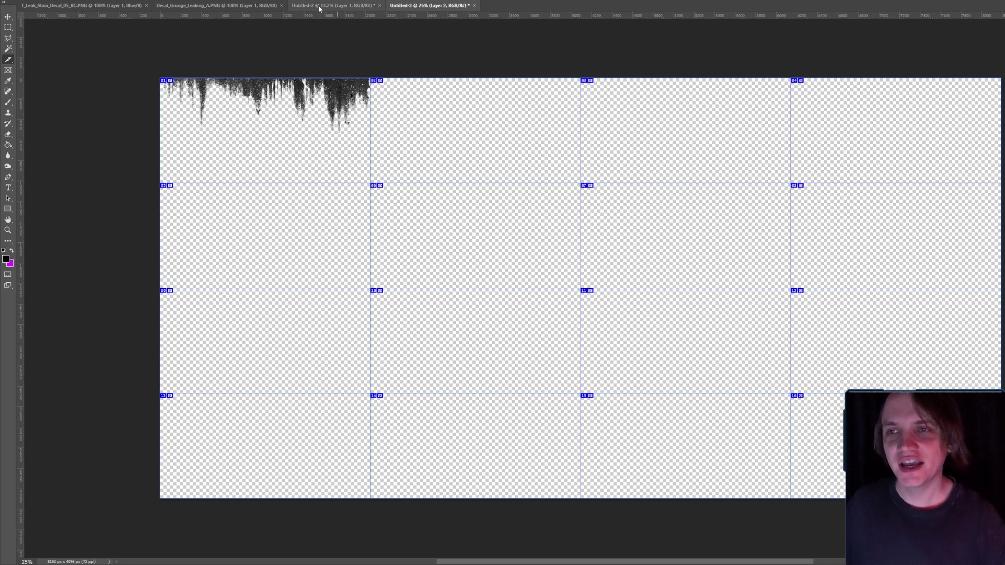
- Close the old black grid document without saving
{"action": "left_click", "coordinate": [372, 6]}
{"action": "left_click", "coordinate": [379, 6]}
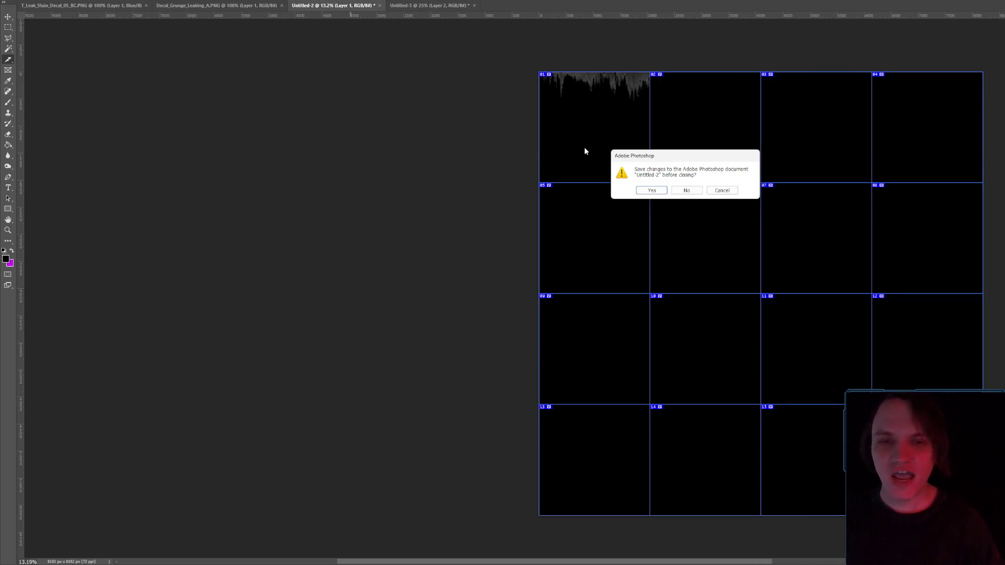
{"action": "left_click", "coordinate": [686, 189]}
- Bring the Decal_Grunge_Leaking_A drips into tile 02 and scale them to the tile's width
{"action": "left_click", "coordinate": [252, 6]}
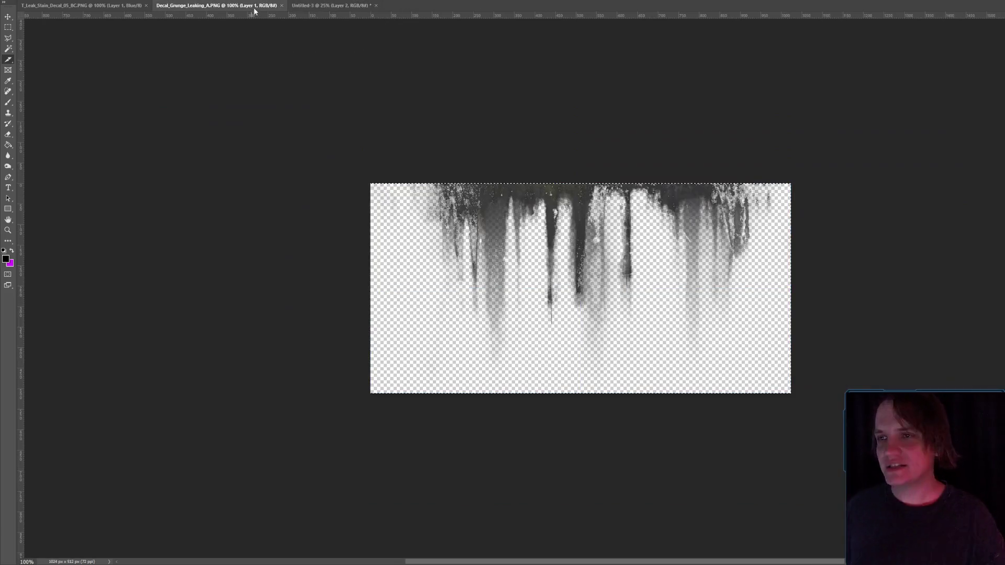
{"action": "left_click", "coordinate": [335, 5]}
{"action": "left_click_drag", "start_coordinate": [483, 130], "coordinate": [483, 130]}
{"action": "mouse_move", "coordinate": [600, 279]}
{"action": "left_mouse_down"}
{"action": "mouse_move", "coordinate": [471, 99]}
{"action": "mouse_move", "coordinate": [436, 94]}
{"action": "left_mouse_up"}
{"action": "mouse_move", "coordinate": [482, 130]}
{"action": "left_mouse_down"}
{"action": "mouse_move", "coordinate": [582, 157]}
{"action": "mouse_move", "coordinate": [582, 143]}
{"action": "left_mouse_up"}
{"action": "key", "text": "Return"}
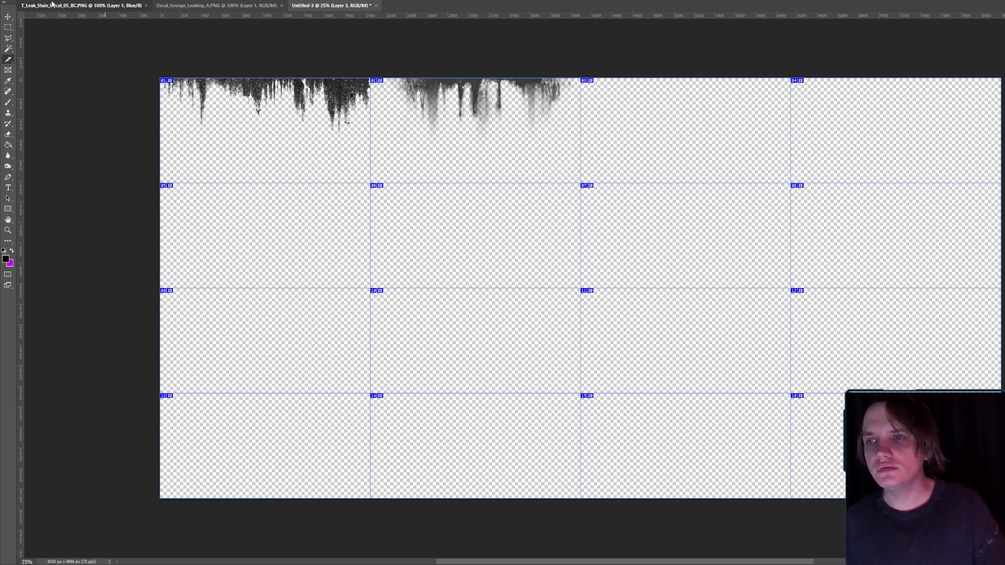
- Review the open decal images, then open the GS_Dirt_Leak_Mask_Vol2.part1 folder in File Explorer
{"action": "left_click", "coordinate": [52, 4]}
{"action": "left_click", "coordinate": [182, 5]}
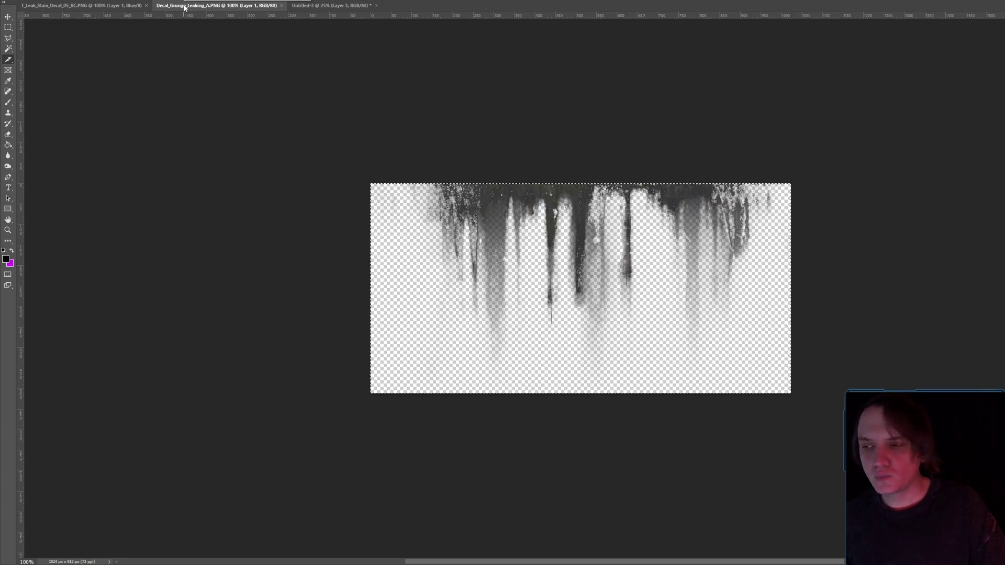
{"action": "left_click", "coordinate": [318, 5]}
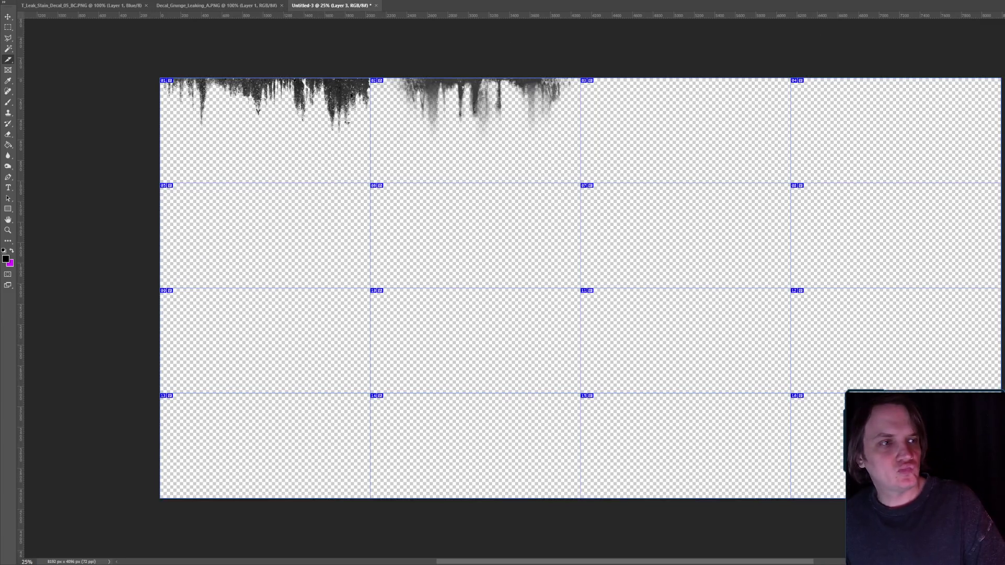
{"action": "key", "text": "alt+Tab"}
{"action": "left_click", "coordinate": [791, 92]}
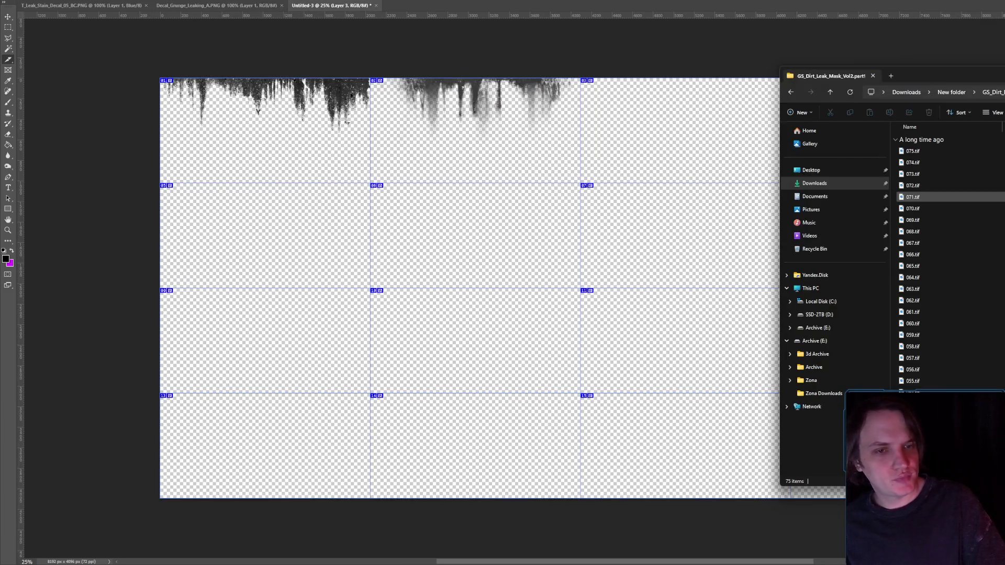
- Place the green moss stain in cell 03, rotated 180° and scaled to the cell's 2048 px width
{"action": "left_click", "coordinate": [946, 95]}
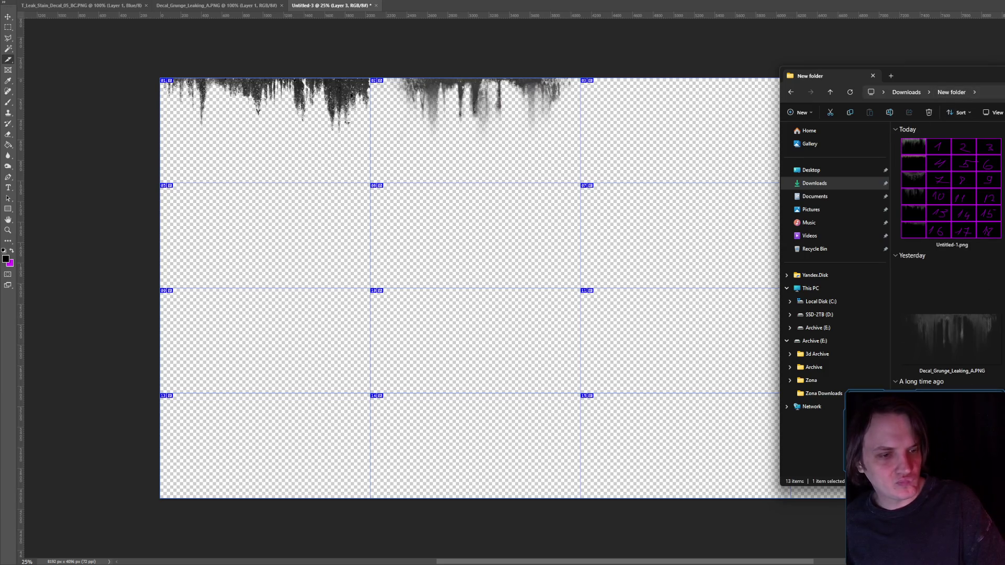
{"action": "scroll", "coordinate": [947, 251], "scroll_direction": "down", "scroll_amount": 3}
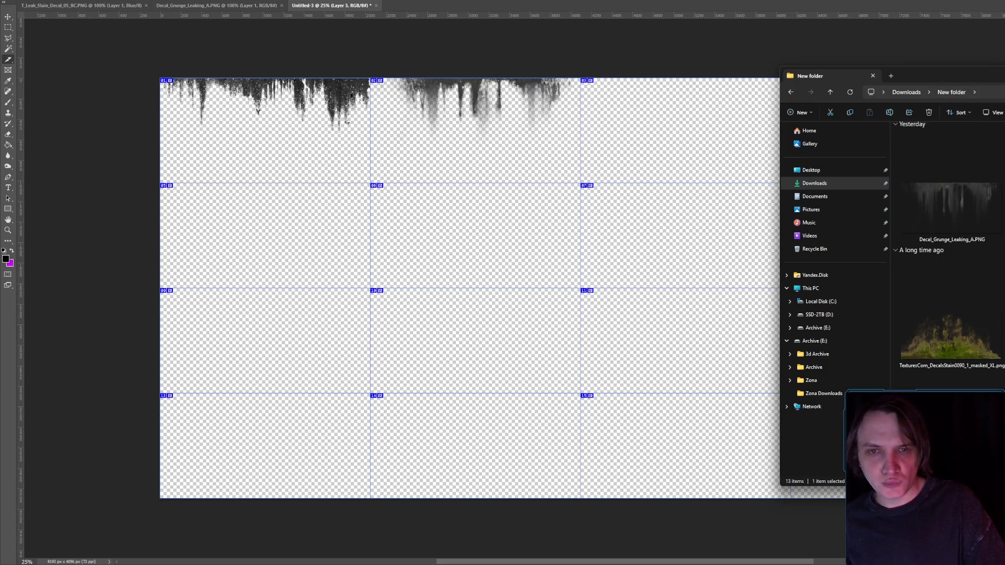
{"action": "left_click", "coordinate": [963, 218]}
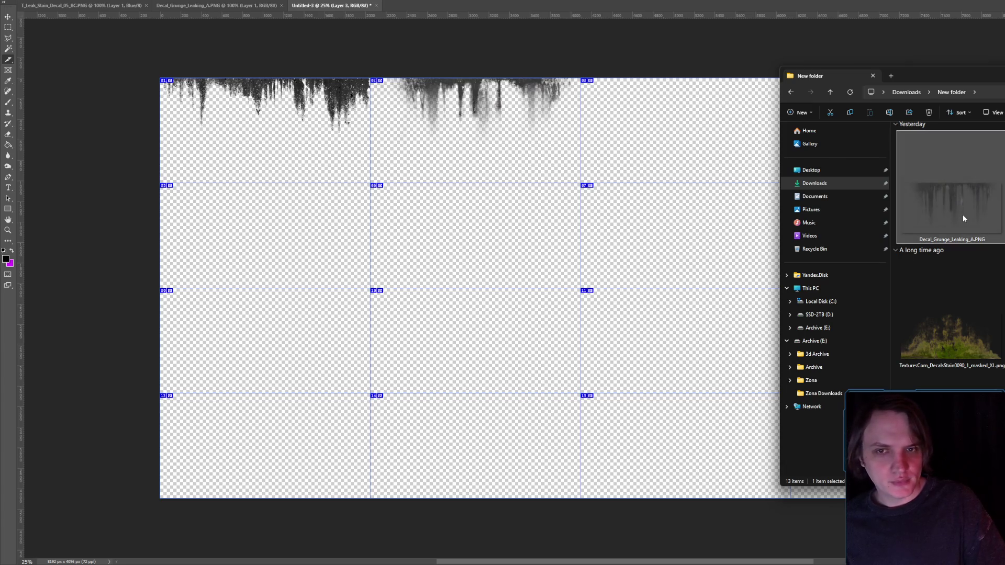
{"action": "mouse_move", "coordinate": [947, 341]}
{"action": "left_mouse_down"}
{"action": "mouse_move", "coordinate": [937, 350]}
{"action": "mouse_move", "coordinate": [670, 132]}
{"action": "left_mouse_up"}
{"action": "left_click_drag", "start_coordinate": [613, 287], "coordinate": [702, 120]}
{"action": "mouse_move", "coordinate": [743, 176]}
{"action": "left_mouse_down"}
{"action": "mouse_move", "coordinate": [537, 122]}
{"action": "mouse_move", "coordinate": [573, 63]}
{"action": "left_mouse_up"}
{"action": "left_click_drag", "start_coordinate": [683, 95], "coordinate": [658, 76]}
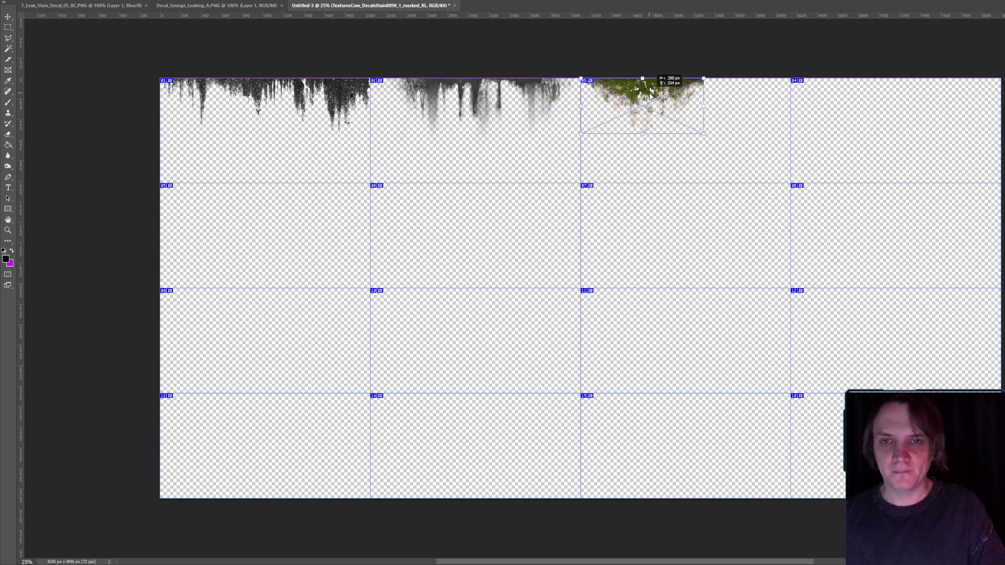
{"action": "mouse_move", "coordinate": [704, 135]}
{"action": "left_mouse_down"}
{"action": "mouse_move", "coordinate": [774, 157]}
{"action": "mouse_move", "coordinate": [790, 149]}
{"action": "left_mouse_up"}
{"action": "key", "text": "Return"}
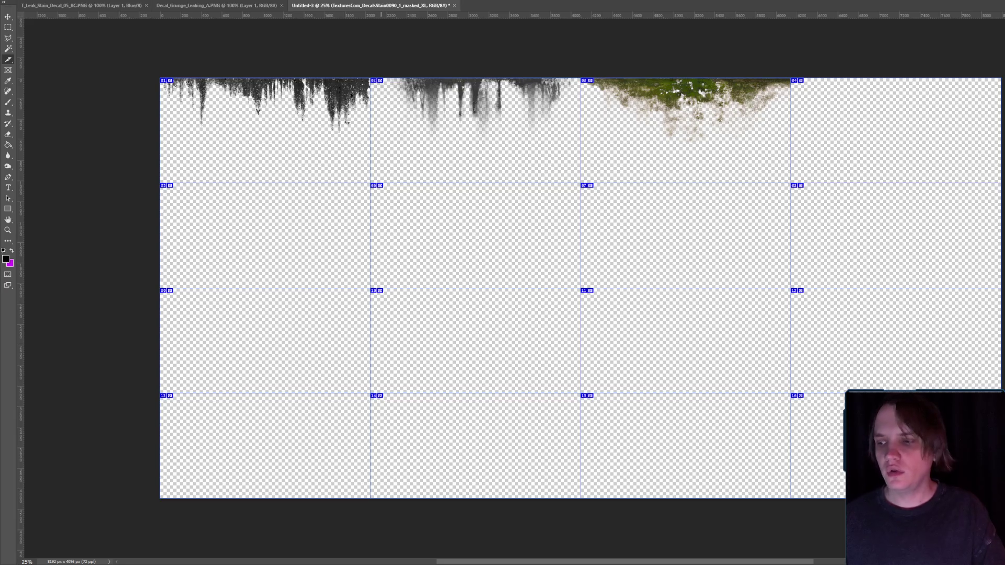
{"action": "left_click", "coordinate": [47, 0]}
- Desaturate the moss stain to grey with Hue/Saturation at Saturation -100
{"action": "mouse_move", "coordinate": [79, 1]}
{"action": "left_click", "coordinate": [150, 44]}
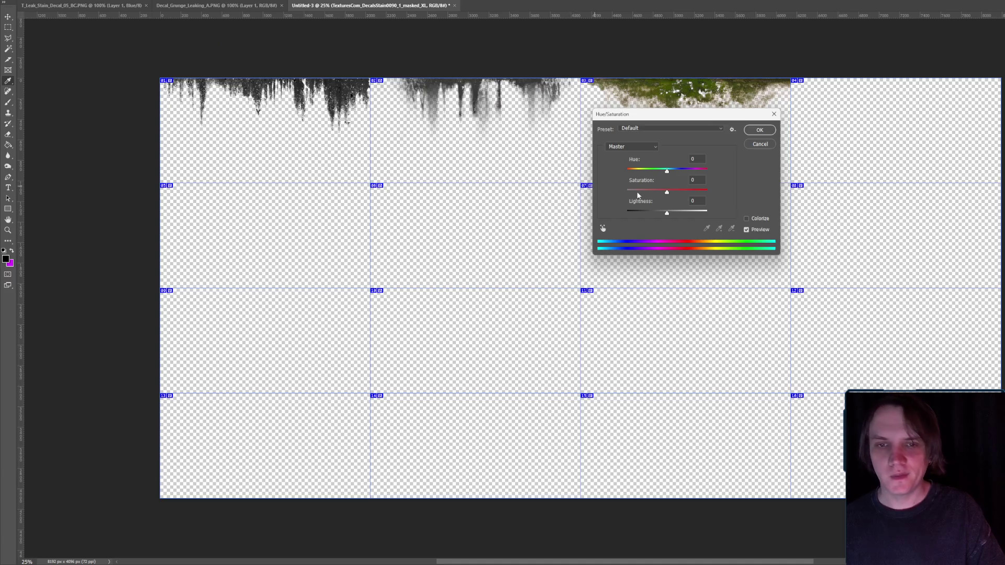
{"action": "left_click", "coordinate": [758, 131]}
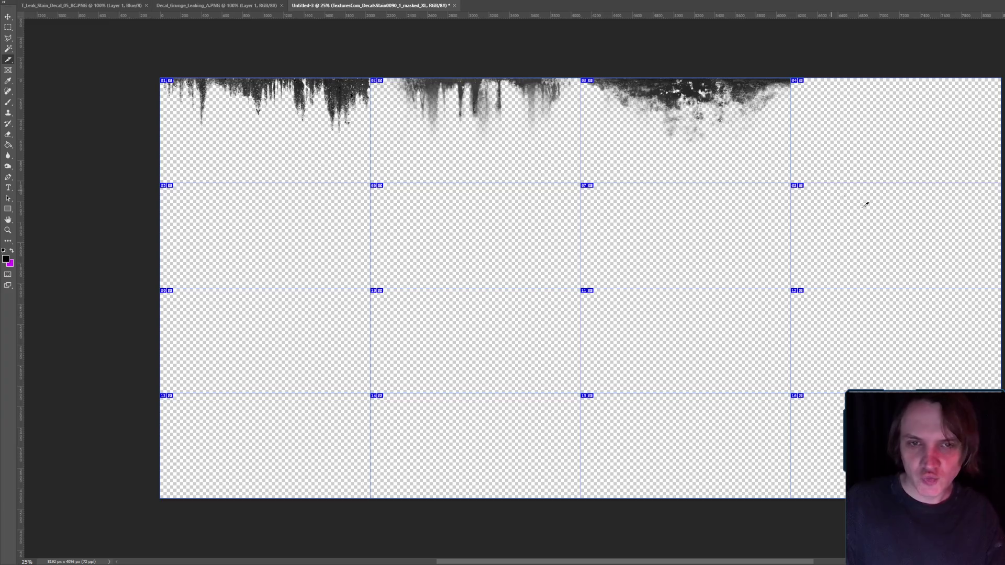
- Drag the brown DecalsLeaking texture from Explorer and place it across the top of cell 04
{"action": "key", "text": "alt+Tab"}
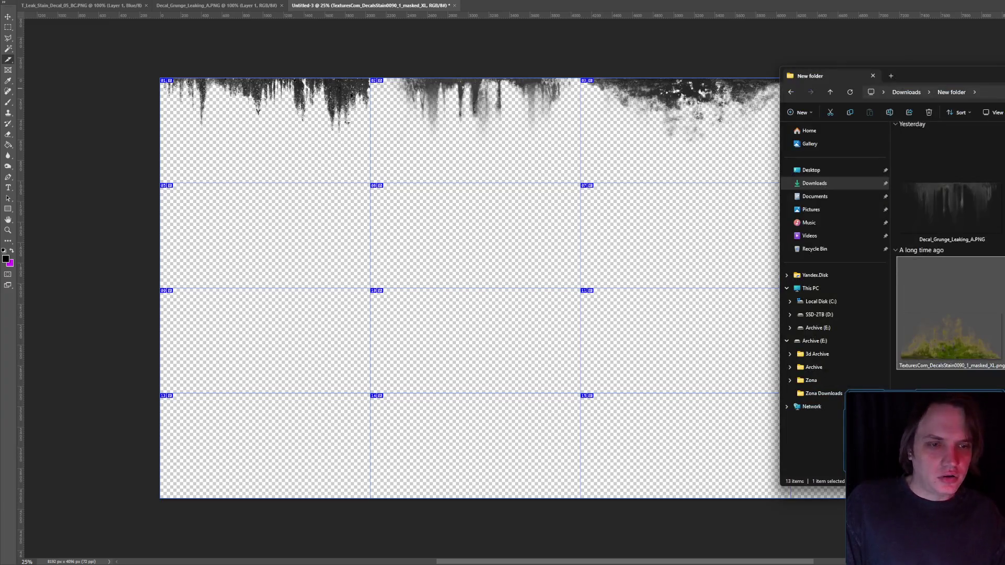
{"action": "scroll", "coordinate": [947, 256], "scroll_direction": "down", "scroll_amount": 2}
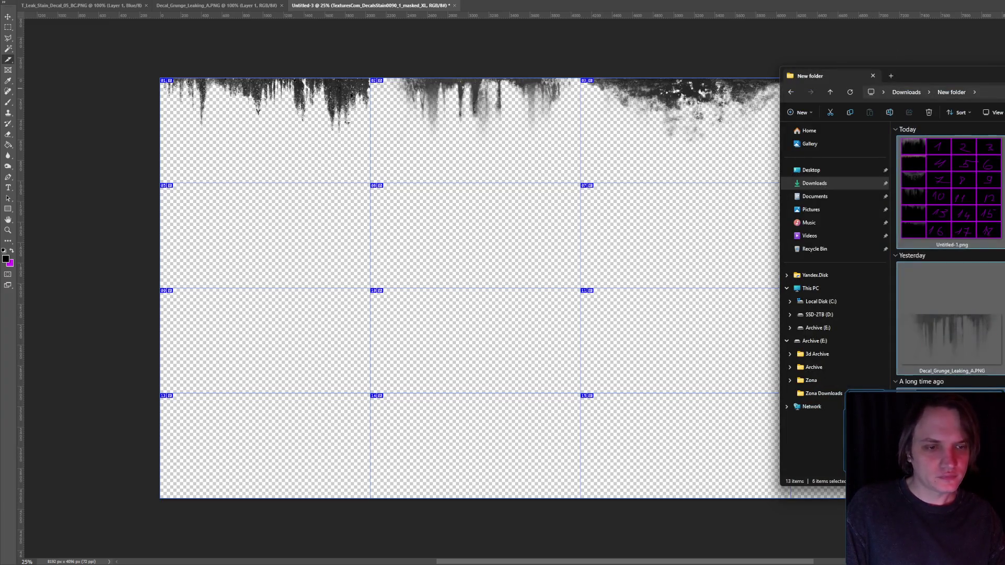
{"action": "scroll", "coordinate": [947, 261], "scroll_direction": "up", "scroll_amount": 3}
{"action": "left_click_drag", "start_coordinate": [837, 76], "coordinate": [706, 21]}
{"action": "scroll", "coordinate": [879, 246], "scroll_direction": "down", "scroll_amount": 2}
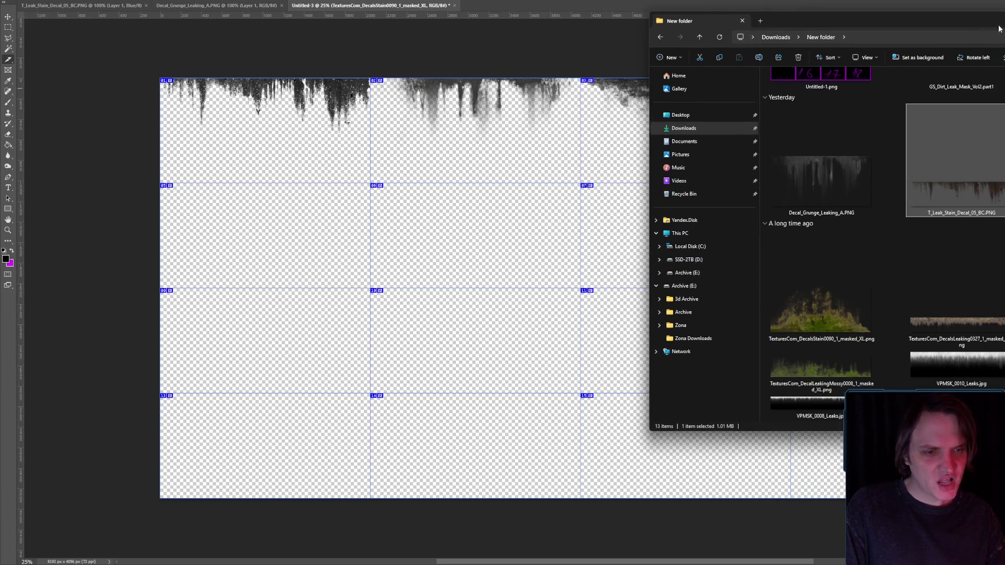
{"action": "left_click_drag", "start_coordinate": [989, 22], "coordinate": [447, 28]}
{"action": "mouse_move", "coordinate": [426, 329]}
{"action": "left_mouse_down"}
{"action": "mouse_move", "coordinate": [916, 113]}
{"action": "mouse_move", "coordinate": [920, 122]}
{"action": "left_mouse_up"}
{"action": "mouse_move", "coordinate": [626, 292]}
{"action": "left_mouse_down"}
{"action": "mouse_move", "coordinate": [863, 208]}
{"action": "mouse_move", "coordinate": [914, 94]}
{"action": "mouse_move", "coordinate": [1001, 112]}
{"action": "left_mouse_up"}
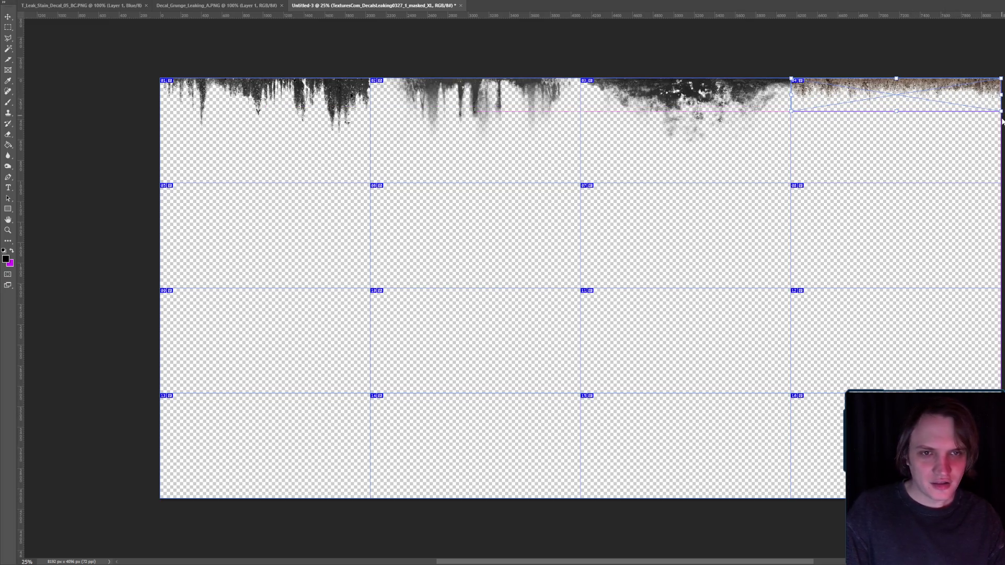
{"action": "key", "text": "Return"}
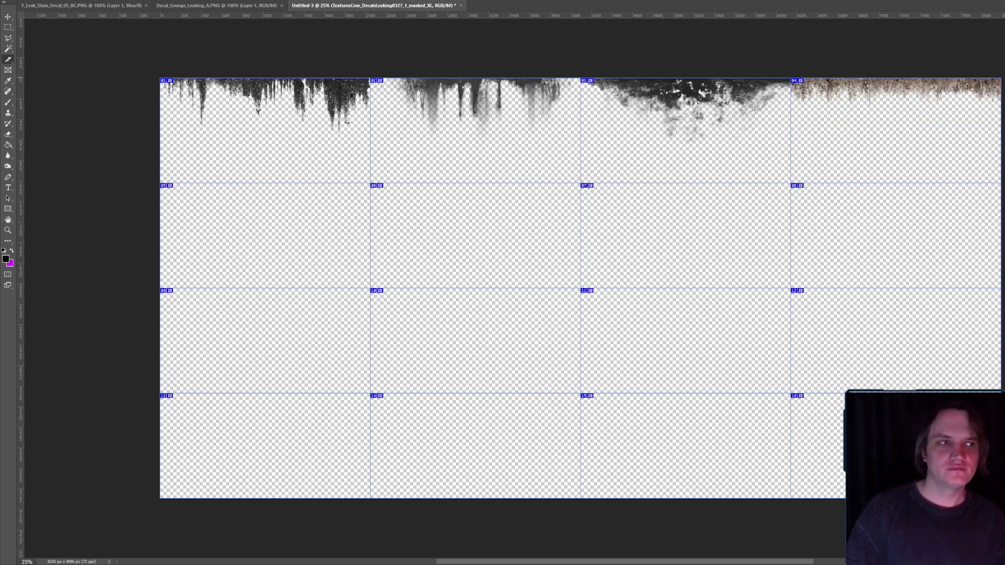
- Bring the texture folder forward and select several texture thumbnails
{"action": "key", "text": "alt+Tab"}
{"action": "left_click_drag", "start_coordinate": [541, 20], "coordinate": [1001, 45]}
{"action": "mouse_move", "coordinate": [1002, 369]}
{"action": "left_mouse_down"}
{"action": "mouse_move", "coordinate": [766, 285]}
{"action": "mouse_move", "coordinate": [733, 157]}
{"action": "mouse_move", "coordinate": [421, 239]}
{"action": "mouse_move", "coordinate": [285, 193]}
{"action": "mouse_move", "coordinate": [278, 202]}
{"action": "left_mouse_up"}
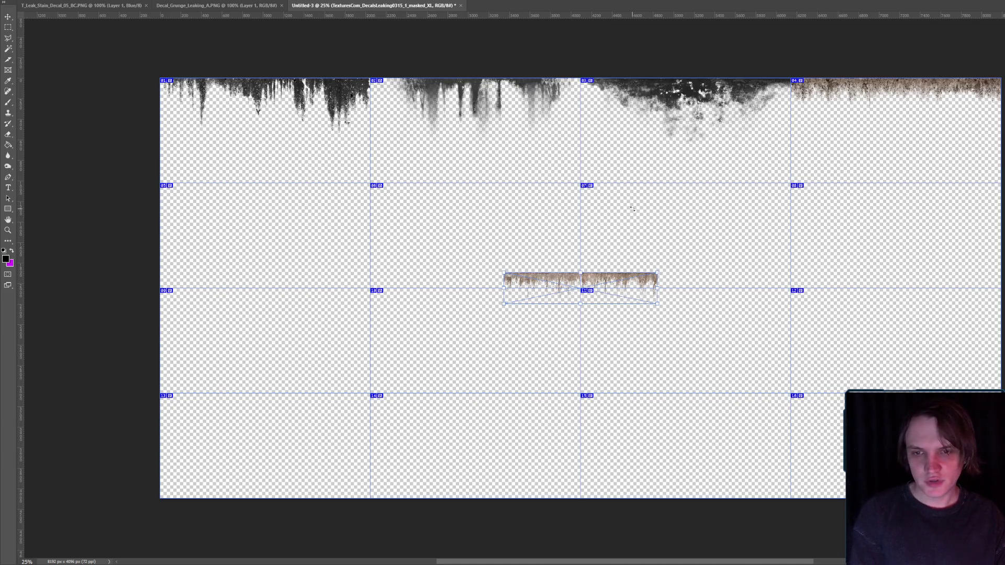
- Cancel the unwanted decal placement and permanently delete that texture file
{"action": "key", "text": "Escape"}
{"action": "key", "text": "alt+Tab"}
{"action": "key", "text": "shift+Delete"}
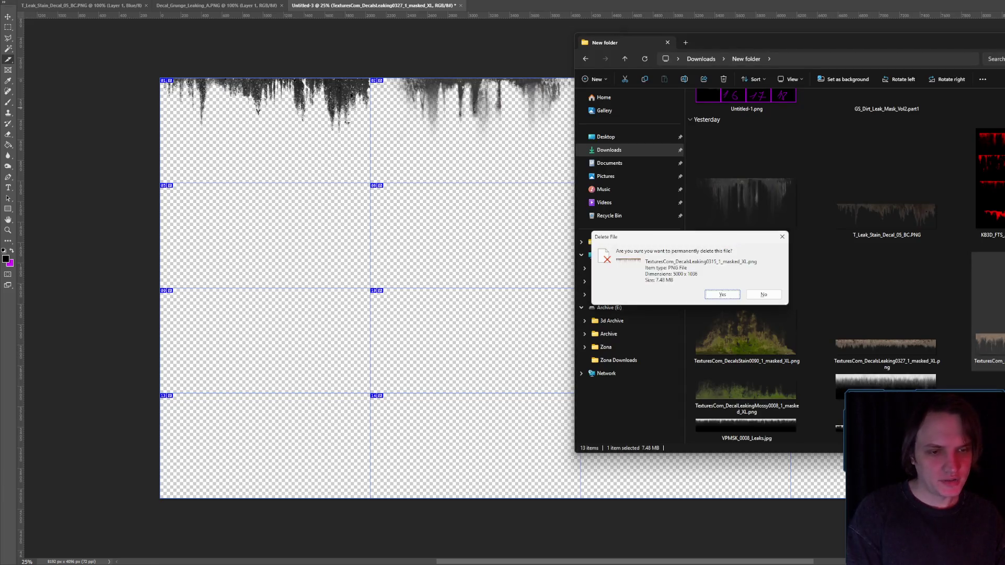
{"action": "key", "text": "Return"}
- Place the green mossy leaking decal into cell 05
{"action": "mouse_move", "coordinate": [988, 348]}
{"action": "left_mouse_down"}
{"action": "mouse_move", "coordinate": [847, 80]}
{"action": "mouse_move", "coordinate": [278, 208]}
{"action": "left_mouse_up"}
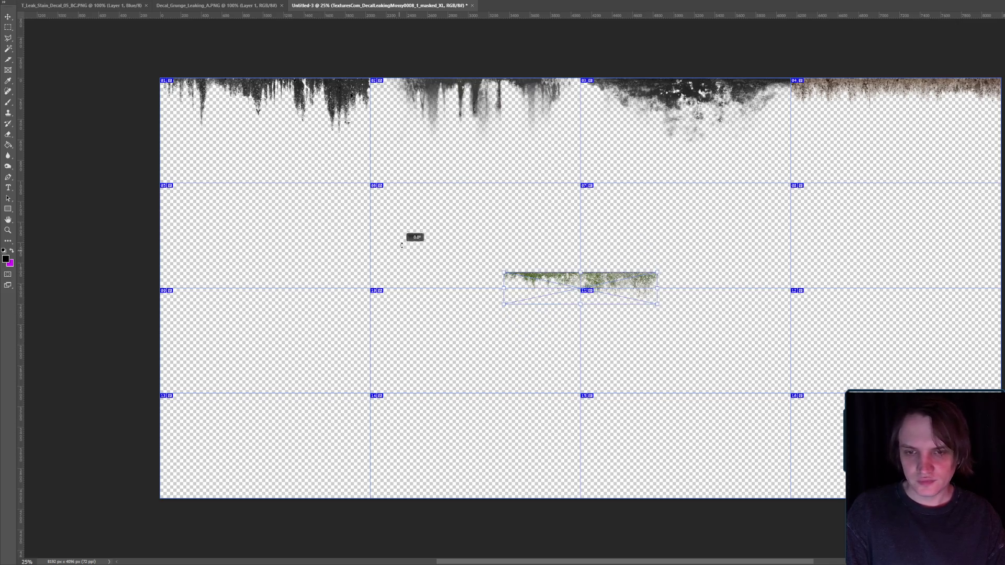
{"action": "mouse_move", "coordinate": [621, 280]}
{"action": "left_mouse_down"}
{"action": "mouse_move", "coordinate": [273, 191]}
{"action": "mouse_move", "coordinate": [316, 217]}
{"action": "mouse_move", "coordinate": [369, 229]}
{"action": "left_mouse_up"}
{"action": "key", "text": "Return"}
{"action": "key", "text": "c"}
{"action": "scroll", "coordinate": [357, 200], "scroll_direction": "up", "scroll_amount": 2}
{"action": "scroll", "coordinate": [347, 171], "scroll_direction": "down", "scroll_amount": 5}
{"action": "scroll", "coordinate": [488, 202], "scroll_direction": "up", "scroll_amount": 3}
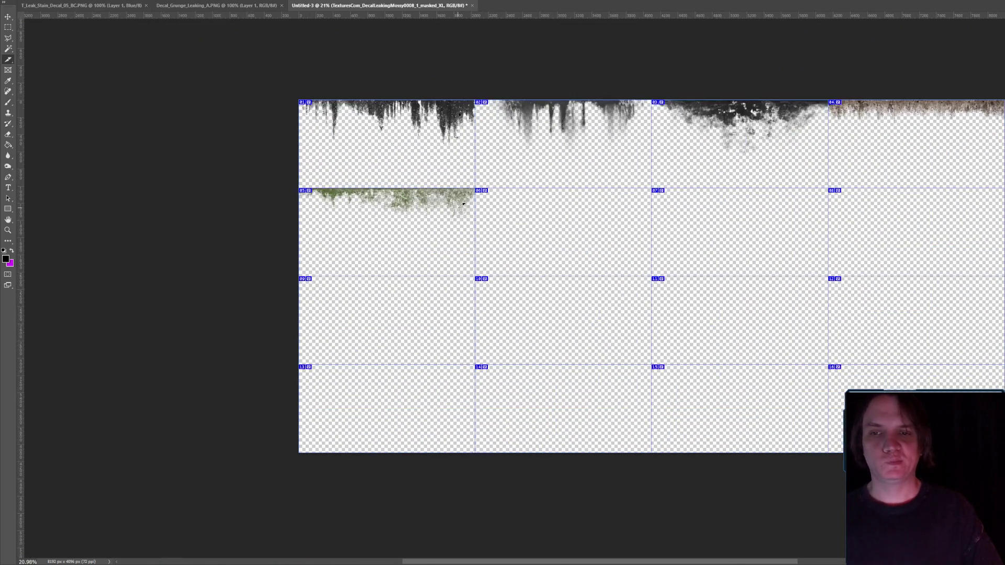
- Stretch the mossy decal slightly taller to fill the top of cell 05
{"action": "key", "text": "ctrl+t"}
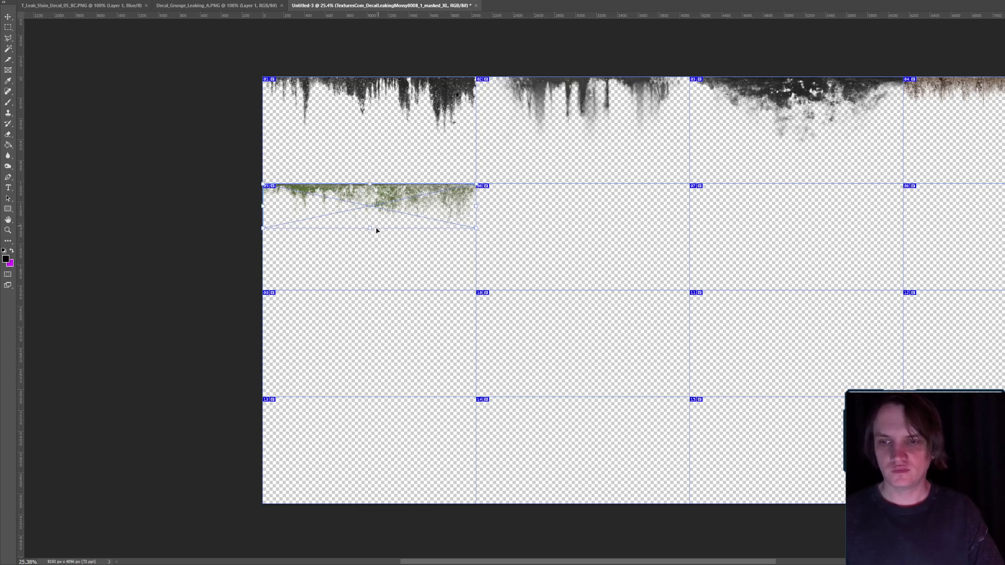
{"action": "left_click_drag", "start_coordinate": [370, 231], "coordinate": [369, 226]}
{"action": "key", "text": "Return"}
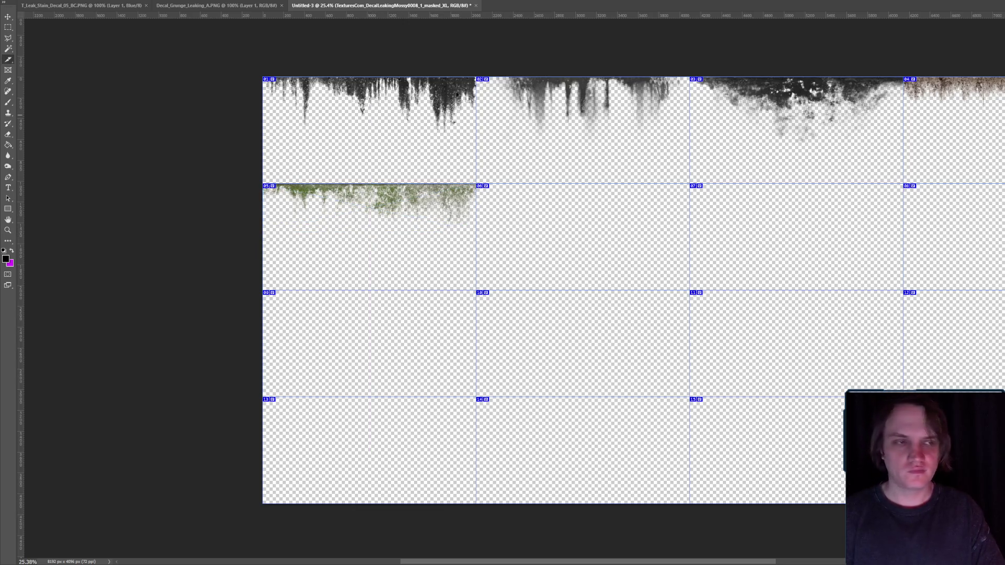
{"action": "key", "text": "alt+Tab"}
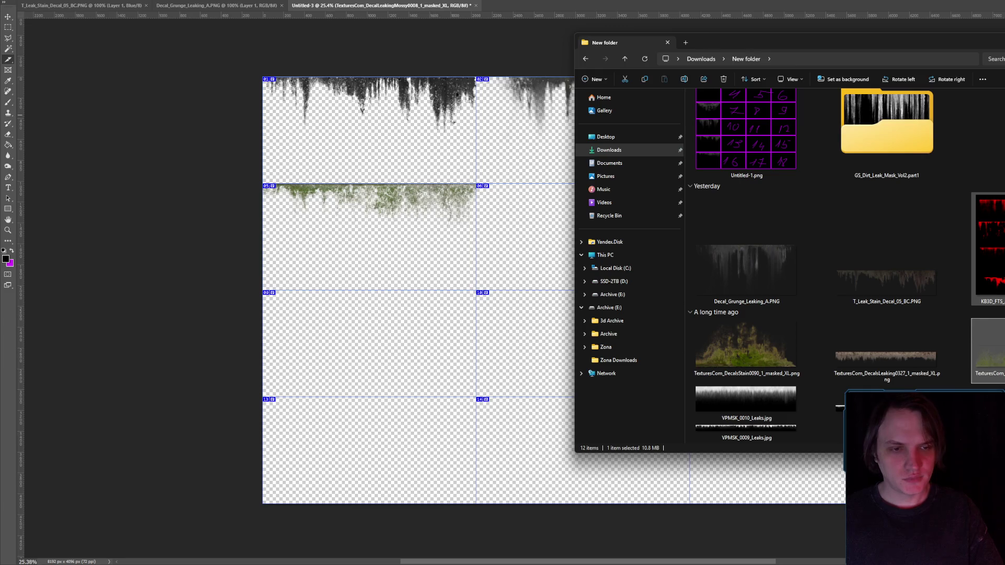
- Drop VPMSK_0010_Leaks.jpg onto the atlas and shrink it to span the top of cell 06
{"action": "mouse_move", "coordinate": [746, 401]}
{"action": "left_mouse_down"}
{"action": "mouse_move", "coordinate": [779, 398]}
{"action": "mouse_move", "coordinate": [516, 214]}
{"action": "left_mouse_up"}
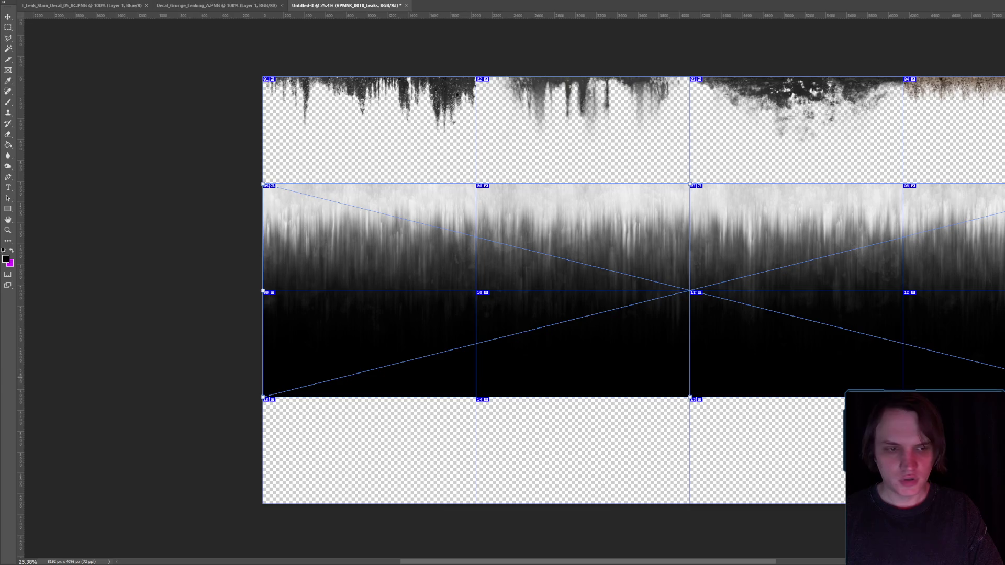
{"action": "mouse_move", "coordinate": [1002, 384]}
{"action": "left_mouse_down"}
{"action": "mouse_move", "coordinate": [863, 308]}
{"action": "mouse_move", "coordinate": [551, 236]}
{"action": "left_mouse_up"}
{"action": "mouse_move", "coordinate": [387, 224]}
{"action": "left_mouse_down"}
{"action": "mouse_move", "coordinate": [594, 289]}
{"action": "mouse_move", "coordinate": [582, 206]}
{"action": "left_mouse_up"}
{"action": "left_click_drag", "start_coordinate": [755, 247], "coordinate": [687, 244]}
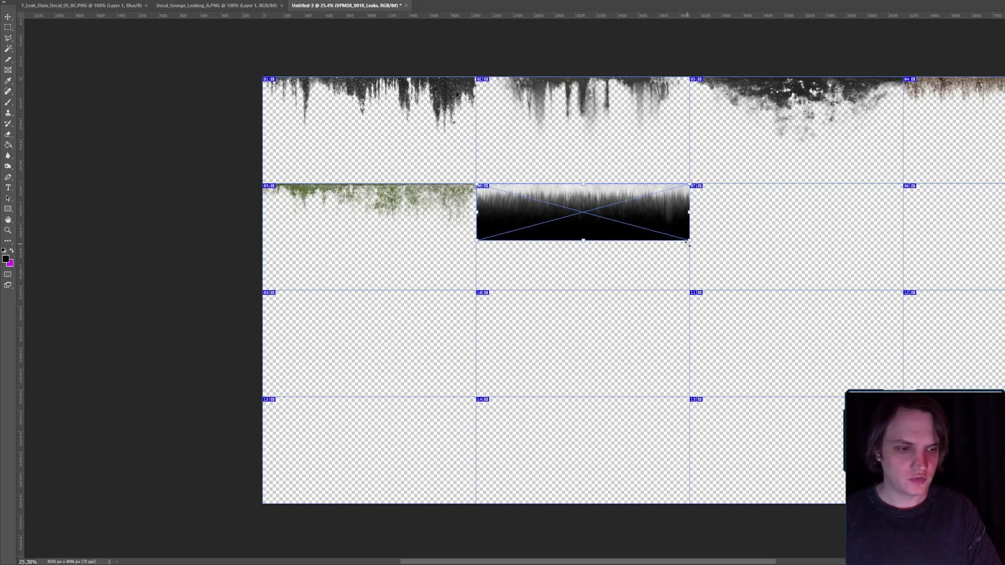
{"action": "key", "text": "Return"}
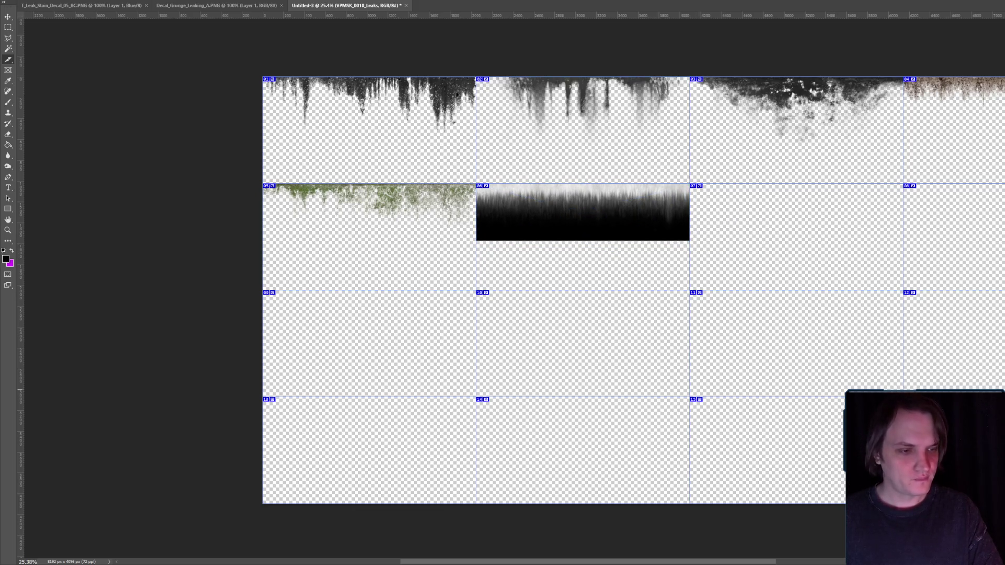
{"action": "key", "text": "ctrl+e"}
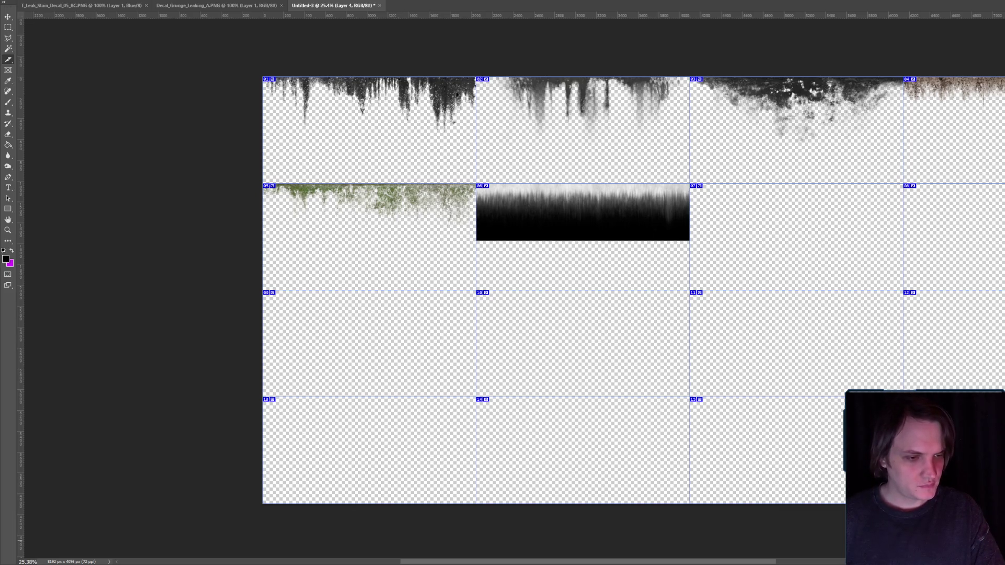
- Fill the transparent atlas areas with black and merge the fill down into the leak layer
{"action": "left_click", "coordinate": [8, 145]}
{"action": "left_click", "coordinate": [422, 228]}
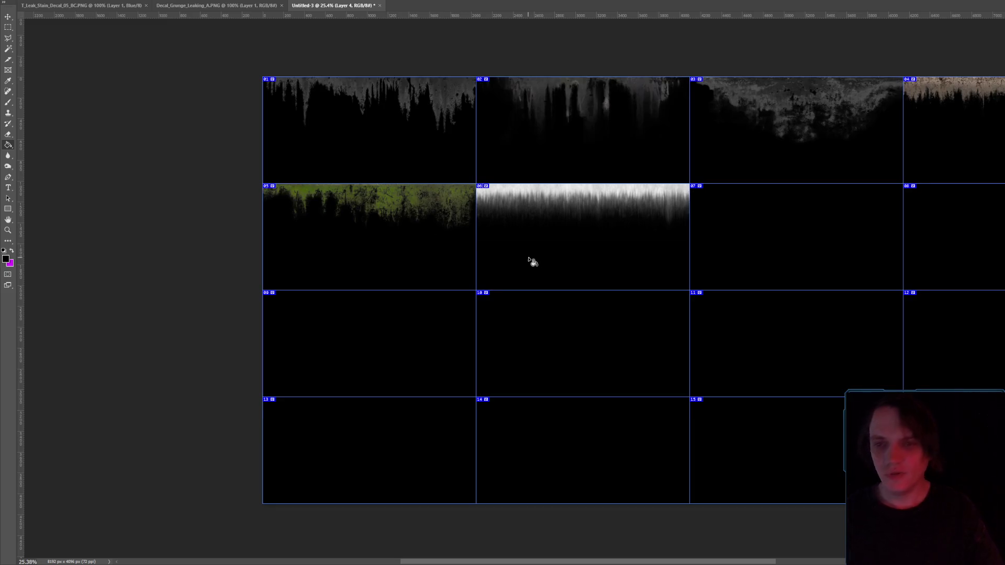
{"action": "key", "text": "ctrl+e"}
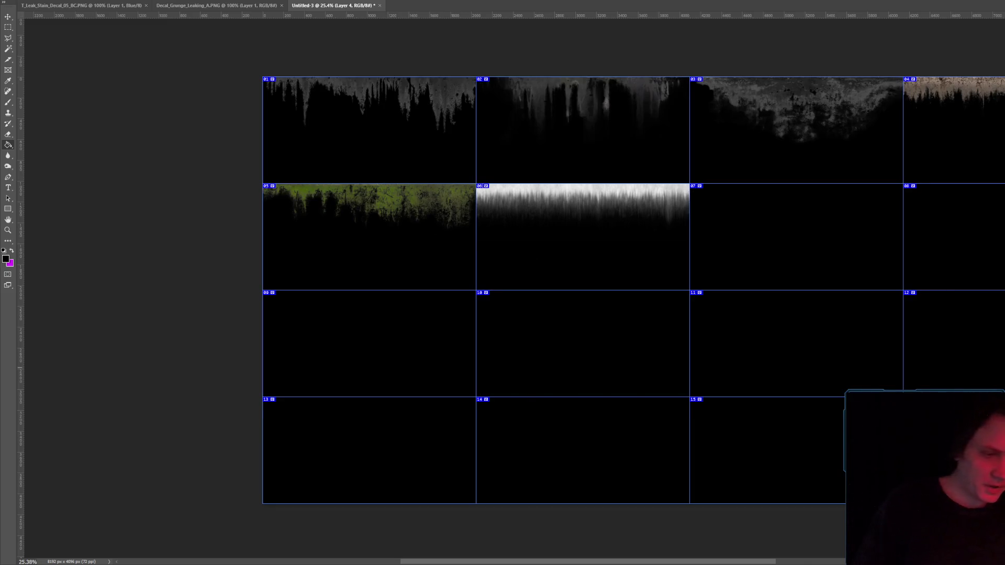
{"action": "key", "text": "alt+i"}
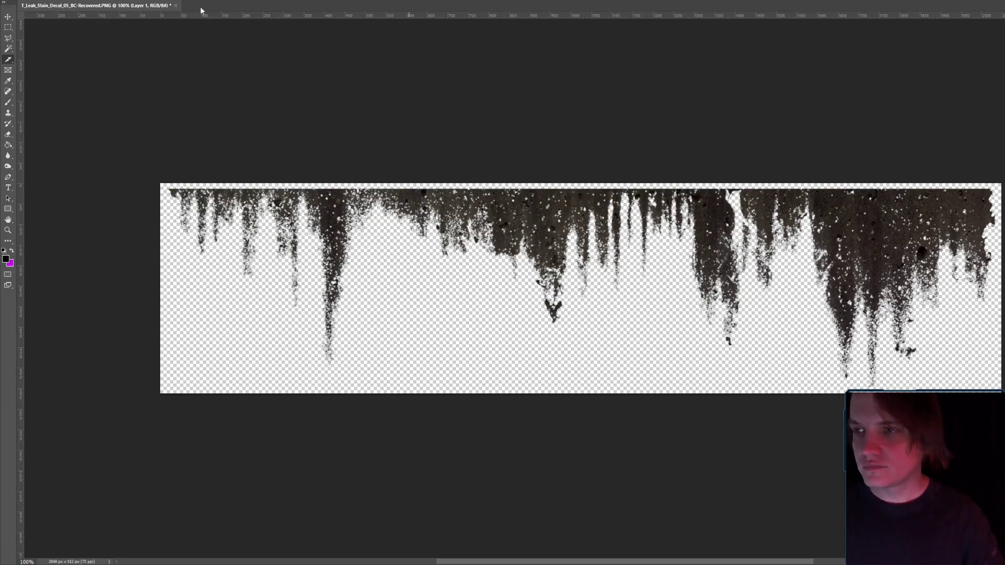
- Close the recovered leak stain decal document without saving
{"action": "left_click", "coordinate": [174, 7]}
{"action": "left_click", "coordinate": [680, 190]}
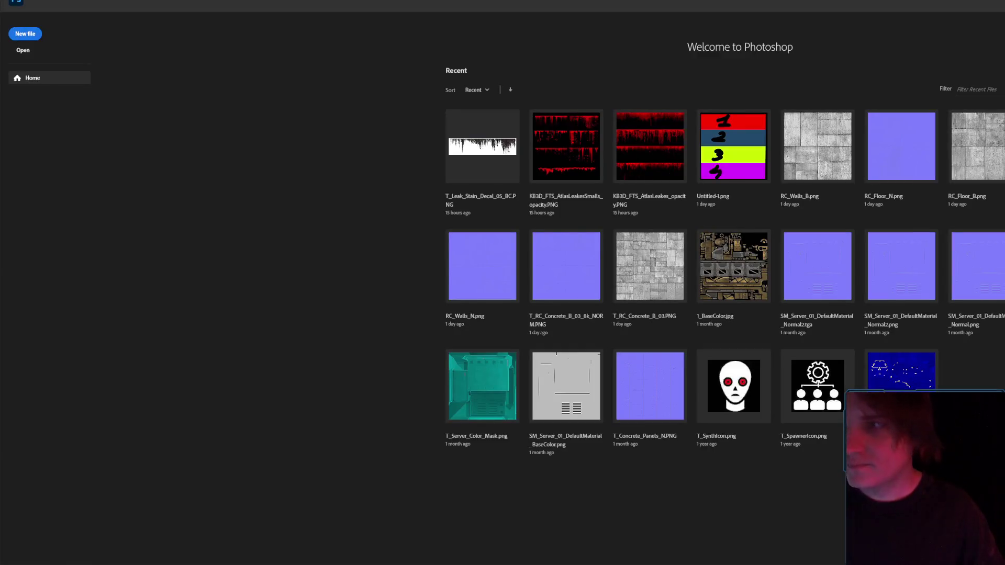
{"action": "key", "text": "alt+f"}
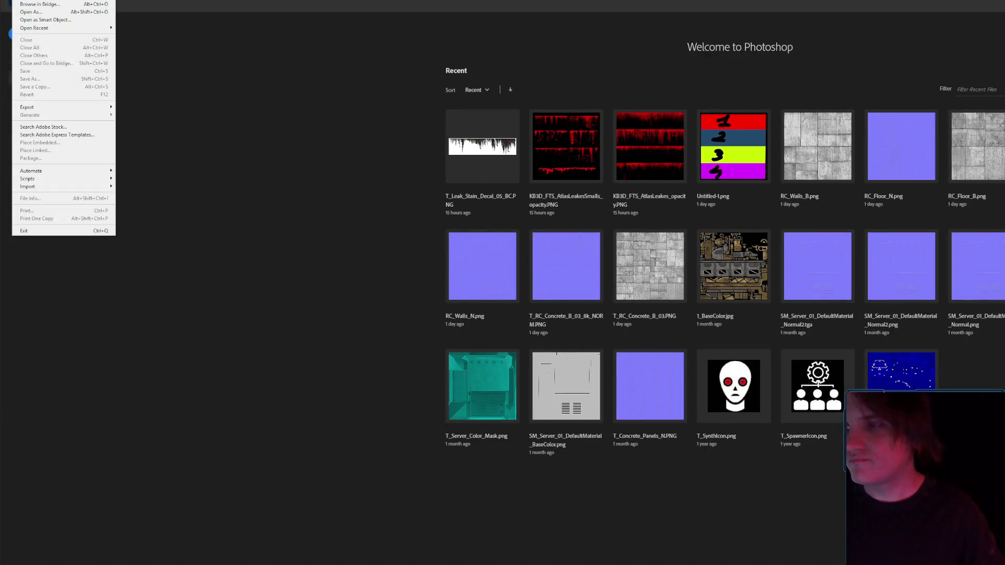
{"action": "mouse_move", "coordinate": [57, 171]}
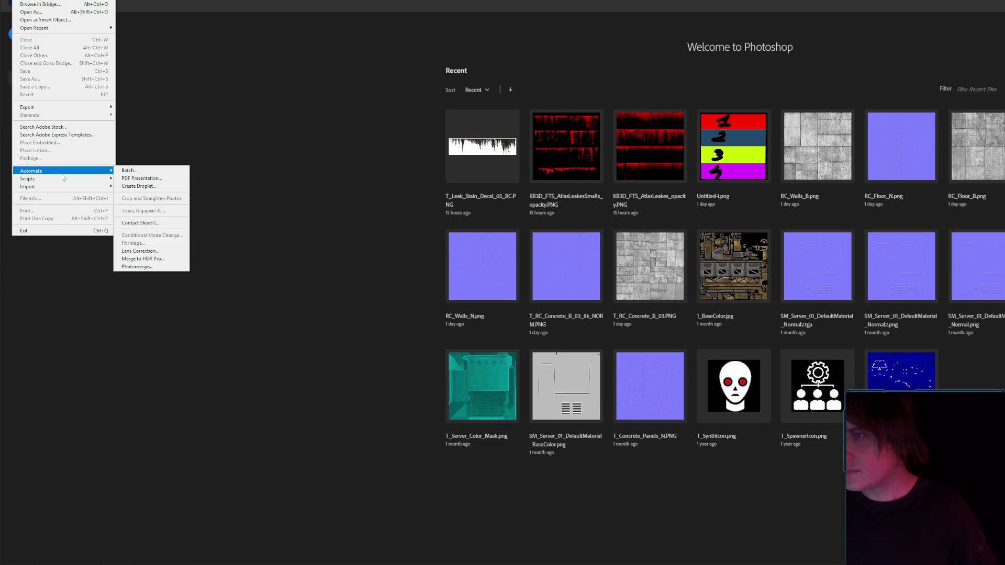
{"action": "mouse_move", "coordinate": [69, 29]}
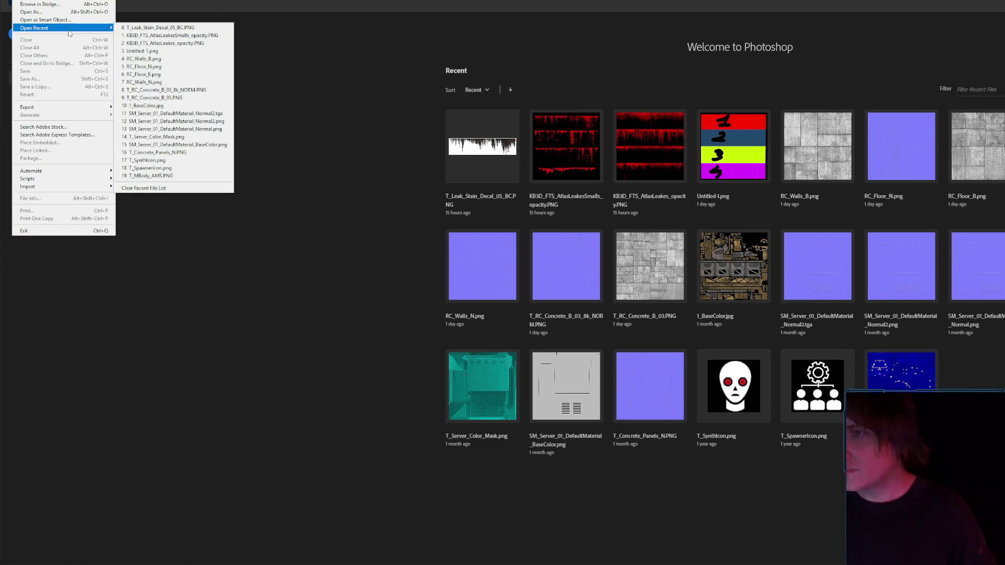
- Create a transparent 8192 x 4096 px document and cover it with one full-canvas slice
{"action": "key", "text": "ctrl+n"}
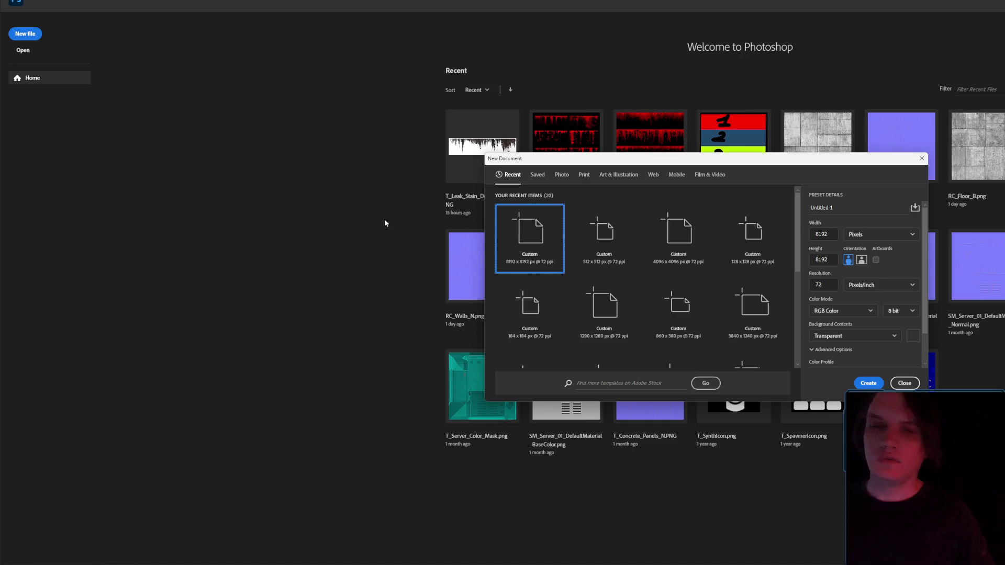
{"action": "double_click", "coordinate": [832, 261]}
{"action": "type", "text": "96"}
{"action": "key", "text": "Return"}
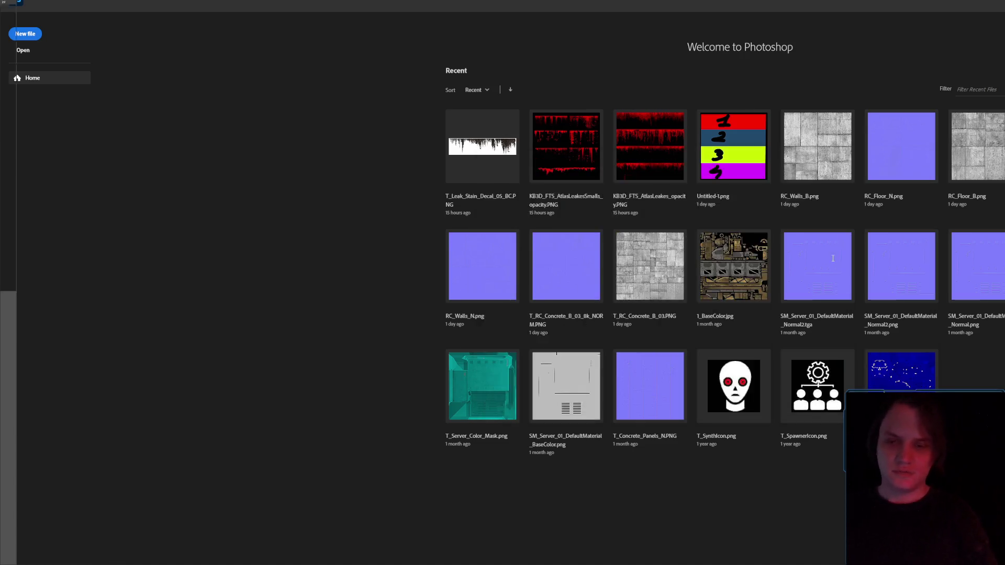
{"action": "mouse_move", "coordinate": [128, 51]}
{"action": "left_mouse_down"}
{"action": "mouse_move", "coordinate": [160, 84]}
{"action": "mouse_move", "coordinate": [1002, 533]}
{"action": "left_mouse_up"}
{"action": "right_click", "coordinate": [754, 241]}
- Divide the full-canvas slice into 4 rows and 4 columns of equal slices
{"action": "left_click", "coordinate": [778, 276]}
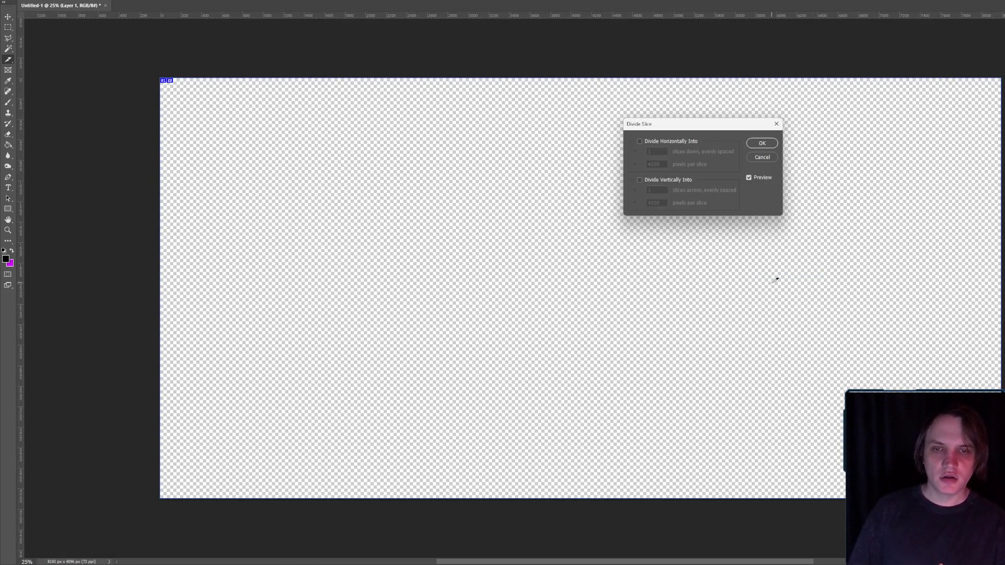
{"action": "left_click", "coordinate": [657, 140]}
{"action": "left_click", "coordinate": [646, 177]}
{"action": "type", "text": "2"}
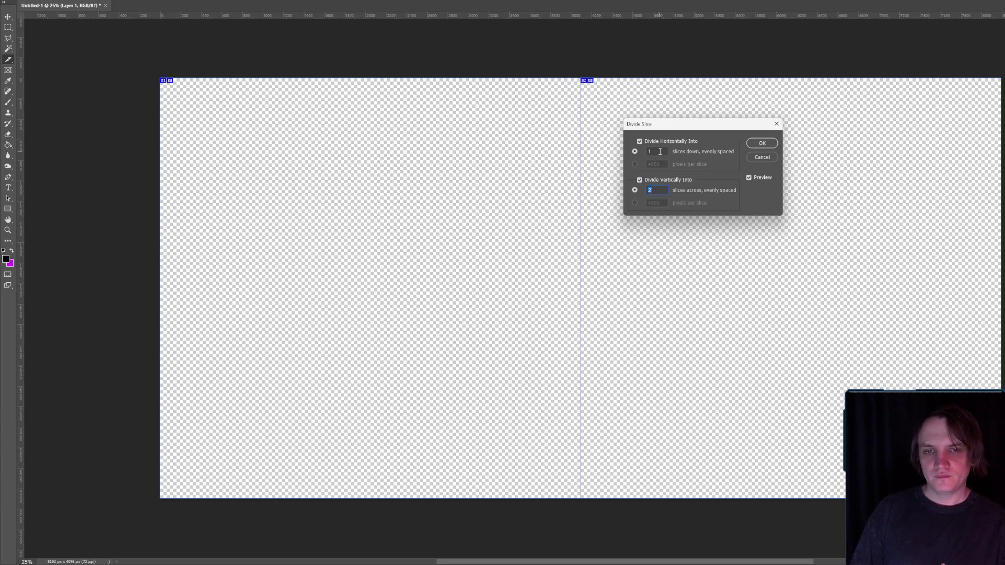
{"action": "type", "text": "4"}
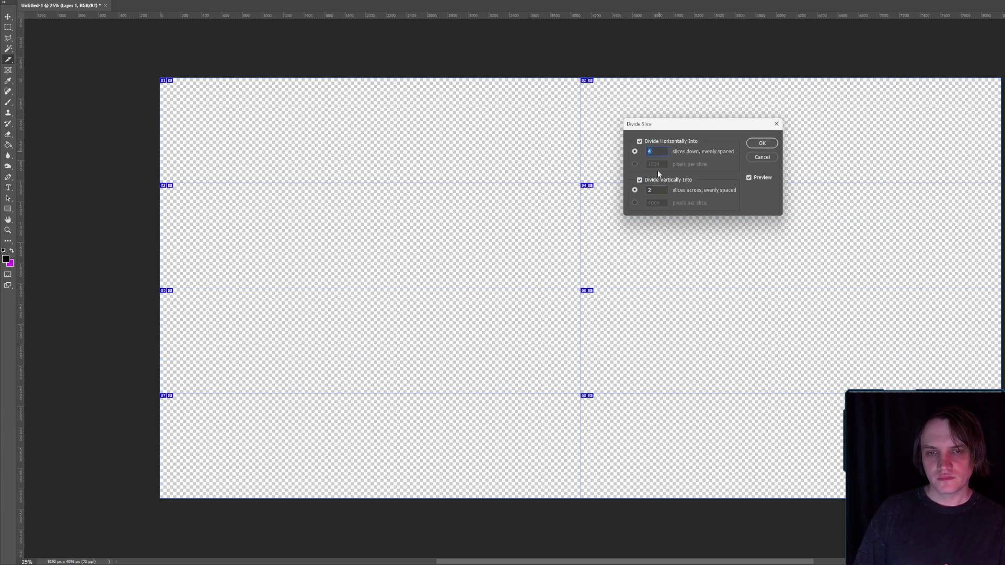
{"action": "key", "text": "Up"}
{"action": "key", "text": "Up"}
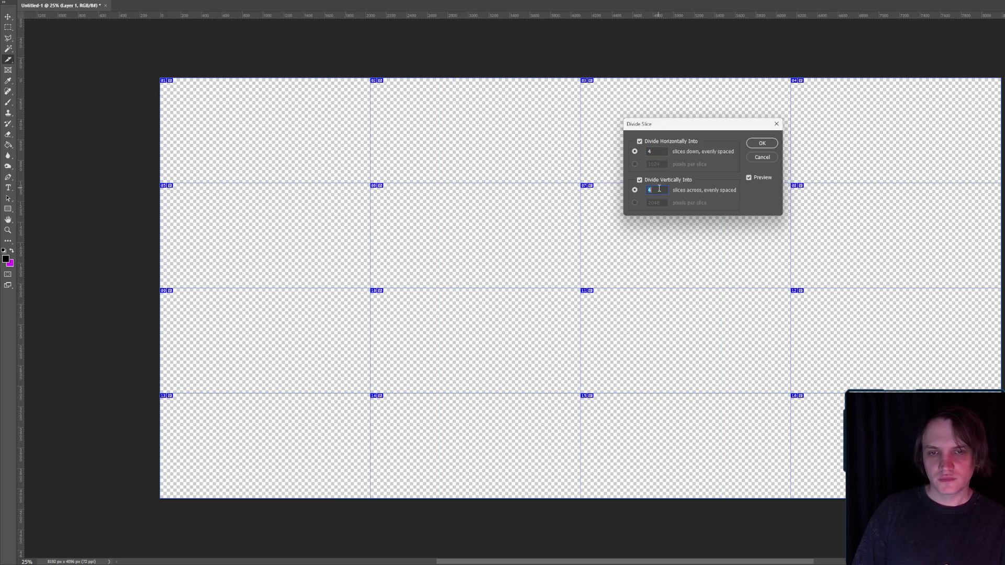
{"action": "left_click", "coordinate": [770, 143]}
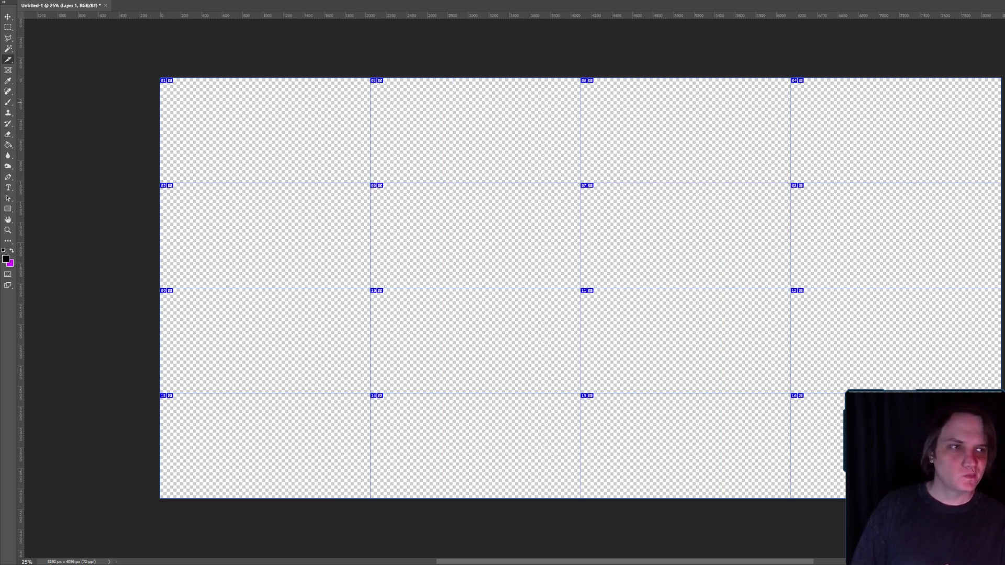
{"action": "key", "text": "alt+Tab"}
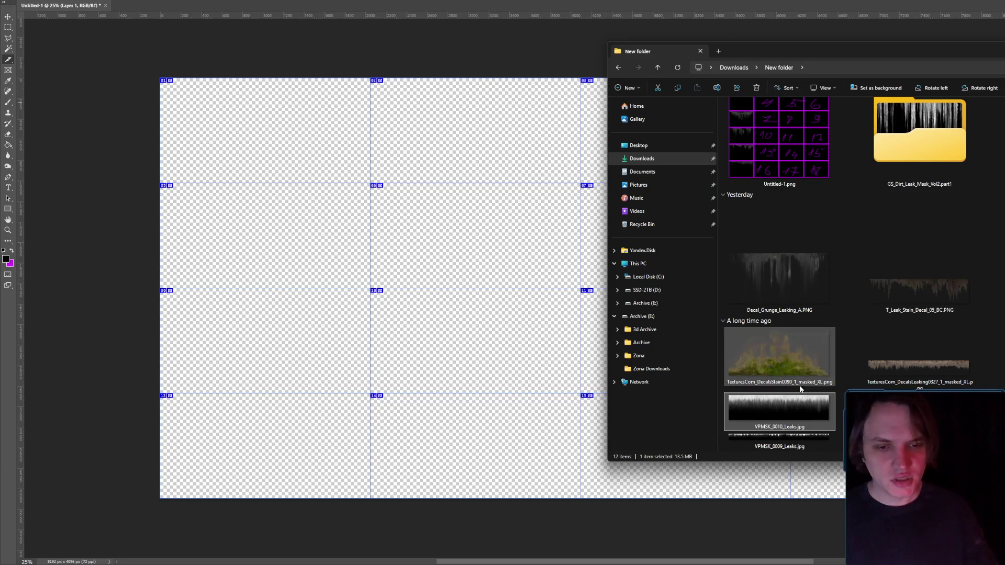
- Permanently delete the unused TexturesCom leaking decal file from the folder
{"action": "left_click", "coordinate": [908, 339]}
{"action": "key", "text": "shift+Delete"}
{"action": "key", "text": "Return"}
- Place VPMSK_0007_Leaks.jpg and scale it into a strip across the top-left cell
{"action": "mouse_move", "coordinate": [785, 442]}
{"action": "left_mouse_down"}
{"action": "mouse_move", "coordinate": [618, 369]}
{"action": "mouse_move", "coordinate": [230, 104]}
{"action": "mouse_move", "coordinate": [265, 161]}
{"action": "left_mouse_up"}
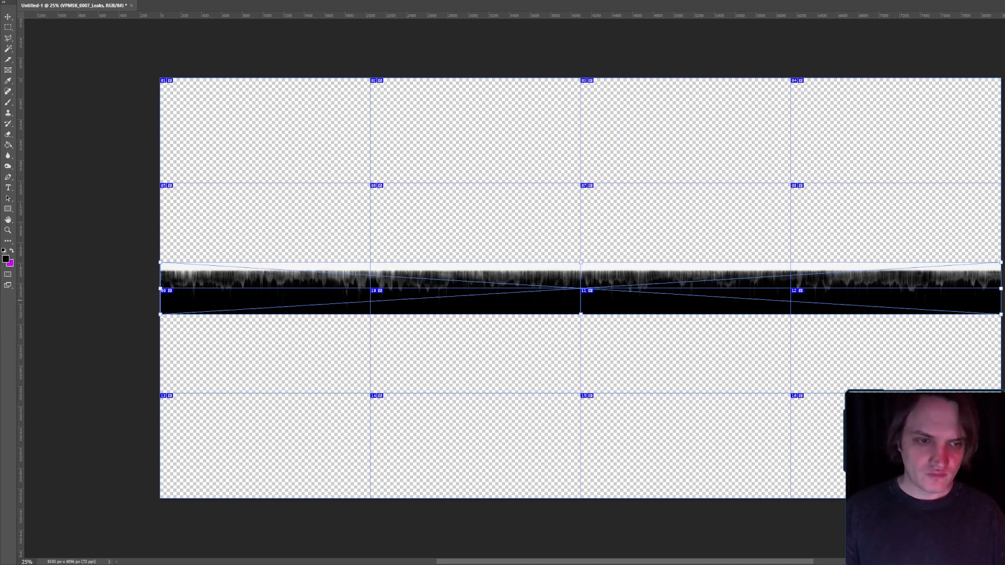
{"action": "mouse_move", "coordinate": [1000, 315]}
{"action": "left_mouse_down"}
{"action": "mouse_move", "coordinate": [494, 212]}
{"action": "mouse_move", "coordinate": [393, 206]}
{"action": "mouse_move", "coordinate": [403, 210]}
{"action": "left_mouse_up"}
{"action": "left_click_drag", "start_coordinate": [328, 274], "coordinate": [348, 78]}
{"action": "key", "text": "ctrl+plus"}
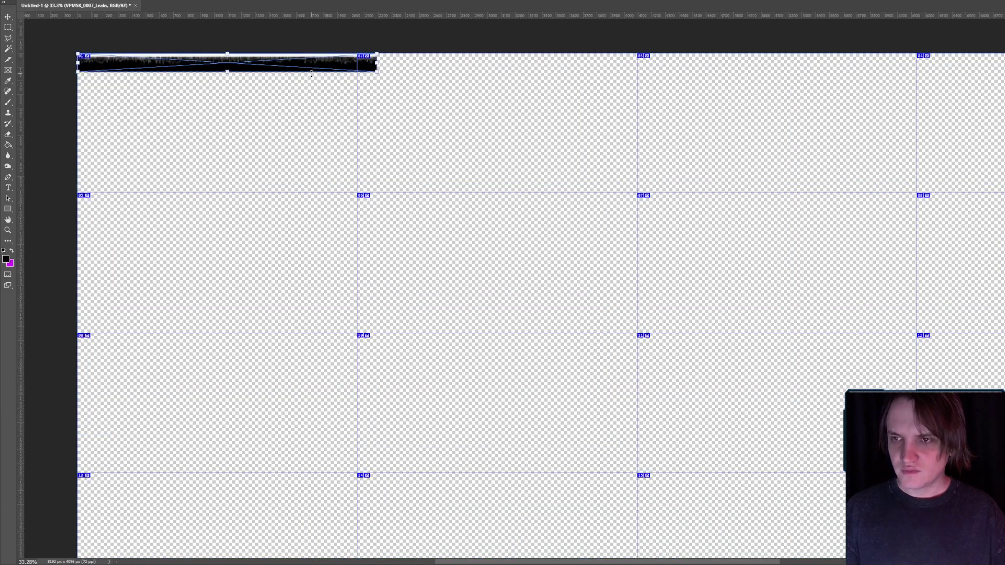
{"action": "left_click_drag", "start_coordinate": [378, 74], "coordinate": [357, 67]}
{"action": "left_click_drag", "start_coordinate": [217, 66], "coordinate": [216, 87]}
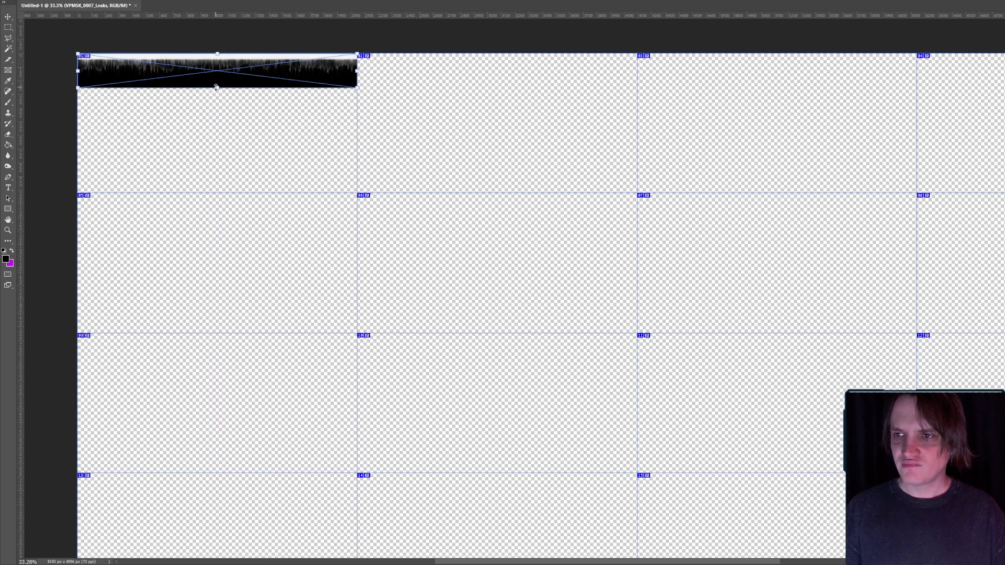
{"action": "key", "text": "Return"}
{"action": "key", "text": "c"}
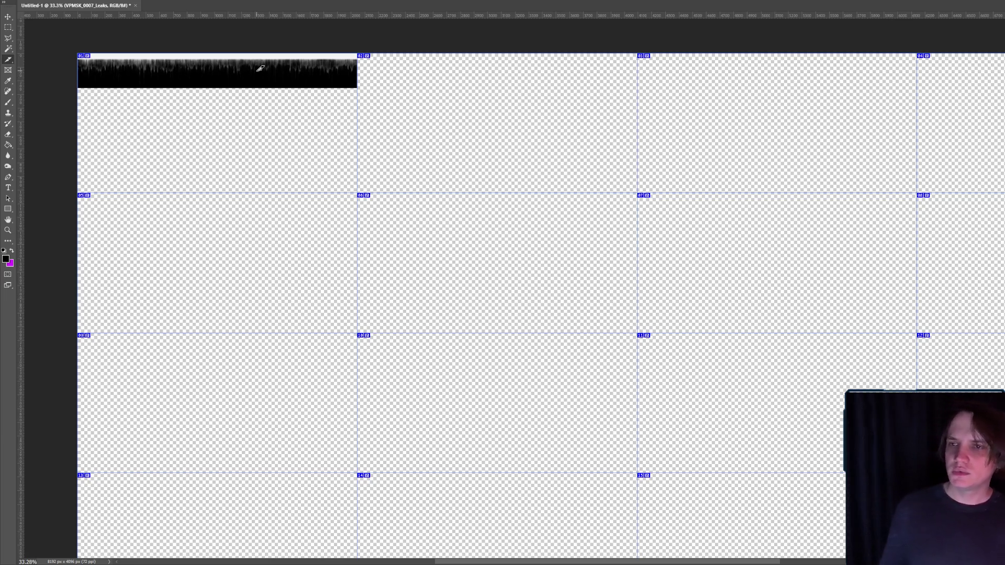
- Nudge the leaks strip up to the top edge of slice 01
{"action": "scroll", "coordinate": [191, 52], "scroll_direction": "up", "scroll_amount": 3}
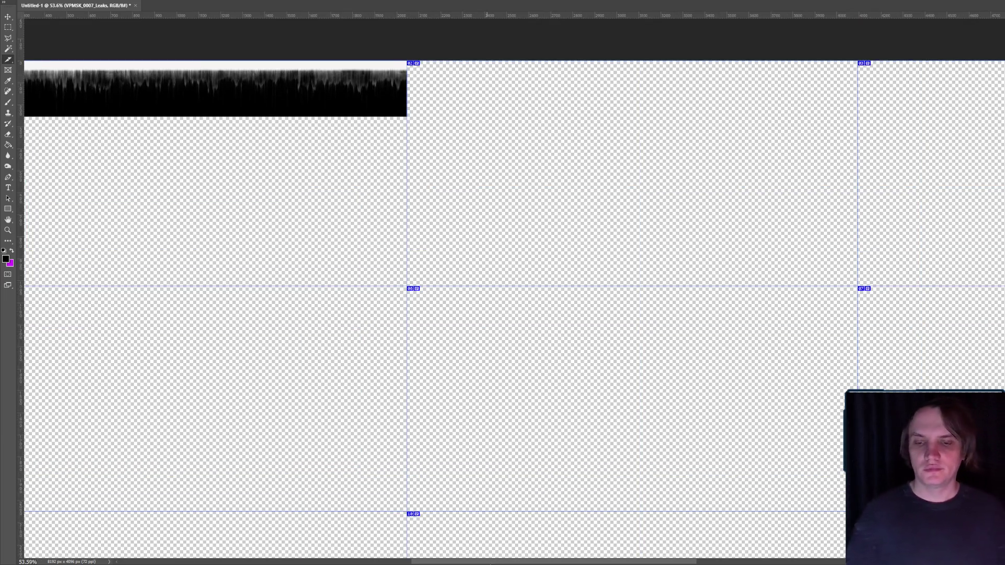
{"action": "left_click_drag", "start_coordinate": [602, 563], "coordinate": [501, 563]}
{"action": "scroll", "coordinate": [701, 160], "scroll_direction": "up", "scroll_amount": 4}
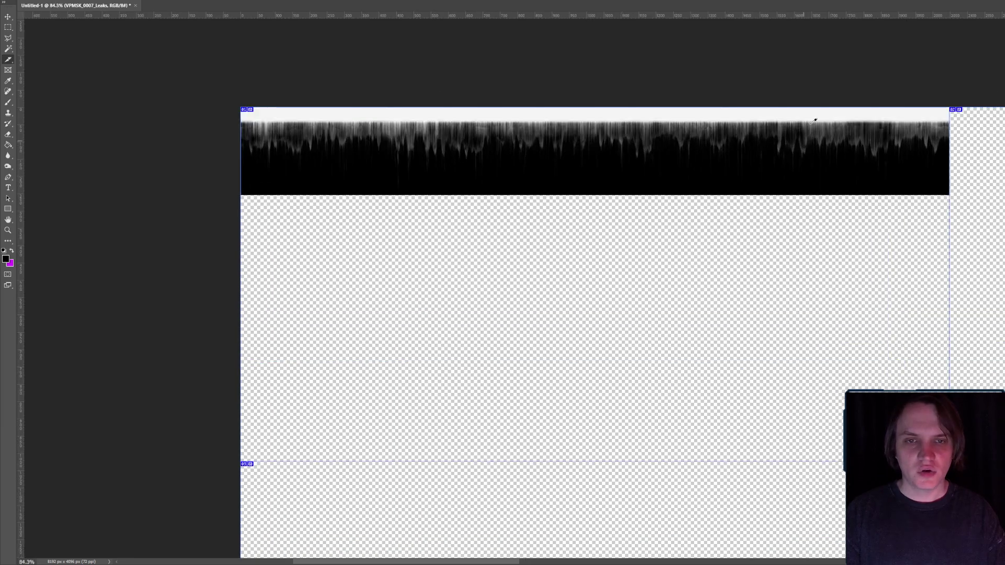
{"action": "key", "text": "ctrl+t"}
{"action": "left_click_drag", "start_coordinate": [663, 168], "coordinate": [664, 149]}
{"action": "key", "text": "Return"}
- Add a new empty layer for the black background
{"action": "key", "text": "c"}
{"action": "scroll", "coordinate": [743, 151], "scroll_direction": "down", "scroll_amount": 5}
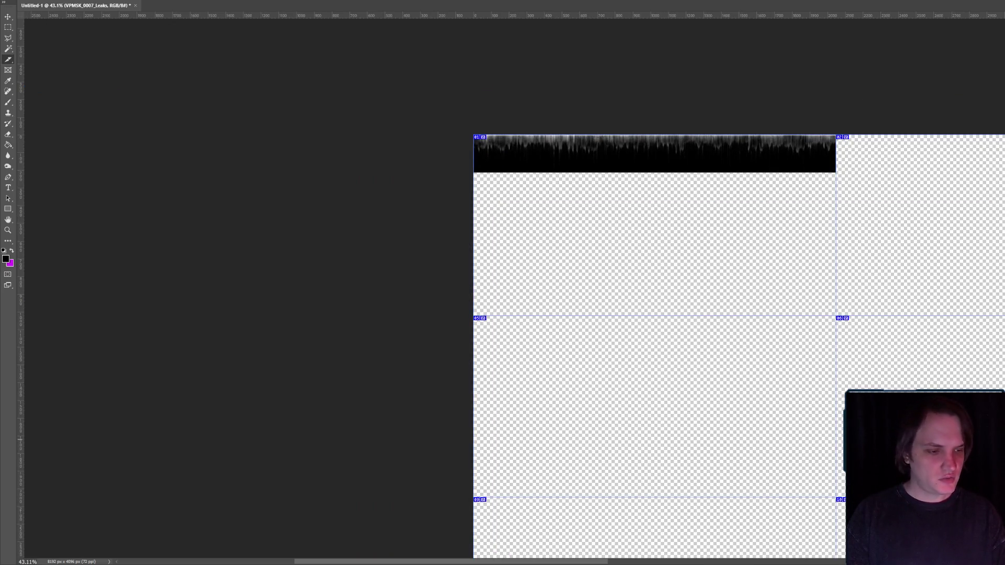
{"action": "key", "text": "ctrl+shift+alt+n"}
{"action": "key", "text": "ctrl+z"}
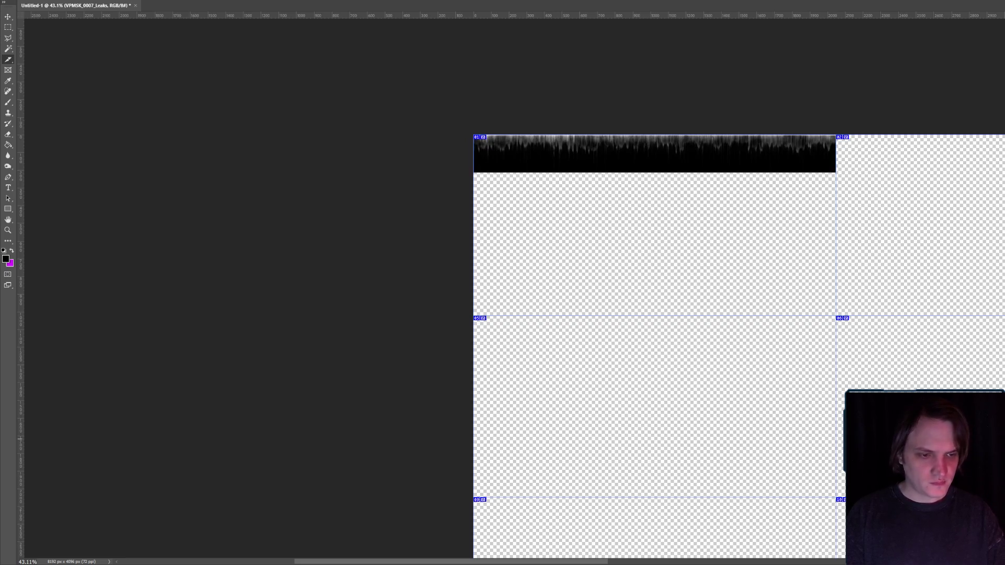
{"action": "key", "text": "ctrl+shift+alt+n"}
- Fill the new layer with black behind the decals
{"action": "key", "text": "g"}
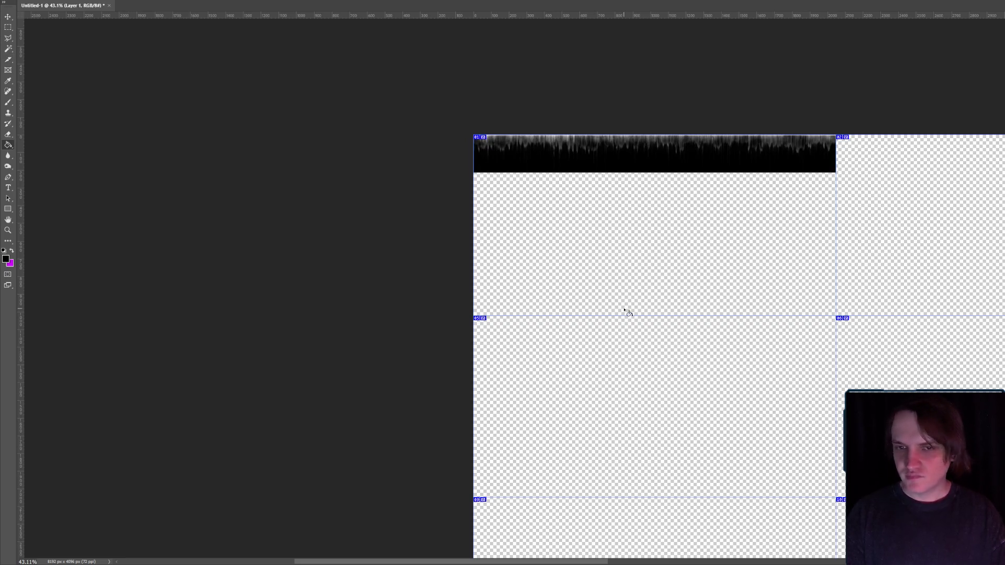
{"action": "left_click", "coordinate": [669, 264]}
{"action": "scroll", "coordinate": [669, 265], "scroll_direction": "down", "scroll_amount": 3}
{"action": "scroll", "coordinate": [847, 213], "scroll_direction": "up", "scroll_amount": 5}
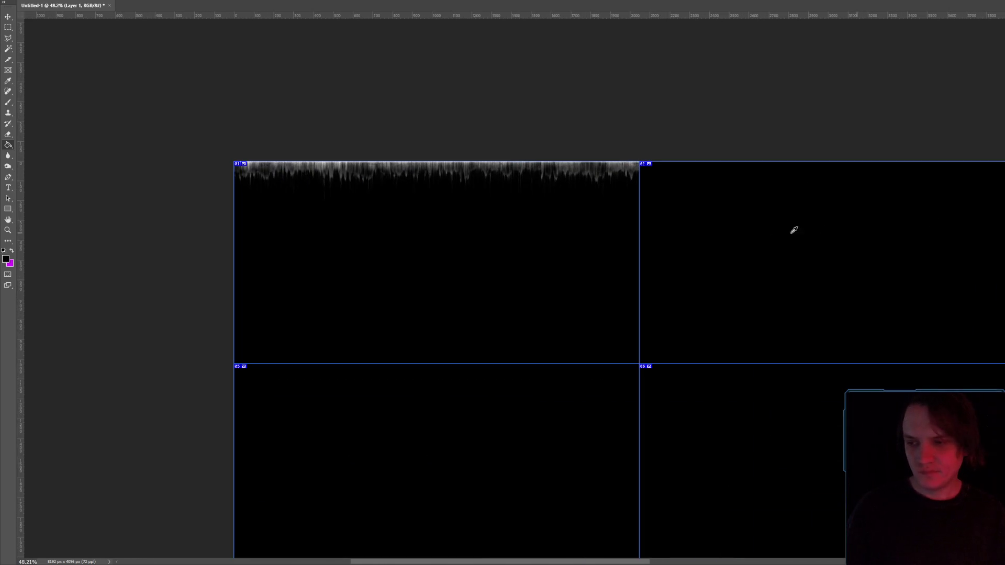
- Stretch the VPMSK_0007_Leaks strip taller and nudge it up slightly
{"action": "left_click", "coordinate": [433, 194], "text": "ctrl"}
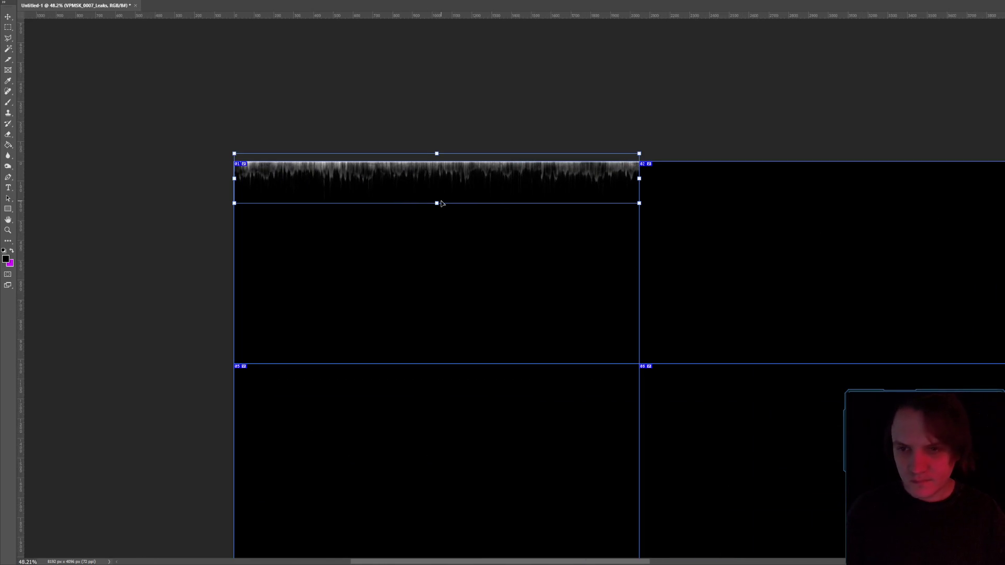
{"action": "left_click_drag", "start_coordinate": [437, 204], "coordinate": [438, 220]}
{"action": "scroll", "coordinate": [438, 174], "scroll_direction": "up", "scroll_amount": 4}
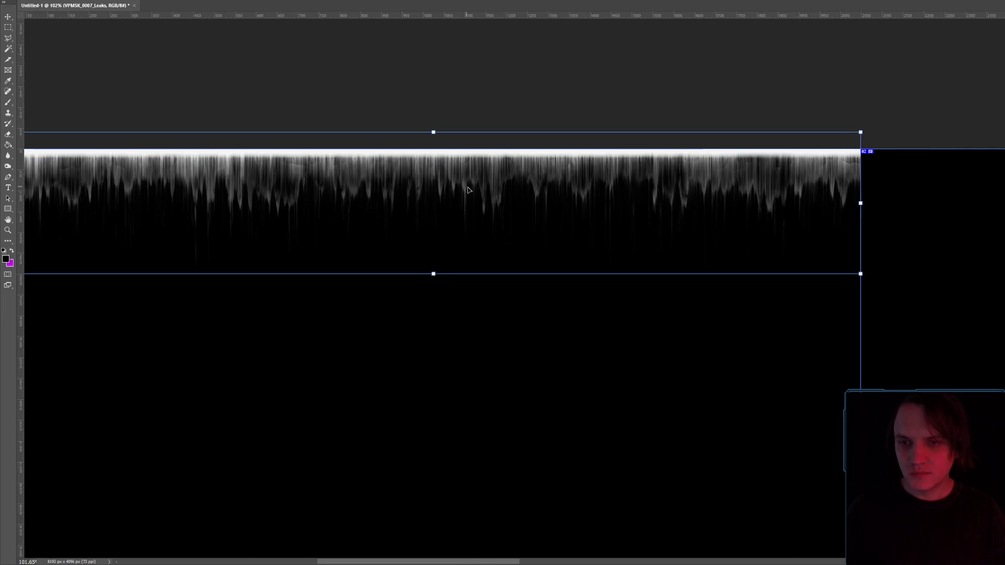
{"action": "key", "text": "Up"}
{"action": "key", "text": "Up"}
{"action": "key", "text": "Up"}
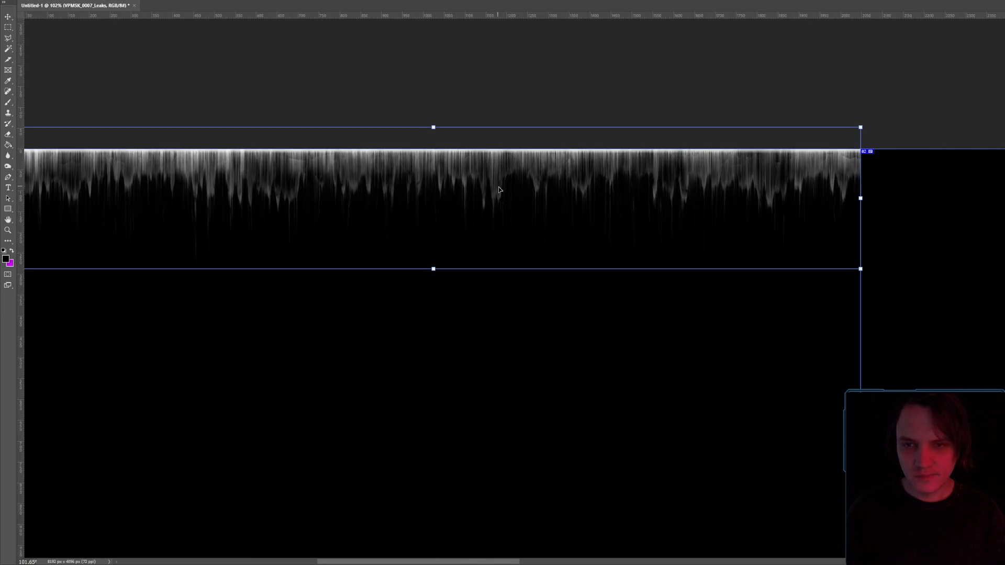
{"action": "key", "text": "Return"}
- Stretch the leaks strip further down and nudge it up 10 px to hang from slice 01's top
{"action": "key", "text": "g"}
{"action": "scroll", "coordinate": [639, 218], "scroll_direction": "down", "scroll_amount": 5}
{"action": "scroll", "coordinate": [617, 228], "scroll_direction": "up", "scroll_amount": 2}
{"action": "scroll", "coordinate": [366, 210], "scroll_direction": "up", "scroll_amount": 3}
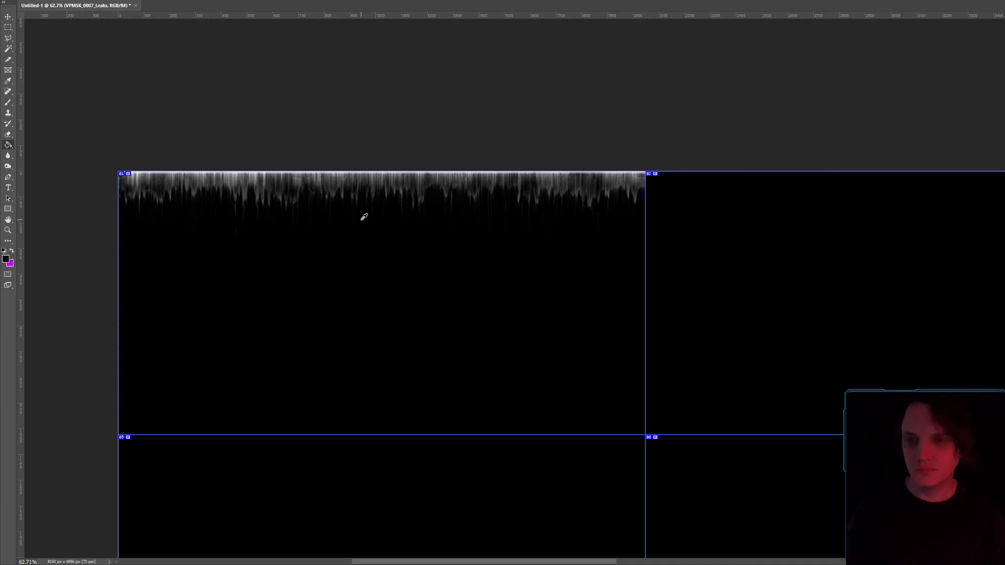
{"action": "key", "text": "ctrl+t"}
{"action": "left_click_drag", "start_coordinate": [380, 243], "coordinate": [382, 271]}
{"action": "key", "text": "shift+Up"}
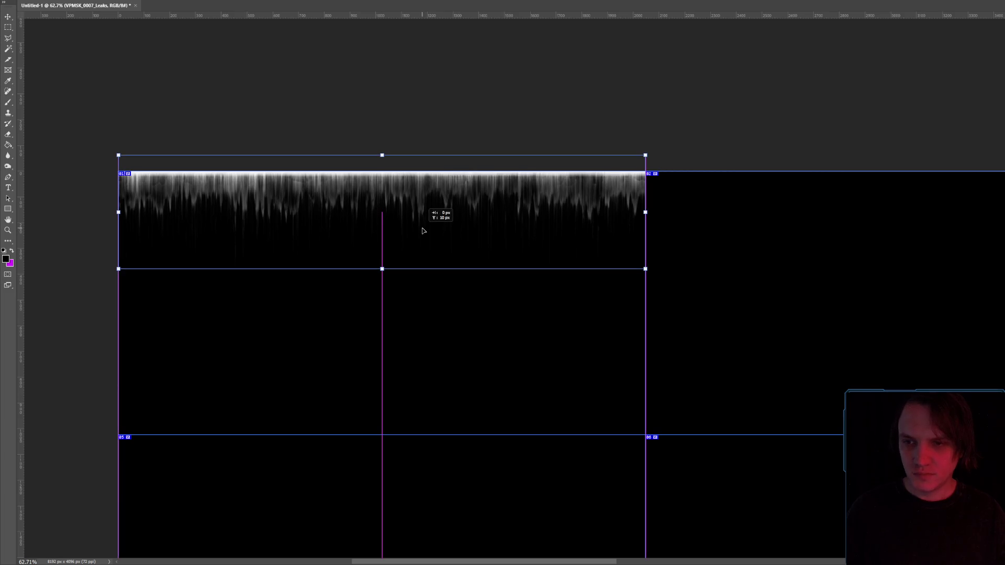
{"action": "key", "text": "Return"}
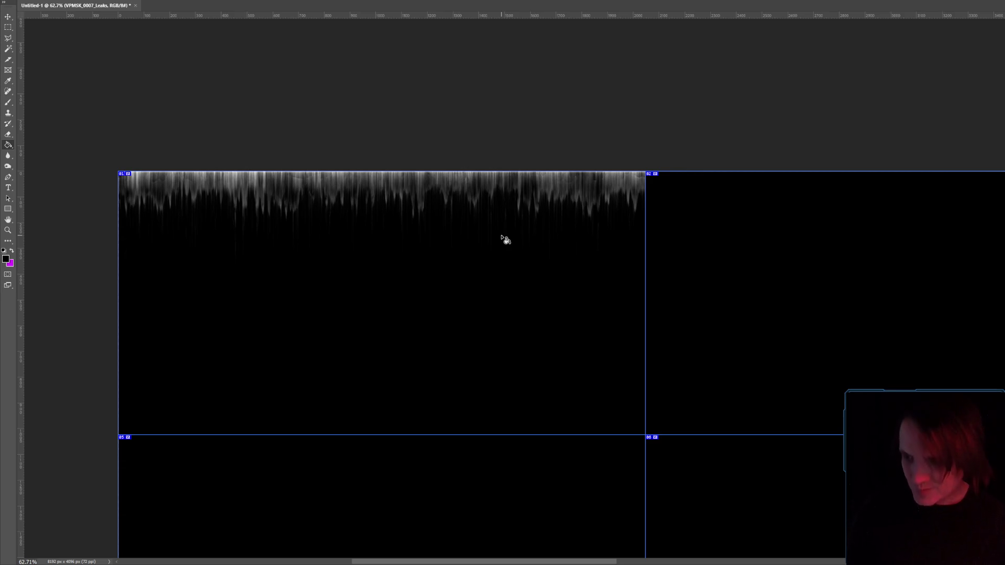
{"action": "scroll", "coordinate": [673, 249], "scroll_direction": "down", "scroll_amount": 3}
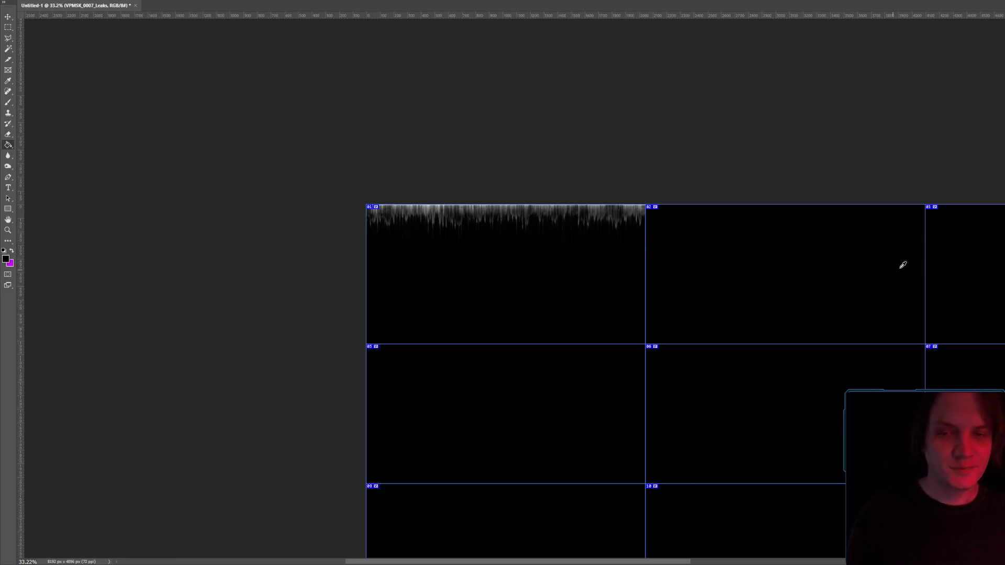
- Bring up the decal folder beside the canvas and preview Decal_Grunge_Leaking_A
{"action": "scroll", "coordinate": [901, 265], "scroll_direction": "up", "scroll_amount": 2}
{"action": "key", "text": "alt+Tab"}
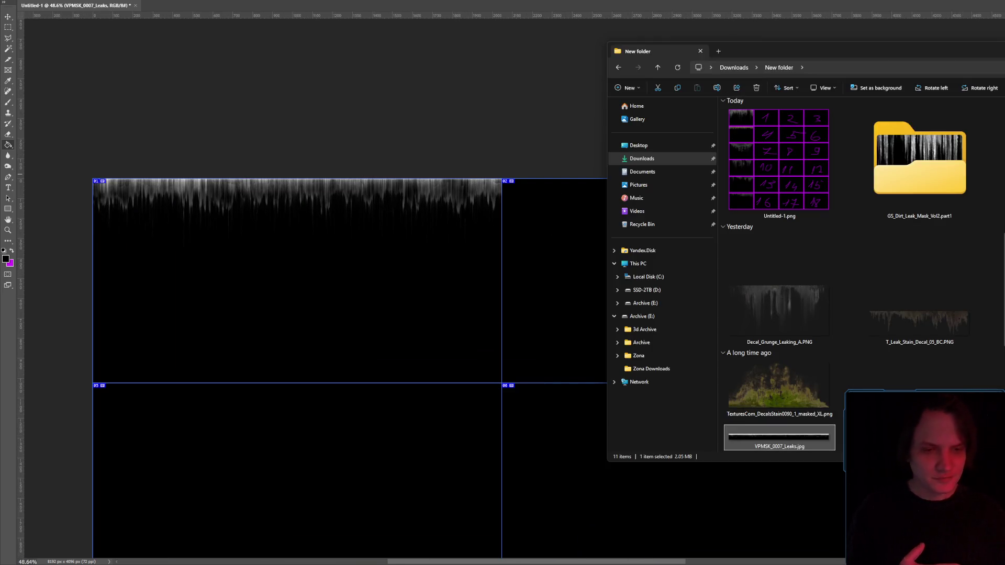
{"action": "left_click_drag", "start_coordinate": [654, 50], "coordinate": [912, 41]}
{"action": "double_click", "coordinate": [992, 280]}
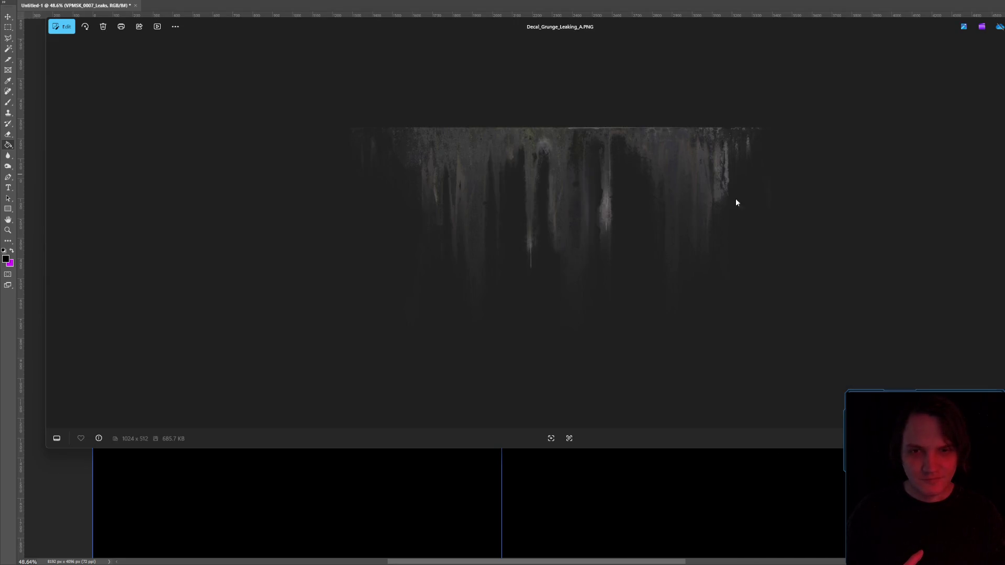
{"action": "key", "text": "alt+F4"}
- Place Decal_Grunge_Leaking_A into slice 02, enlarged to the slice's right edge
{"action": "left_click_drag", "start_coordinate": [992, 280], "coordinate": [733, 222]}
{"action": "mouse_move", "coordinate": [670, 343]}
{"action": "left_mouse_down"}
{"action": "mouse_move", "coordinate": [680, 214]}
{"action": "mouse_move", "coordinate": [661, 205]}
{"action": "left_mouse_up"}
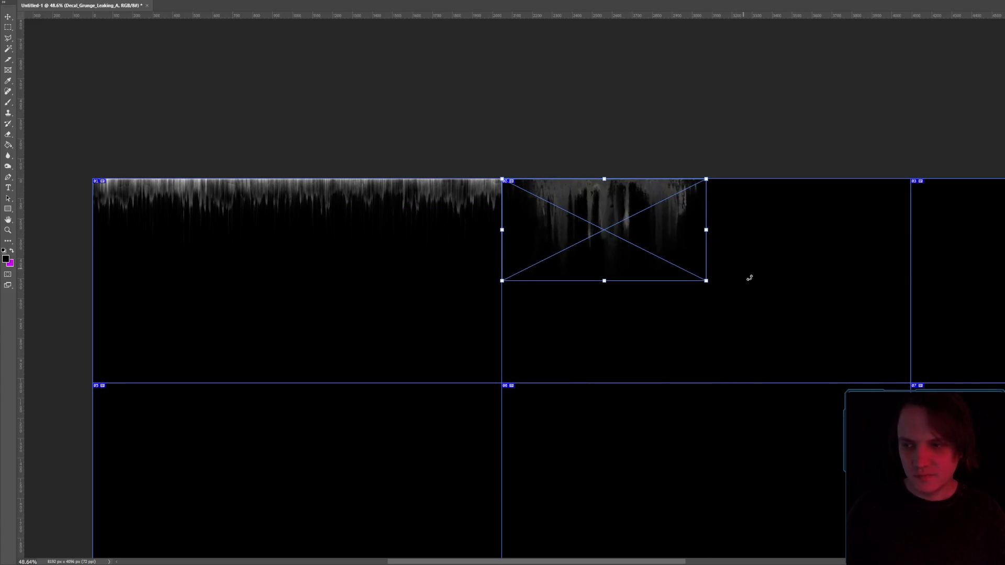
{"action": "mouse_move", "coordinate": [706, 280]}
{"action": "left_mouse_down"}
{"action": "mouse_move", "coordinate": [903, 306]}
{"action": "mouse_move", "coordinate": [908, 325]}
{"action": "left_mouse_up"}
{"action": "key", "text": "Return"}
- Shorten and narrow the grunge decal to fit inside slice 02
{"action": "scroll", "coordinate": [914, 239], "scroll_direction": "up", "scroll_amount": 4}
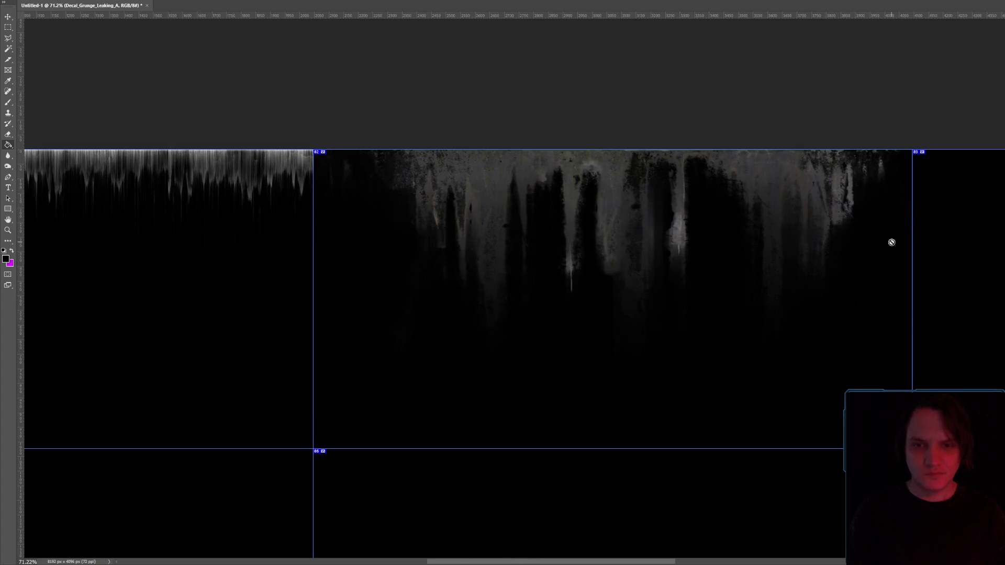
{"action": "key", "text": "ctrl+t"}
{"action": "mouse_move", "coordinate": [616, 362]}
{"action": "left_mouse_down"}
{"action": "mouse_move", "coordinate": [626, 299]}
{"action": "mouse_move", "coordinate": [632, 316]}
{"action": "left_mouse_up"}
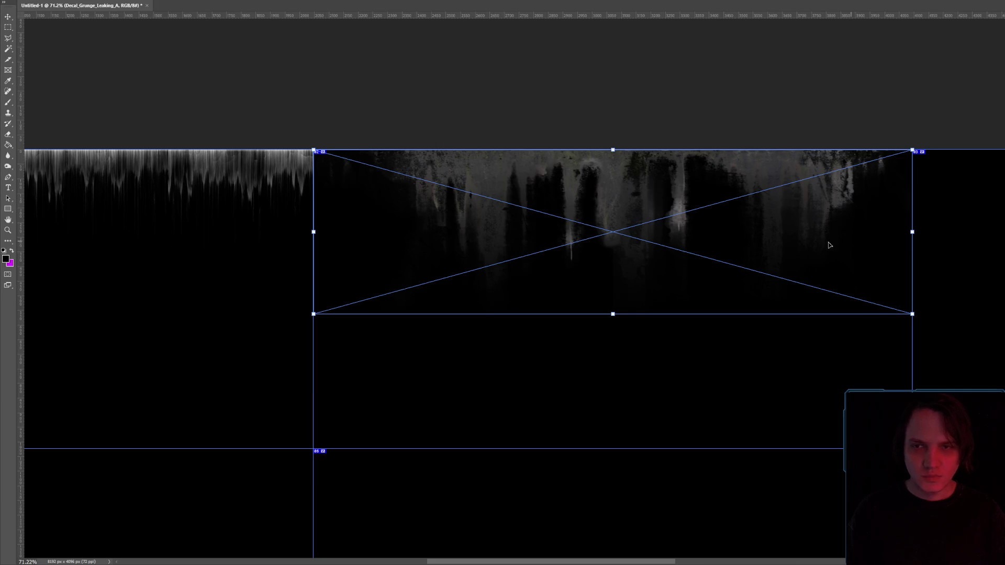
{"action": "scroll", "coordinate": [829, 245], "scroll_direction": "down", "scroll_amount": 5}
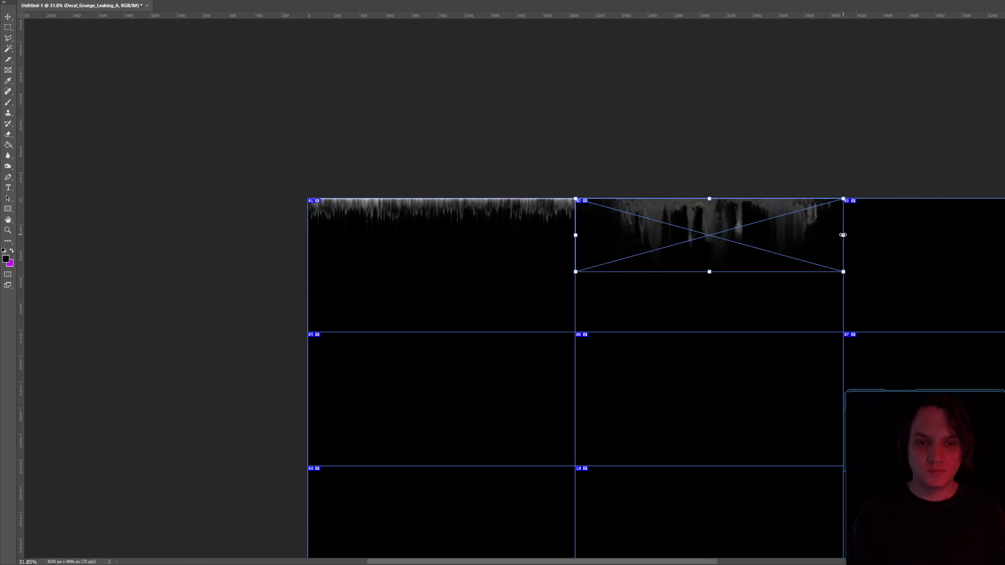
{"action": "mouse_move", "coordinate": [841, 235]}
{"action": "left_mouse_down"}
{"action": "mouse_move", "coordinate": [750, 235]}
{"action": "mouse_move", "coordinate": [765, 239]}
{"action": "left_mouse_up"}
{"action": "key", "text": "Return"}
- Reposition the grunge decal within slice 02, nudging it slightly left
{"action": "key", "text": "ctrl+t"}
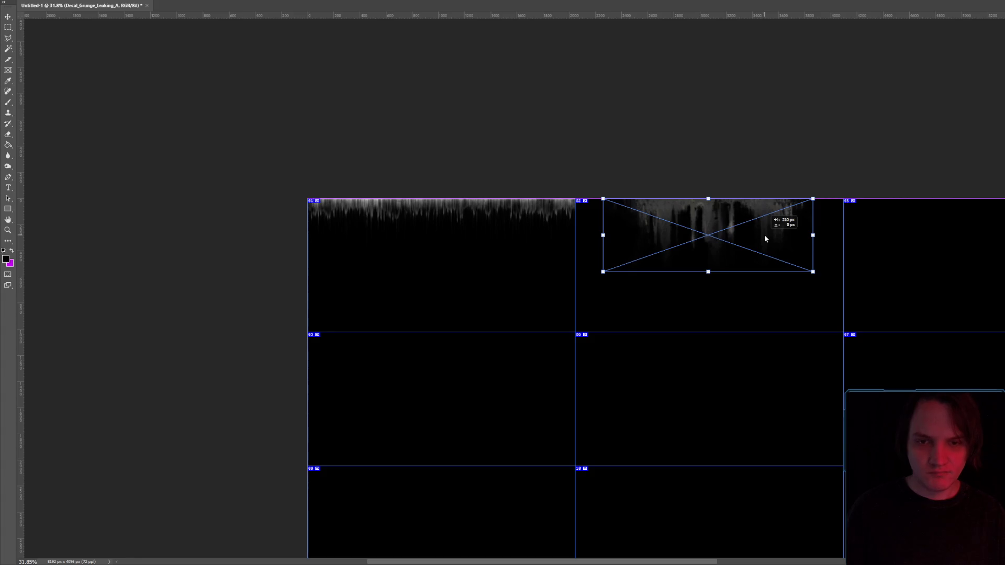
{"action": "key", "text": "Return"}
{"action": "key", "text": "g"}
{"action": "scroll", "coordinate": [756, 233], "scroll_direction": "up", "scroll_amount": 3}
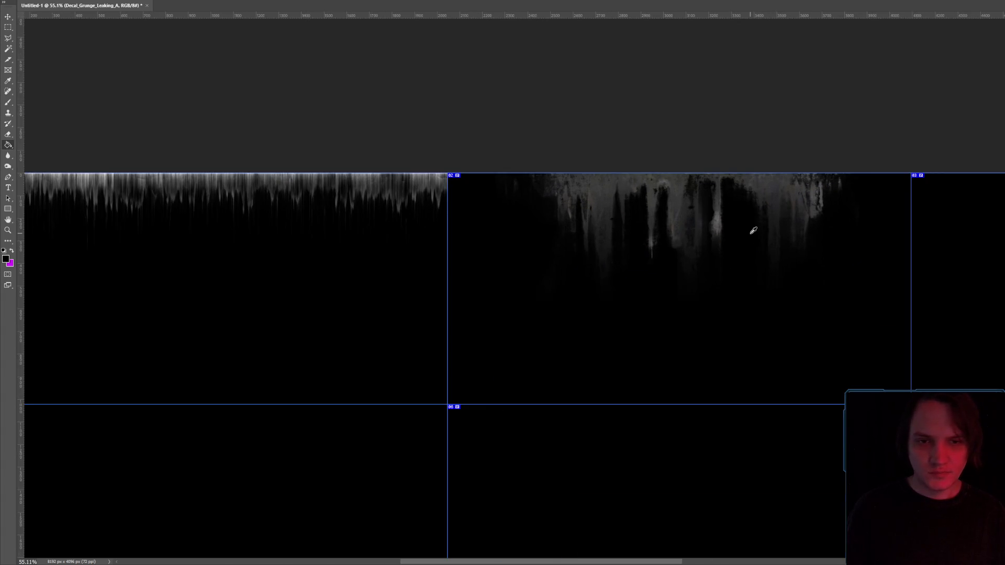
{"action": "key", "text": "ctrl+t"}
{"action": "key", "text": "shift+Left"}
{"action": "key", "text": "shift+Left"}
{"action": "key", "text": "shift+Left"}
{"action": "key", "text": "Return"}
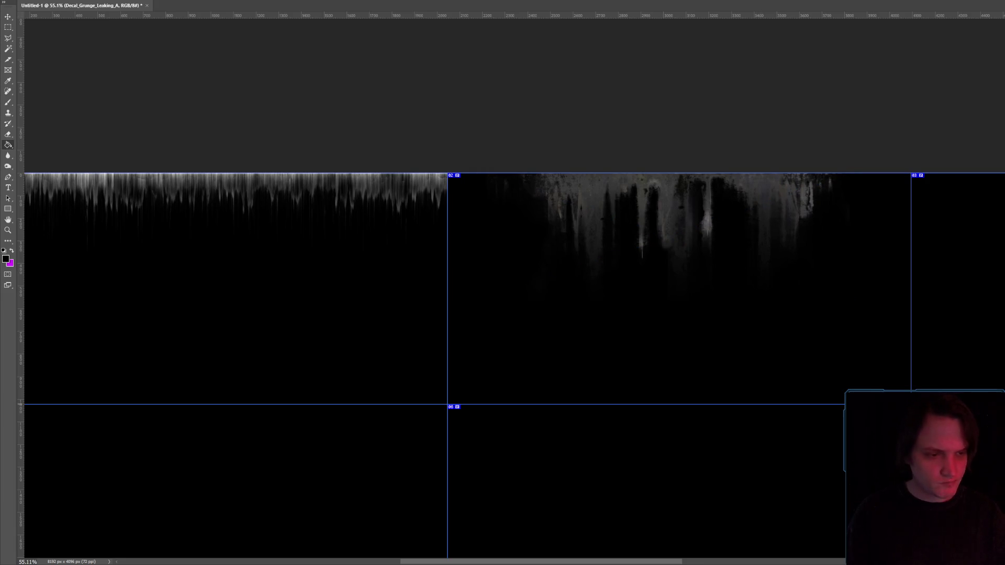
- Drag T_Leak_Stain_Decal_05_BC from the folder into slice 03
{"action": "left_click_drag", "start_coordinate": [607, 562], "coordinate": [737, 562]}
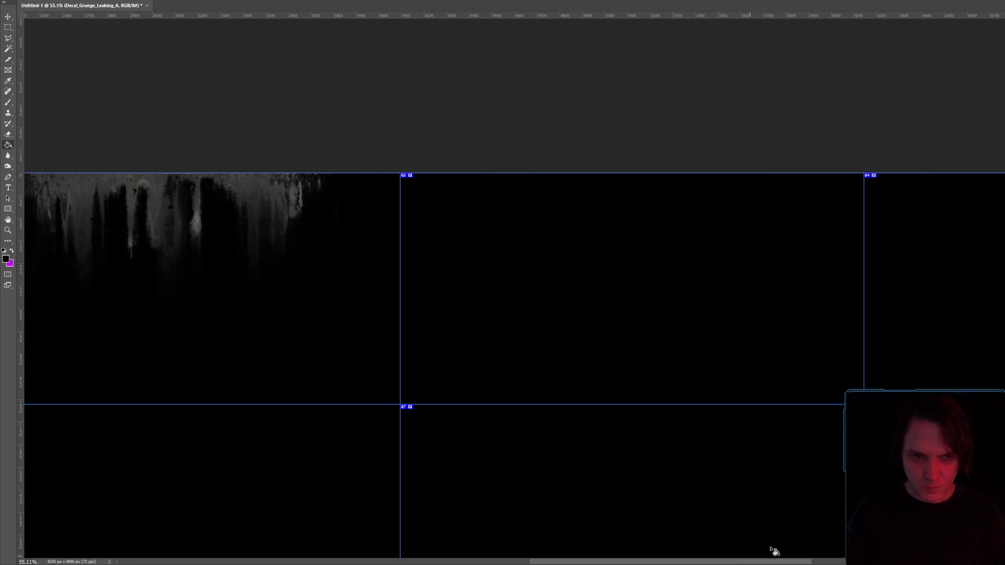
{"action": "key", "text": "alt+Tab"}
{"action": "left_click_drag", "start_coordinate": [994, 108], "coordinate": [597, 219]}
- Restore the Photoshop window from full screen, making it shorter and repositioning it
{"action": "scroll", "coordinate": [573, 202], "scroll_direction": "up", "scroll_amount": 5}
{"action": "scroll", "coordinate": [800, 268], "scroll_direction": "down", "scroll_amount": 3}
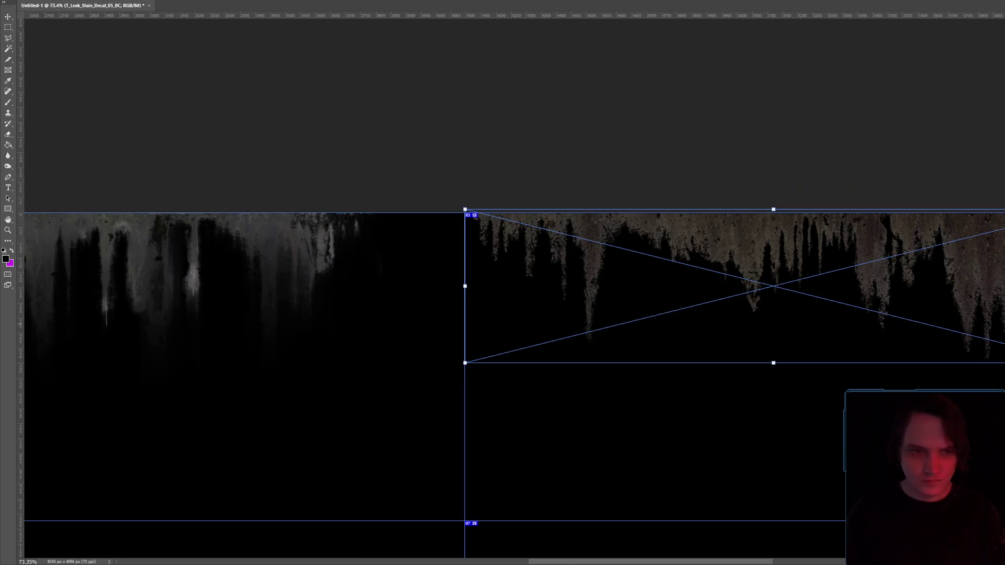
{"action": "key", "text": "alt+space"}
{"action": "key", "text": "r"}
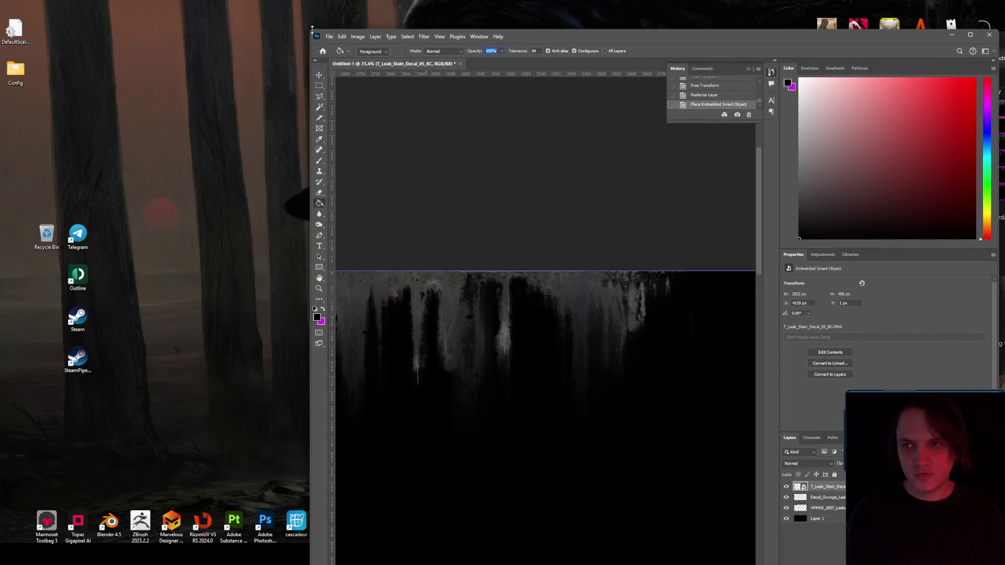
{"action": "mouse_move", "coordinate": [308, 30]}
{"action": "left_mouse_down"}
{"action": "mouse_move", "coordinate": [291, 79]}
{"action": "mouse_move", "coordinate": [205, 51]}
{"action": "left_mouse_up"}
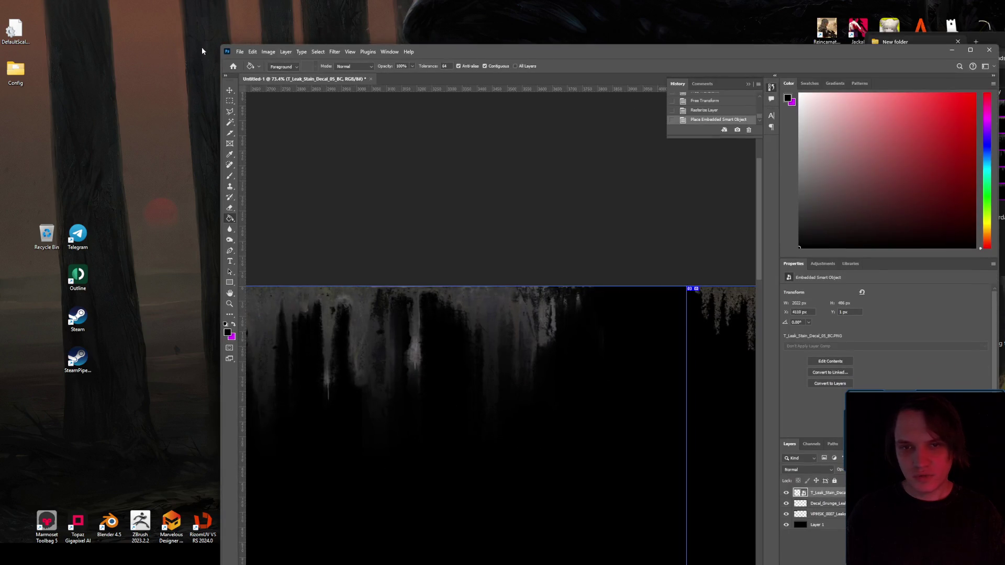
{"action": "mouse_move", "coordinate": [548, 58]}
{"action": "left_mouse_down"}
{"action": "mouse_move", "coordinate": [595, 0]}
{"action": "mouse_move", "coordinate": [628, 72]}
{"action": "mouse_move", "coordinate": [634, 16]}
{"action": "mouse_move", "coordinate": [619, 20]}
{"action": "left_mouse_up"}
{"action": "scroll", "coordinate": [662, 230], "scroll_direction": "down", "scroll_amount": 4}
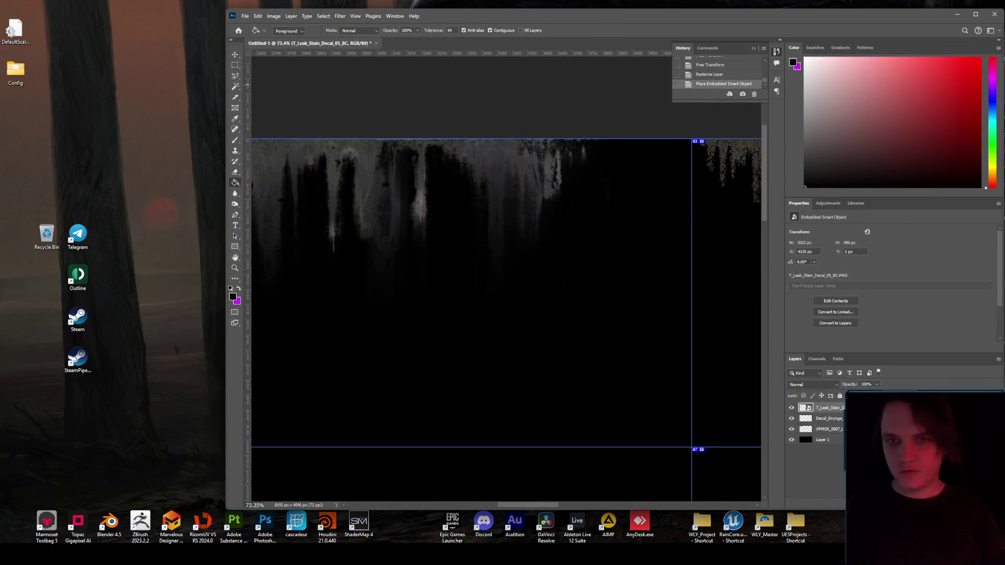
- Rasterize the T_Leak_Stain_Decal_05_BC layer and bring the TexturesCom stain image into the atlas
{"action": "left_click_drag", "start_coordinate": [706, 22], "coordinate": [620, 8]}
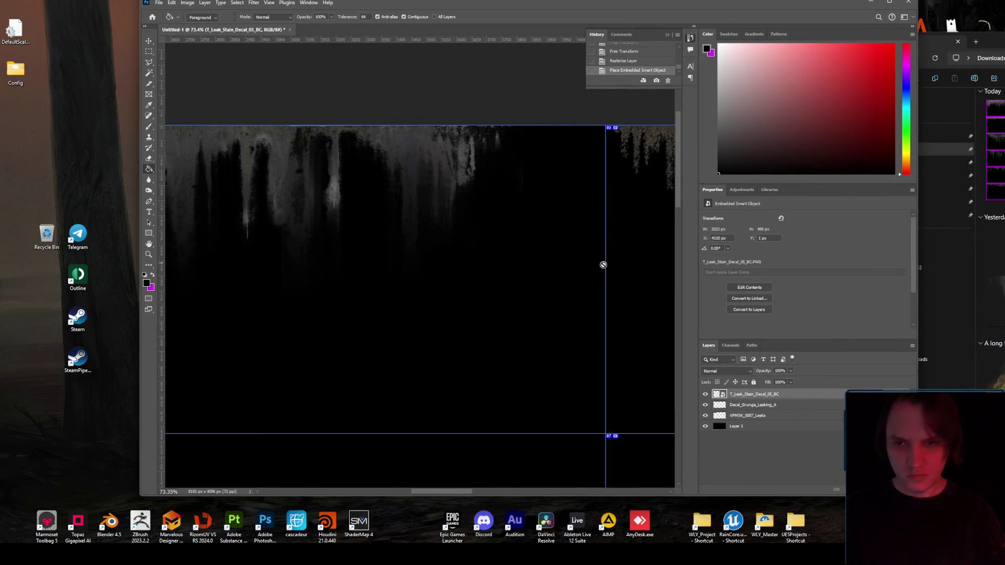
{"action": "left_click_drag", "start_coordinate": [441, 493], "coordinate": [498, 500]}
{"action": "scroll", "coordinate": [577, 240], "scroll_direction": "down", "scroll_amount": 3}
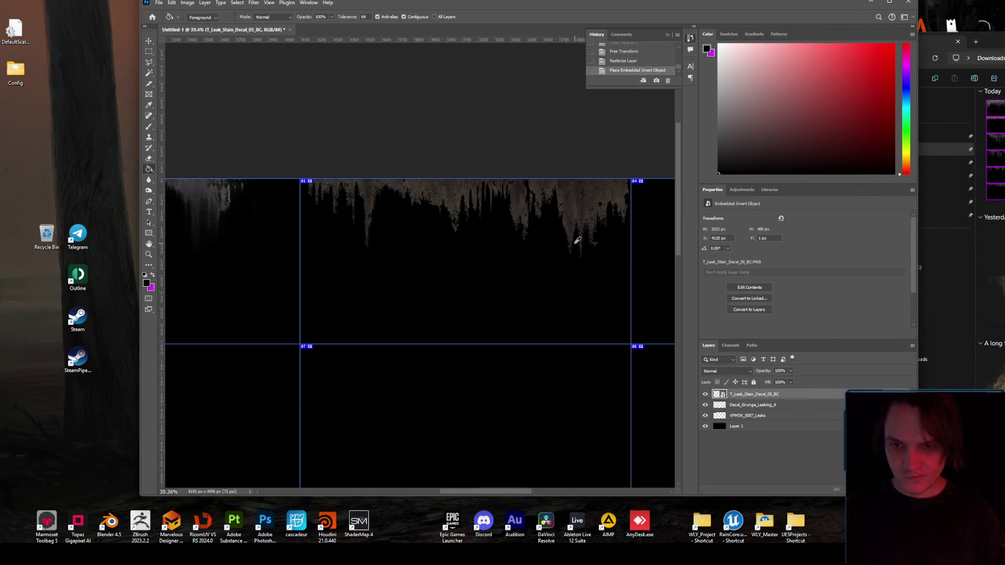
{"action": "right_click", "coordinate": [752, 394]}
{"action": "left_click", "coordinate": [774, 361]}
{"action": "mouse_move", "coordinate": [505, 492]}
{"action": "left_mouse_down"}
{"action": "mouse_move", "coordinate": [563, 495]}
{"action": "mouse_move", "coordinate": [552, 492]}
{"action": "left_mouse_up"}
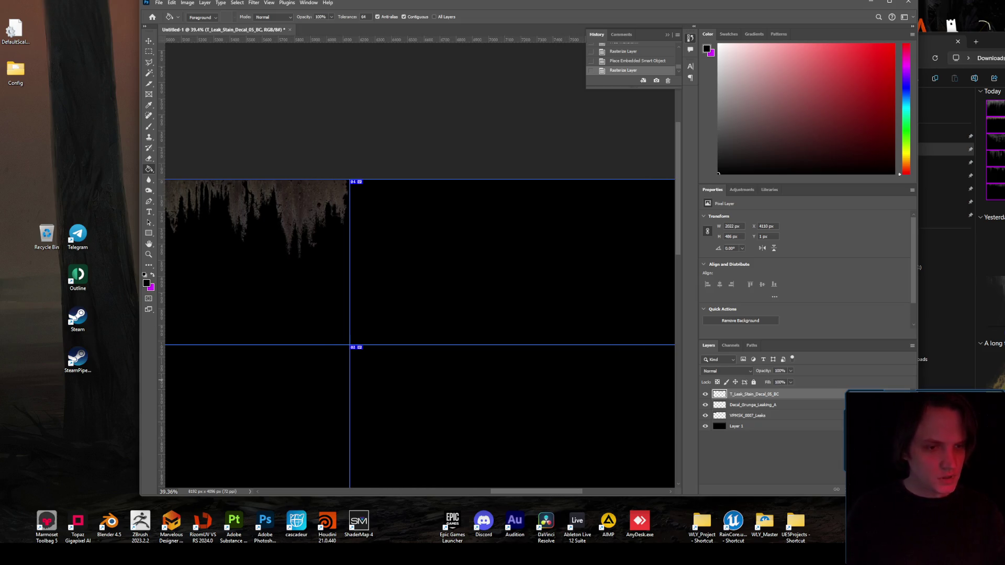
{"action": "mouse_move", "coordinate": [992, 369]}
{"action": "left_mouse_down"}
{"action": "mouse_move", "coordinate": [502, 230]}
{"action": "mouse_move", "coordinate": [539, 246]}
{"action": "left_mouse_up"}
- Flip the stain image upside down and fit it across the top of slice 04
{"action": "mouse_move", "coordinate": [529, 381]}
{"action": "left_mouse_down"}
{"action": "mouse_move", "coordinate": [303, 250]}
{"action": "mouse_move", "coordinate": [293, 271]}
{"action": "left_mouse_up"}
{"action": "mouse_move", "coordinate": [446, 321]}
{"action": "left_mouse_down"}
{"action": "mouse_move", "coordinate": [550, 229]}
{"action": "mouse_move", "coordinate": [538, 211]}
{"action": "mouse_move", "coordinate": [507, 207]}
{"action": "left_mouse_up"}
{"action": "left_click_drag", "start_coordinate": [496, 208], "coordinate": [473, 210]}
{"action": "left_click_drag", "start_coordinate": [496, 495], "coordinate": [529, 492]}
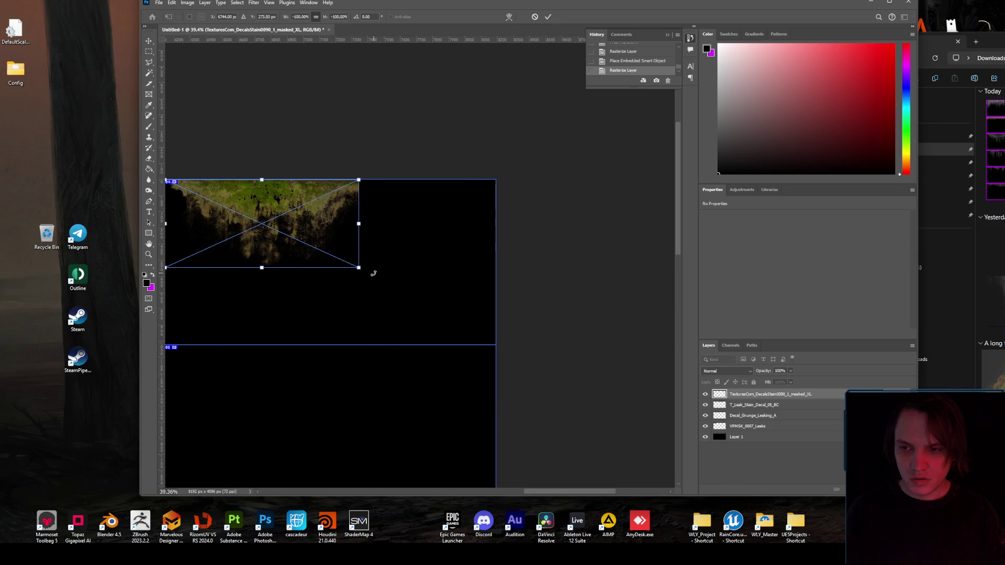
{"action": "mouse_move", "coordinate": [363, 268]}
{"action": "left_mouse_down"}
{"action": "mouse_move", "coordinate": [462, 279]}
{"action": "mouse_move", "coordinate": [497, 297]}
{"action": "mouse_move", "coordinate": [444, 290]}
{"action": "left_mouse_up"}
{"action": "left_click_drag", "start_coordinate": [394, 258], "coordinate": [441, 251]}
{"action": "key", "text": "Return"}
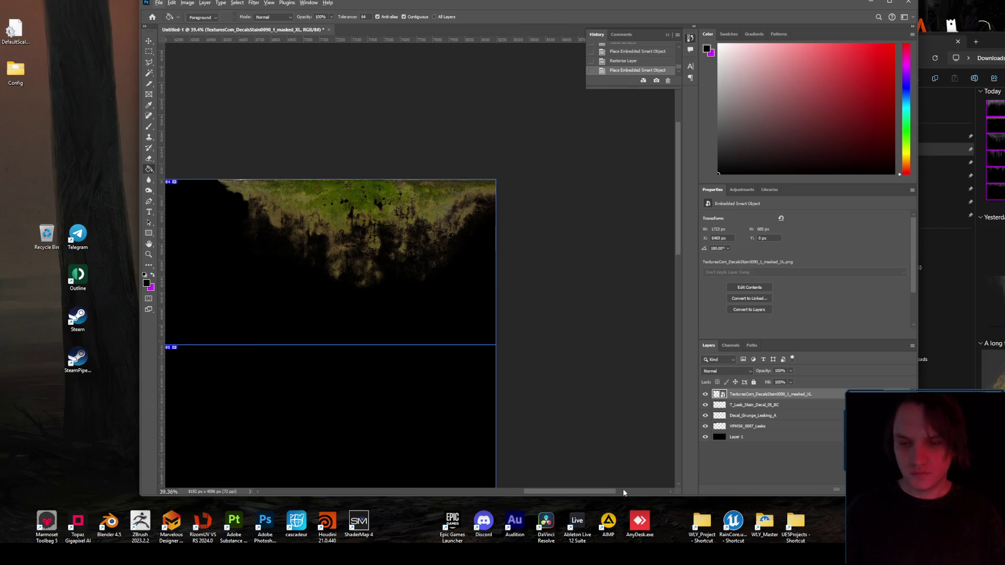
- Shorten the stain image vertically and rasterize its layer
{"action": "scroll", "coordinate": [572, 482], "scroll_direction": "left", "scroll_amount": 5}
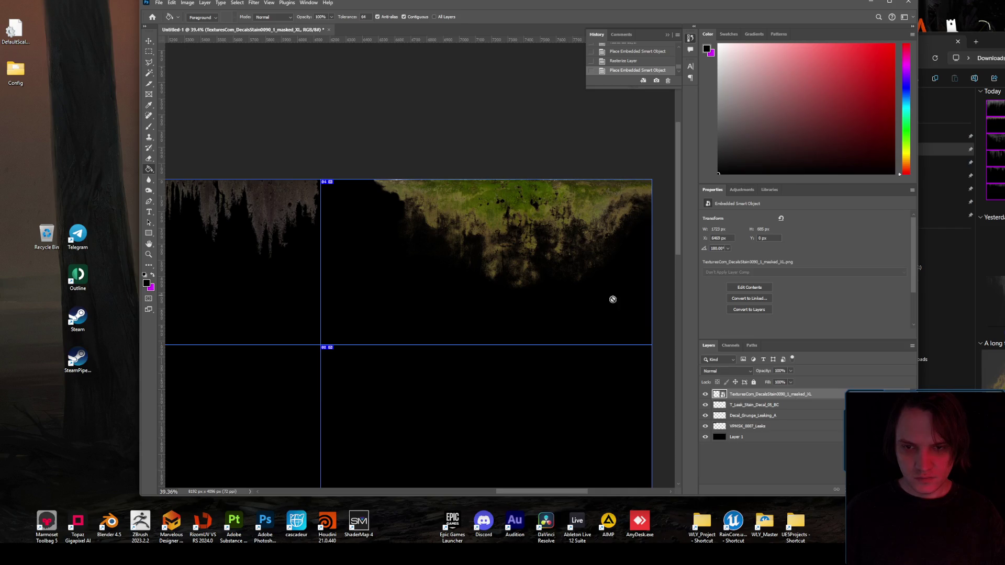
{"action": "key", "text": "ctrl+t"}
{"action": "left_click_drag", "start_coordinate": [512, 292], "coordinate": [516, 276]}
{"action": "key", "text": "Return"}
{"action": "right_click", "coordinate": [754, 394]}
{"action": "left_click", "coordinate": [785, 370]}
- Desaturate the stain completely with Hue/Saturation at -100 saturation
{"action": "left_click", "coordinate": [189, 3]}
{"action": "mouse_move", "coordinate": [260, 26]}
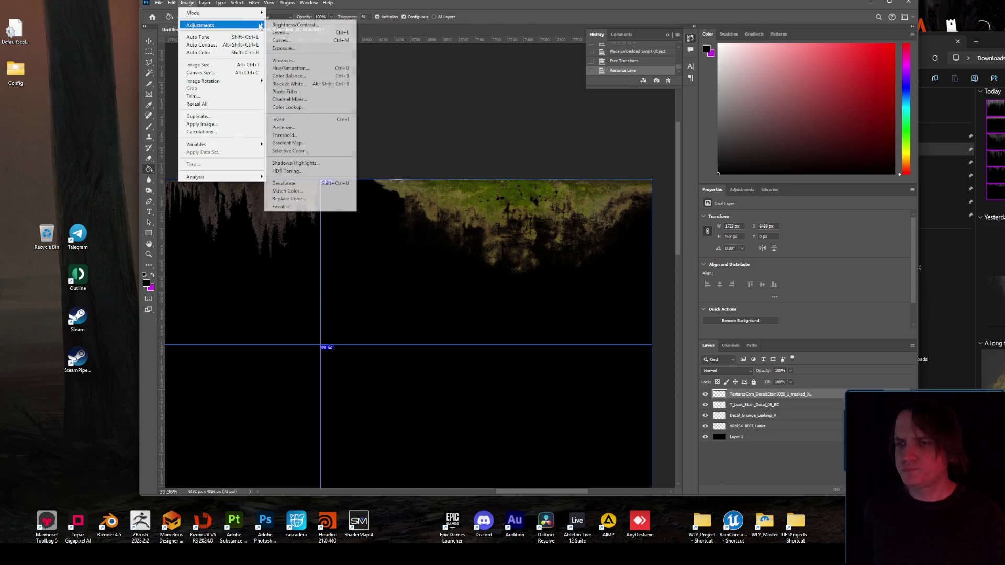
{"action": "left_click", "coordinate": [290, 68]}
{"action": "left_click_drag", "start_coordinate": [186, 156], "coordinate": [108, 146]}
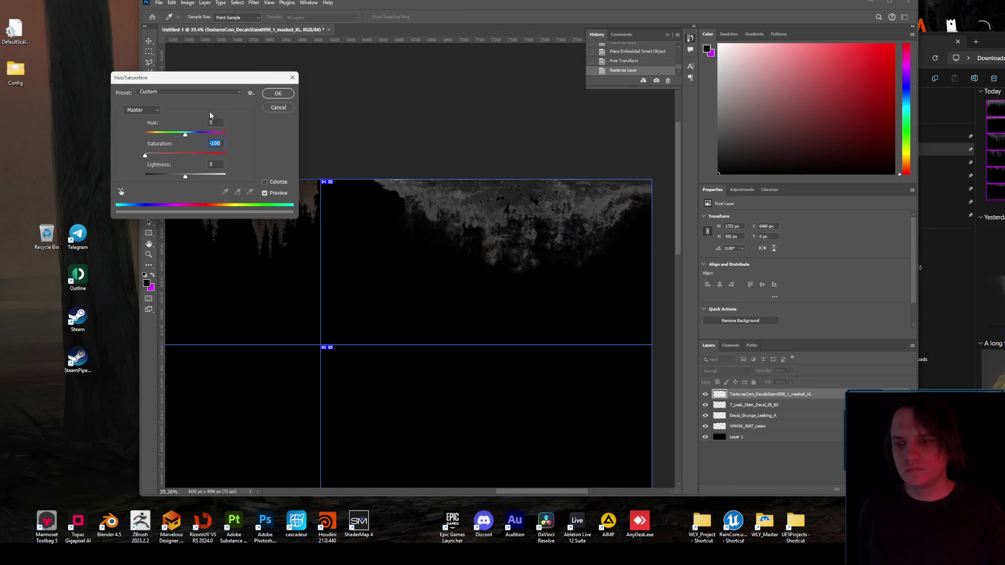
{"action": "left_click", "coordinate": [278, 94]}
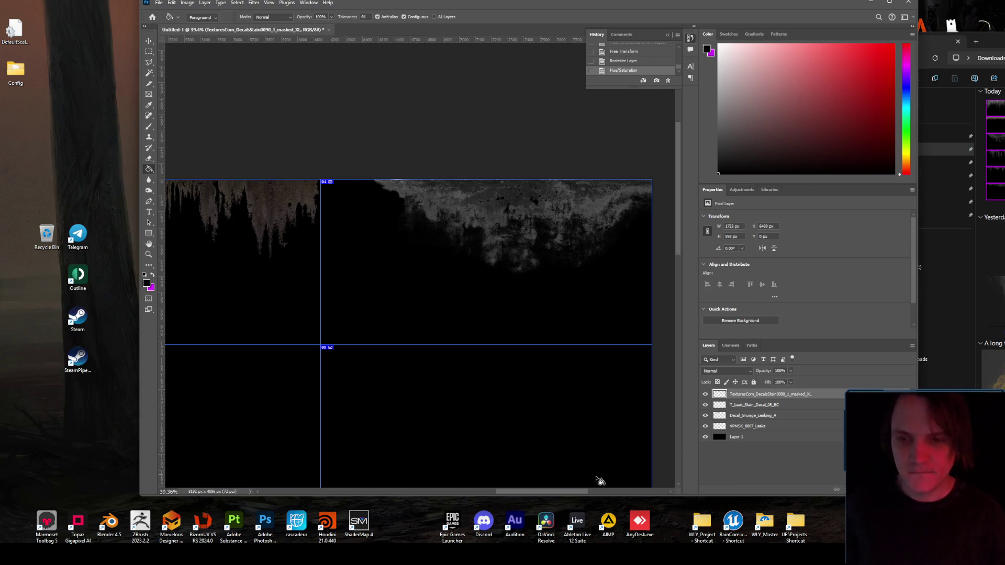
{"action": "mouse_move", "coordinate": [566, 493]}
{"action": "left_mouse_down"}
{"action": "mouse_move", "coordinate": [454, 466]}
{"action": "mouse_move", "coordinate": [335, 460]}
{"action": "mouse_move", "coordinate": [420, 460]}
{"action": "left_mouse_up"}
{"action": "scroll", "coordinate": [392, 352], "scroll_direction": "down", "scroll_amount": 1}
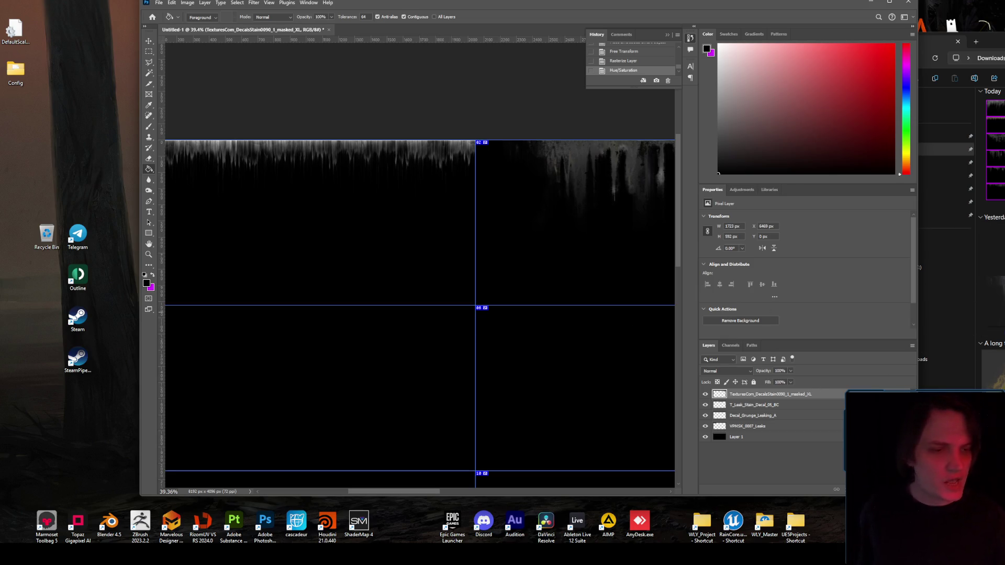
- Place the TexturesCom_DecalLeaking0327 texture and stretch it across cell 05's width
{"action": "mouse_move", "coordinate": [989, 107]}
{"action": "left_mouse_down"}
{"action": "mouse_move", "coordinate": [264, 335]}
{"action": "mouse_move", "coordinate": [420, 314]}
{"action": "left_mouse_up"}
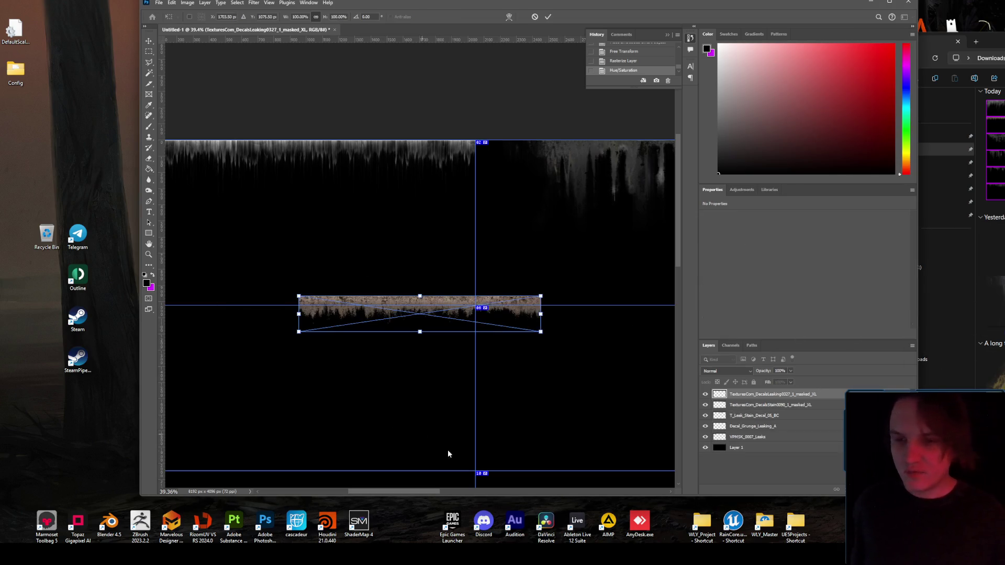
{"action": "key", "text": "Return"}
{"action": "mouse_move", "coordinate": [433, 492]}
{"action": "left_mouse_down"}
{"action": "mouse_move", "coordinate": [396, 478]}
{"action": "mouse_move", "coordinate": [406, 493]}
{"action": "mouse_move", "coordinate": [377, 491]}
{"action": "left_mouse_up"}
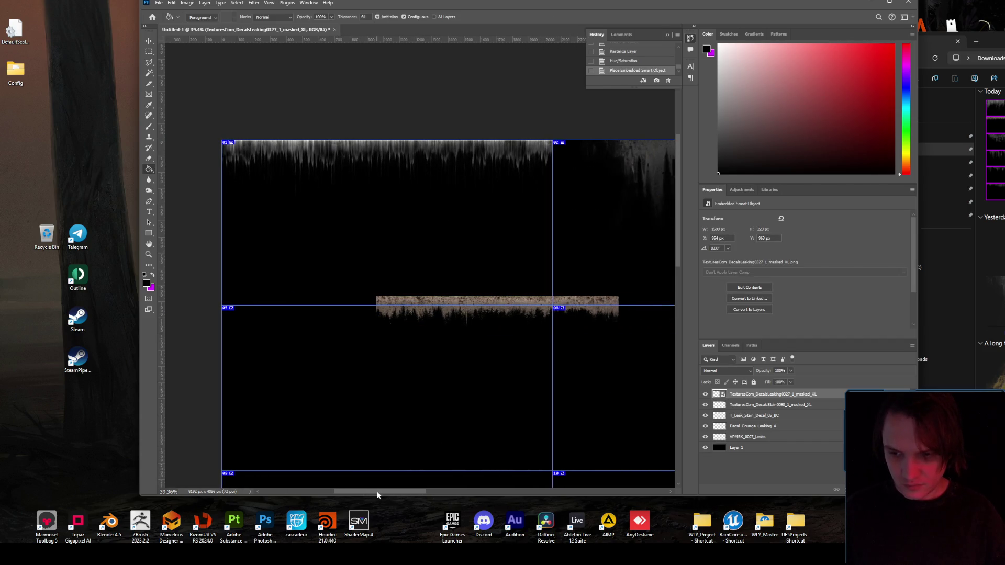
{"action": "key", "text": "ctrl+t"}
{"action": "left_click_drag", "start_coordinate": [519, 302], "coordinate": [366, 312]}
{"action": "left_click_drag", "start_coordinate": [463, 343], "coordinate": [549, 360]}
{"action": "key", "text": "Return"}
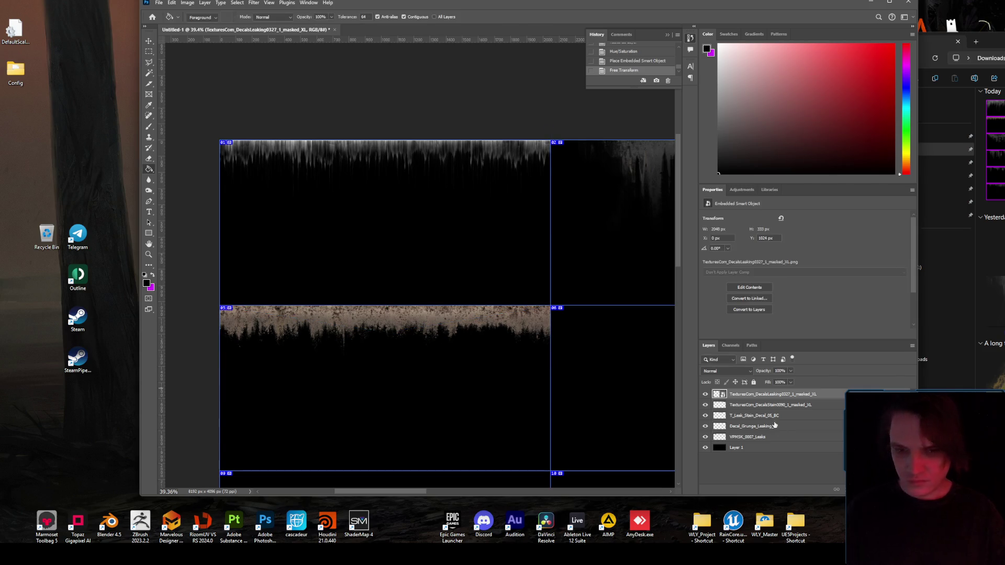
- Rasterize the leak texture and darken it to brightness -118 with Brightness/Contrast
{"action": "right_click", "coordinate": [776, 397]}
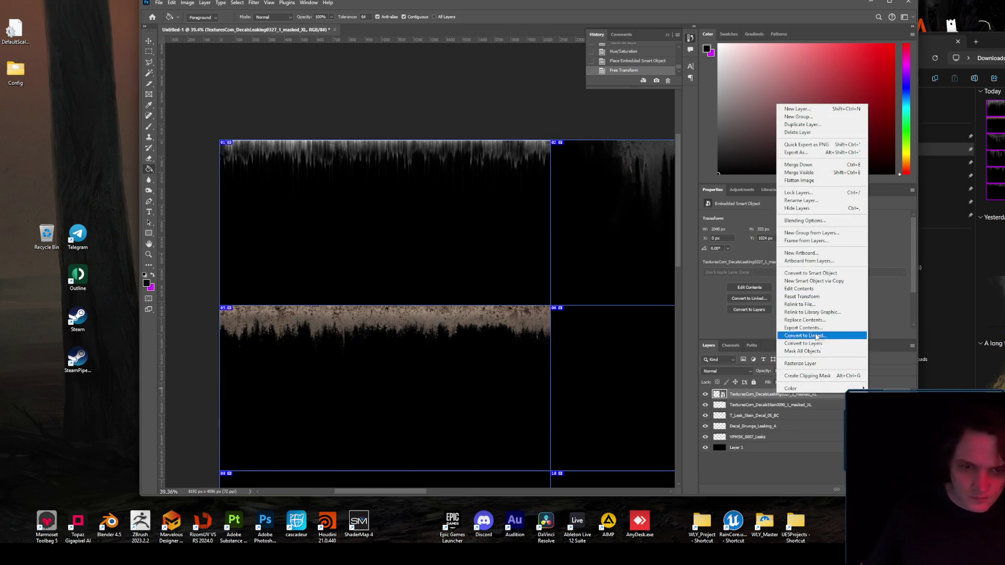
{"action": "left_click", "coordinate": [804, 363]}
{"action": "left_click", "coordinate": [187, 2]}
{"action": "mouse_move", "coordinate": [235, 24]}
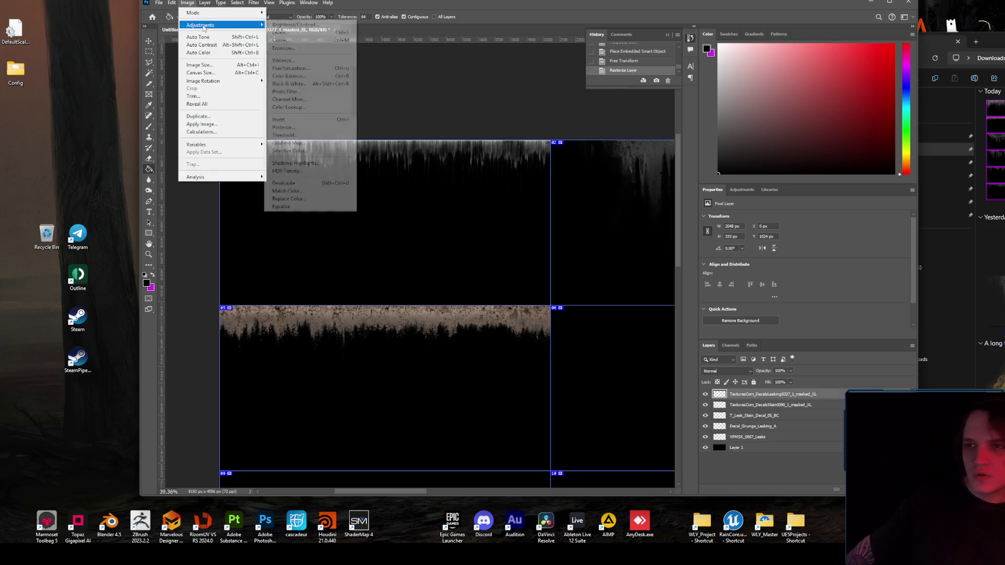
{"action": "left_click", "coordinate": [269, 25]}
{"action": "left_click_drag", "start_coordinate": [840, 192], "coordinate": [812, 191]}
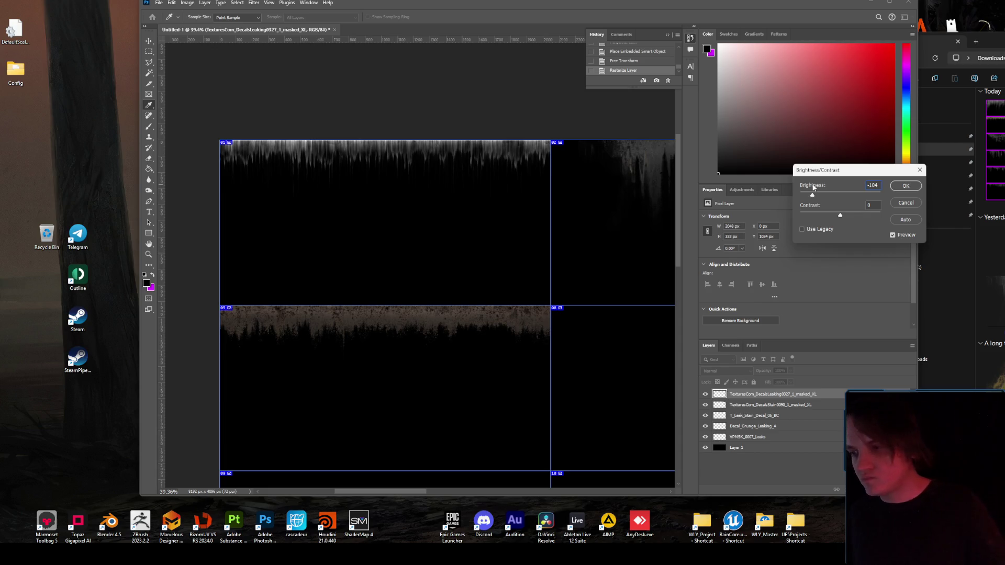
{"action": "left_click", "coordinate": [899, 184]}
{"action": "left_click_drag", "start_coordinate": [343, 491], "coordinate": [395, 492]}
- Place the mossy leak texture rotated 180° and snapped into cell 06
{"action": "mouse_move", "coordinate": [994, 107]}
{"action": "left_mouse_down"}
{"action": "mouse_move", "coordinate": [494, 337]}
{"action": "mouse_move", "coordinate": [352, 336]}
{"action": "left_mouse_up"}
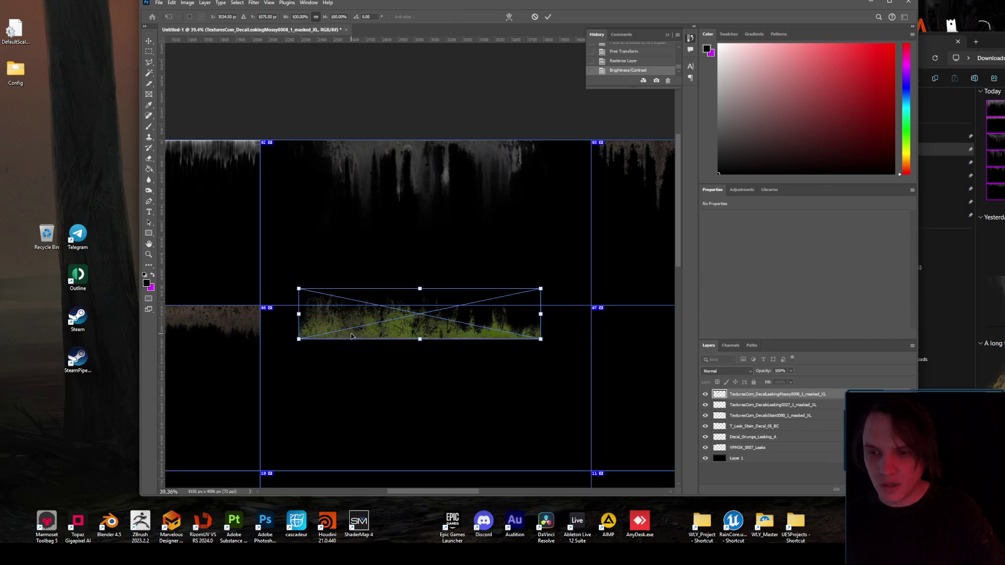
{"action": "left_click_drag", "start_coordinate": [563, 386], "coordinate": [340, 309]}
{"action": "mouse_move", "coordinate": [483, 337]}
{"action": "left_mouse_down"}
{"action": "mouse_move", "coordinate": [451, 342]}
{"action": "mouse_move", "coordinate": [591, 370]}
{"action": "left_mouse_up"}
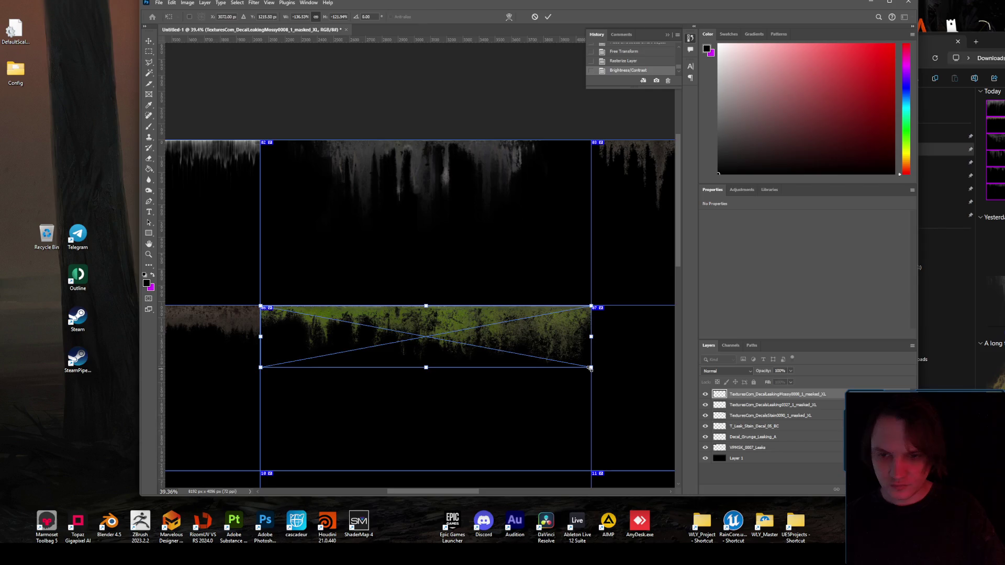
{"action": "key", "text": "Return"}
- Rasterize the mossy layer and lower its Hue/Saturation saturation to -77
{"action": "right_click", "coordinate": [739, 398]}
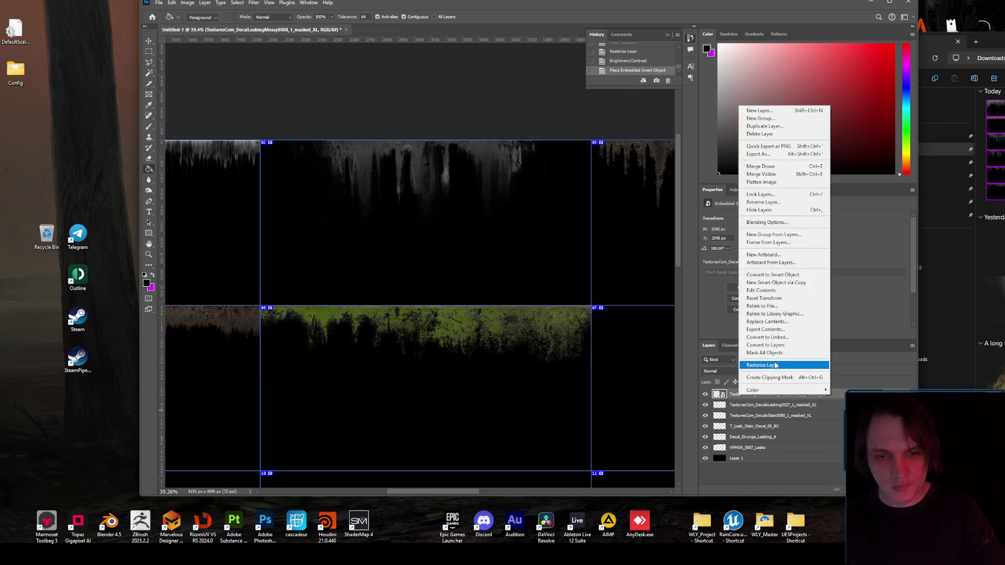
{"action": "left_click", "coordinate": [759, 366]}
{"action": "left_click", "coordinate": [188, 4]}
{"action": "mouse_move", "coordinate": [209, 25]}
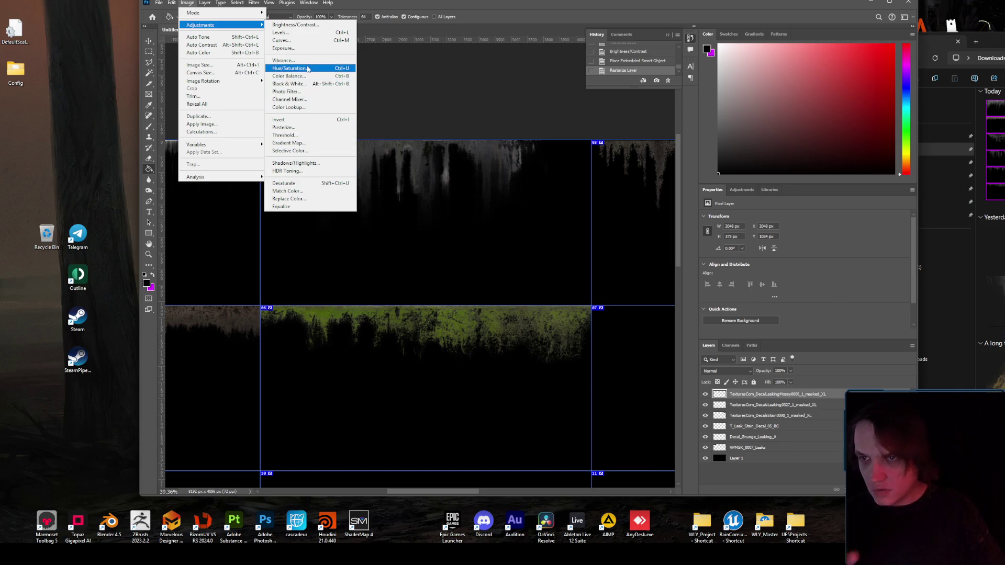
{"action": "left_click", "coordinate": [289, 68]}
{"action": "left_click_drag", "start_coordinate": [167, 155], "coordinate": [154, 155]}
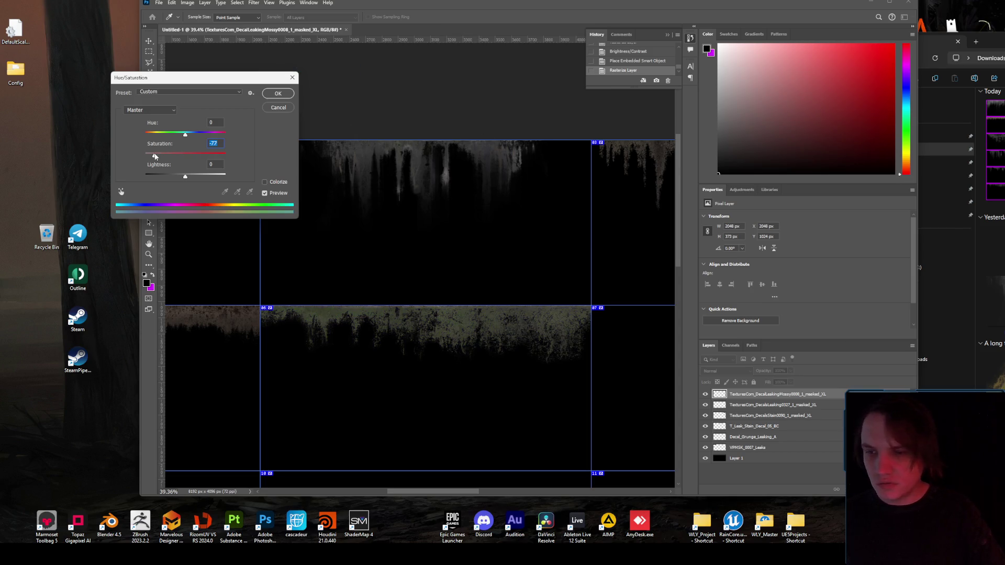
{"action": "left_click", "coordinate": [278, 94]}
- Switch over to File Explorer, then bring Photoshop back to the front
{"action": "left_click_drag", "start_coordinate": [436, 492], "coordinate": [498, 492]}
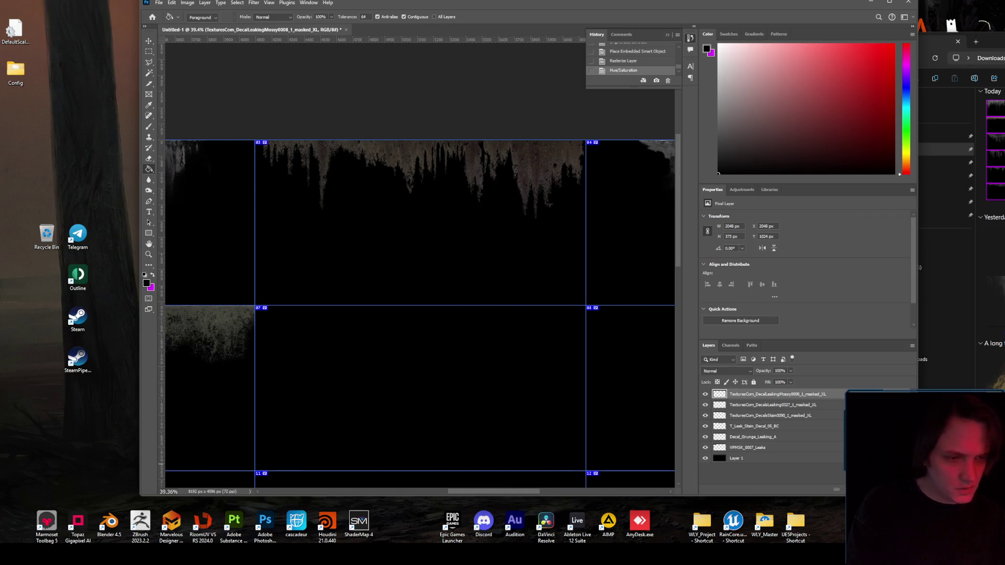
{"action": "key", "text": "alt+Tab"}
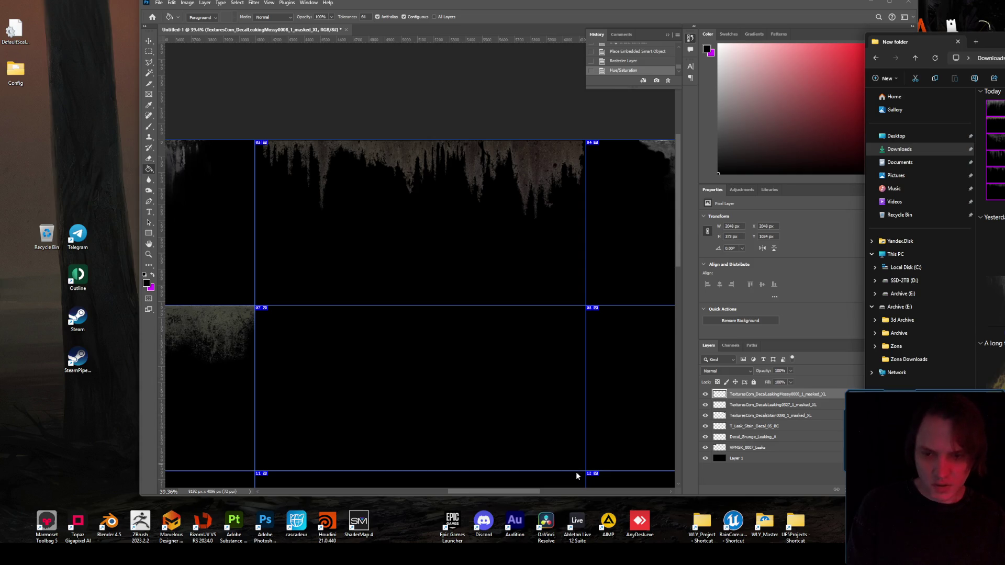
{"action": "left_click", "coordinate": [520, 492]}
- Place the VPMSK_0009_Leaks strip across the atlas's bottom row
{"action": "mouse_move", "coordinate": [544, 492]}
{"action": "left_mouse_down"}
{"action": "mouse_move", "coordinate": [373, 475]}
{"action": "mouse_move", "coordinate": [516, 481]}
{"action": "mouse_move", "coordinate": [537, 492]}
{"action": "left_mouse_up"}
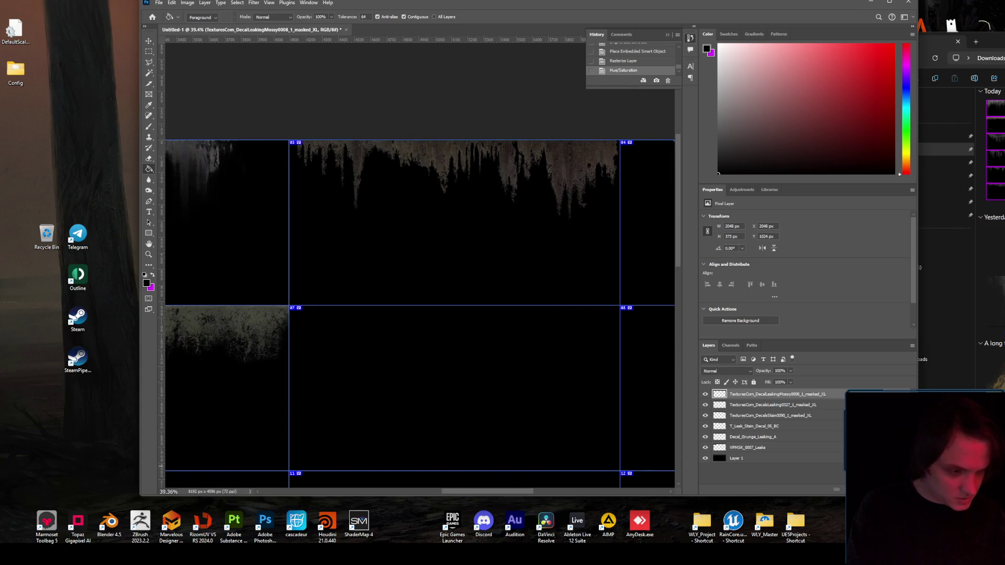
{"action": "mouse_move", "coordinate": [991, 152]}
{"action": "left_mouse_down"}
{"action": "mouse_move", "coordinate": [445, 348]}
{"action": "mouse_move", "coordinate": [453, 351]}
{"action": "left_mouse_up"}
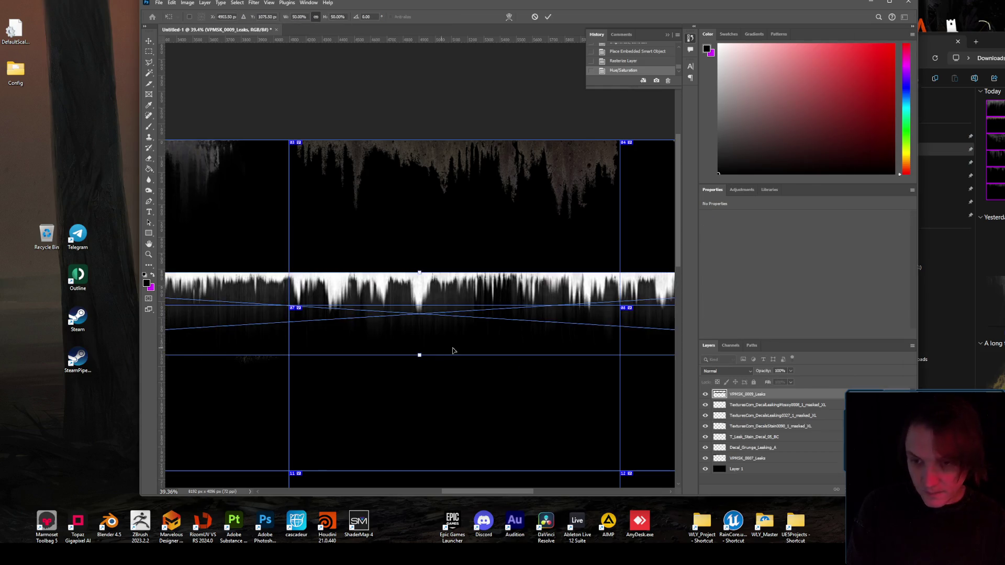
{"action": "scroll", "coordinate": [495, 339], "scroll_direction": "down", "scroll_amount": 5}
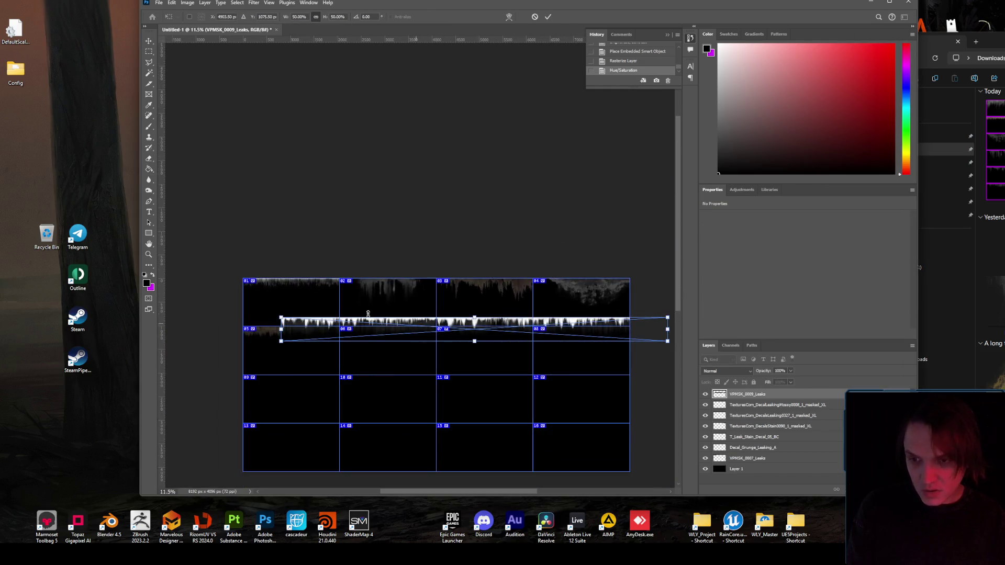
{"action": "mouse_move", "coordinate": [397, 328]}
{"action": "left_mouse_down"}
{"action": "mouse_move", "coordinate": [359, 408]}
{"action": "mouse_move", "coordinate": [361, 434]}
{"action": "left_mouse_up"}
{"action": "key", "text": "Return"}
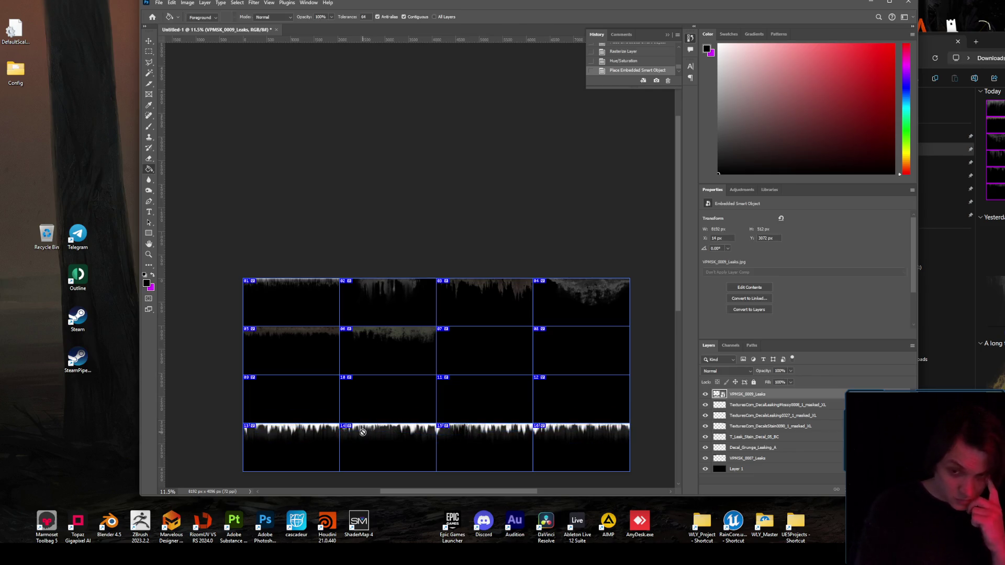
- Delete the trial VPMSK_0009_Leaks layer and bring up the KB3D_FTS_AtlasLeaksSmallc_opacity.PNG atlas
{"action": "scroll", "coordinate": [494, 444], "scroll_direction": "up", "scroll_amount": 3}
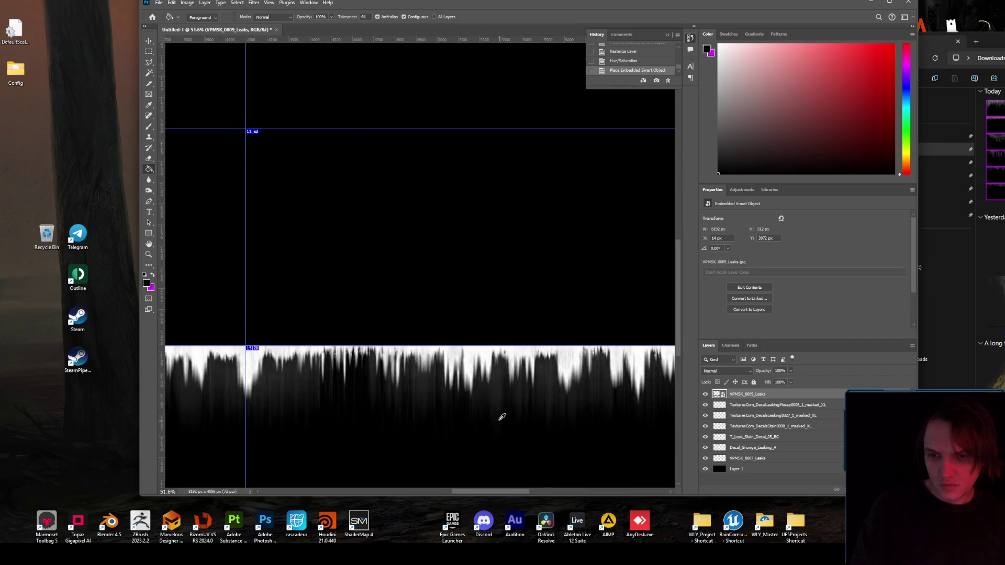
{"action": "scroll", "coordinate": [493, 399], "scroll_direction": "down", "scroll_amount": 3}
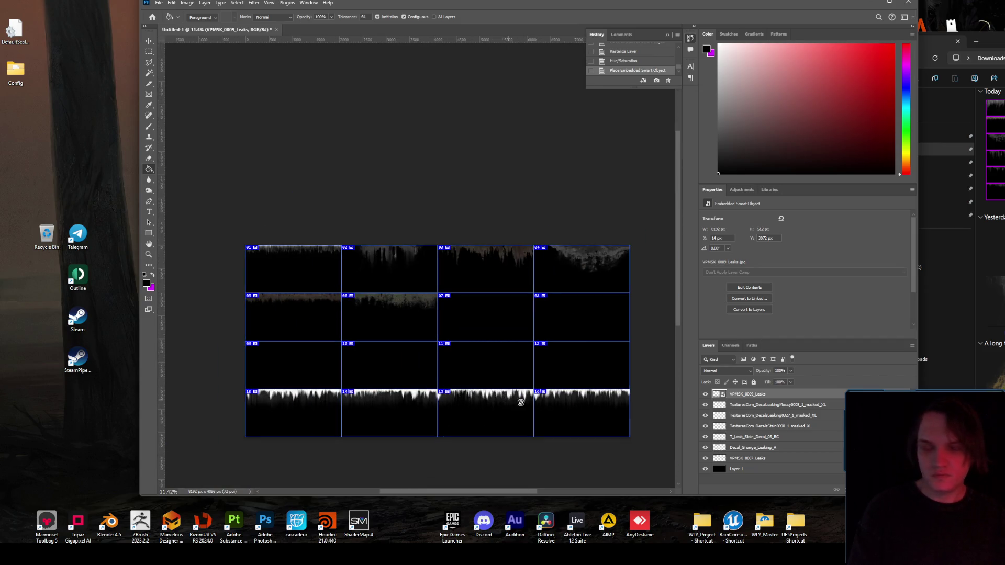
{"action": "key", "text": "ctrl+t"}
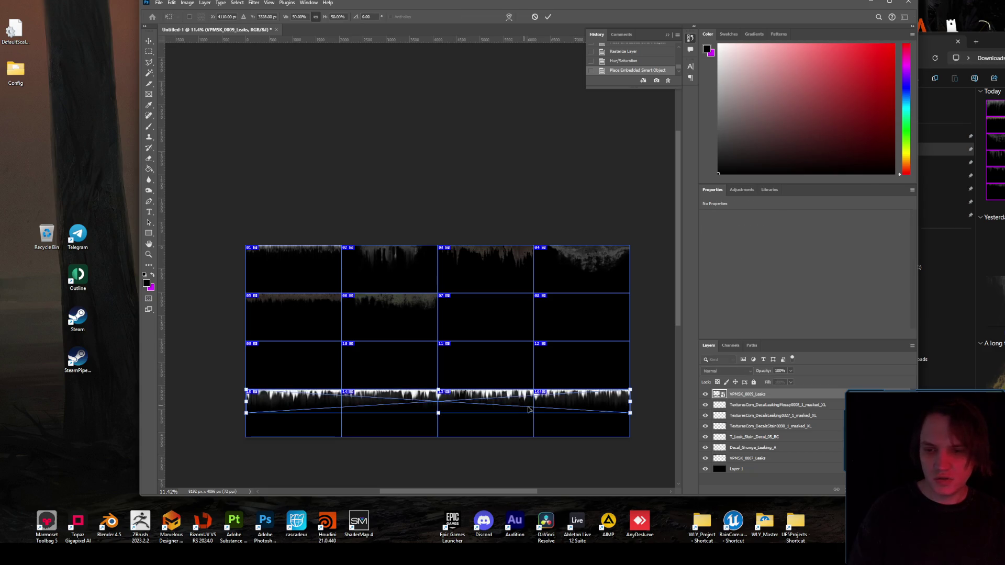
{"action": "key", "text": "Escape"}
{"action": "key", "text": "g"}
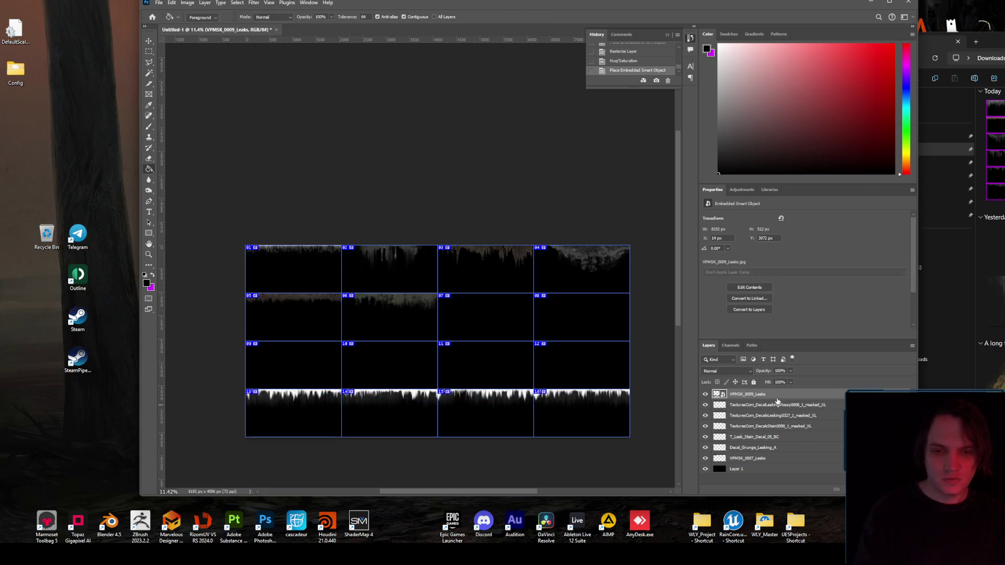
{"action": "key", "text": "Delete"}
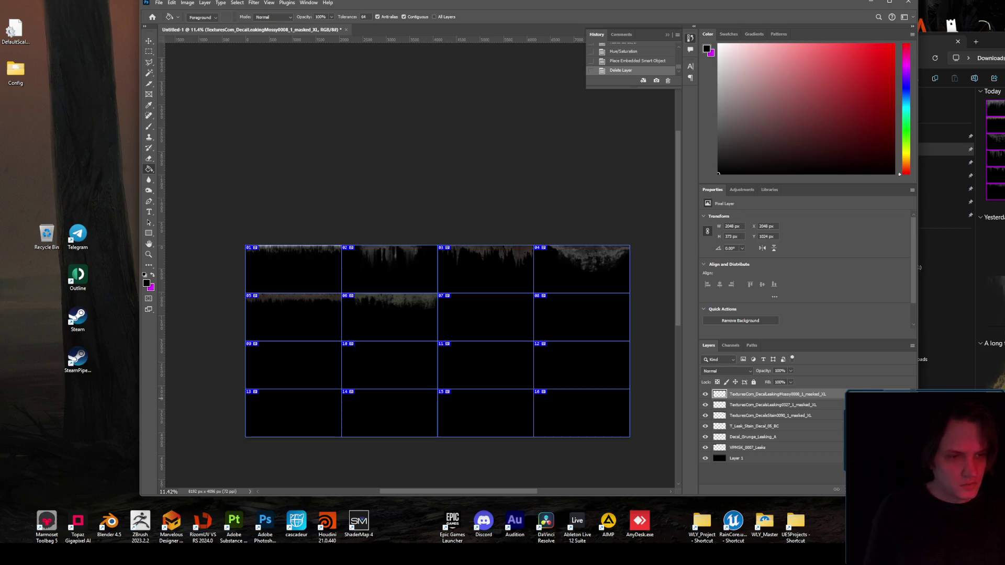
{"action": "mouse_move", "coordinate": [536, 2]}
{"action": "left_mouse_down"}
{"action": "mouse_move", "coordinate": [474, 21]}
{"action": "mouse_move", "coordinate": [475, 105]}
{"action": "left_mouse_up"}
- On the KB3D atlas's Red channel, marquee and copy the top-left leak strip
{"action": "scroll", "coordinate": [287, 63], "scroll_direction": "up", "scroll_amount": 5}
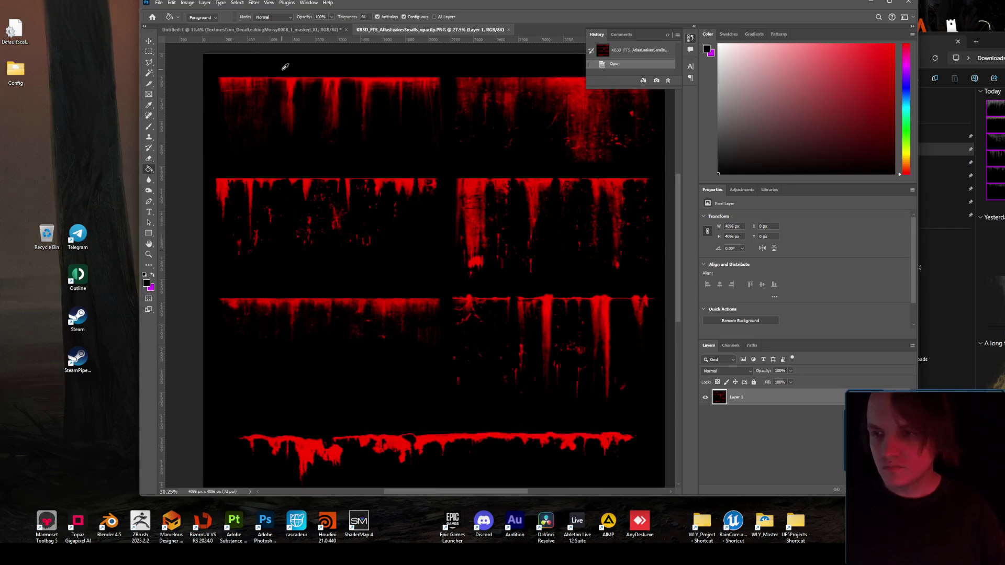
{"action": "scroll", "coordinate": [399, 127], "scroll_direction": "up", "scroll_amount": 2}
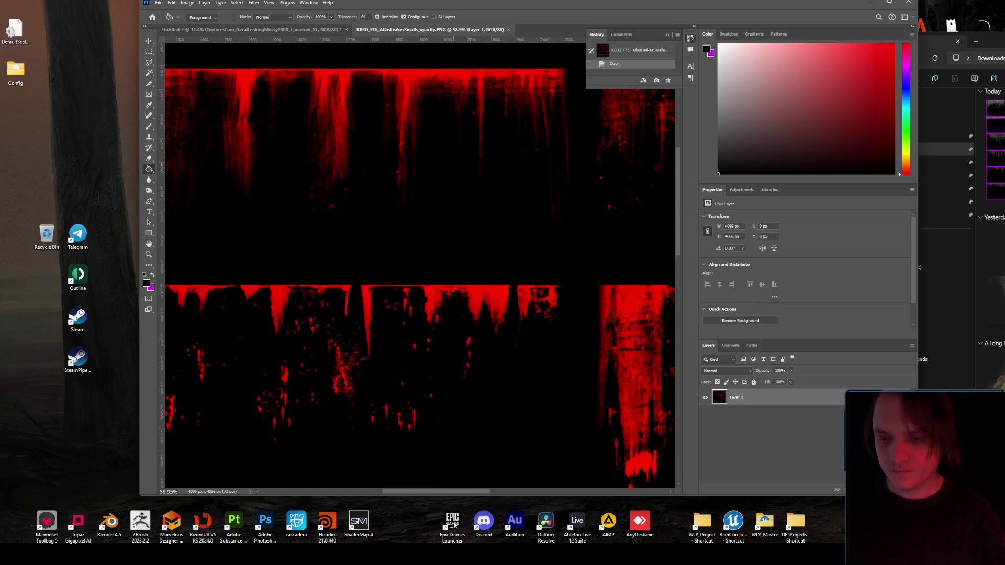
{"action": "scroll", "coordinate": [393, 287], "scroll_direction": "down", "scroll_amount": 3}
{"action": "left_click", "coordinate": [149, 52]}
{"action": "left_click", "coordinate": [730, 346]}
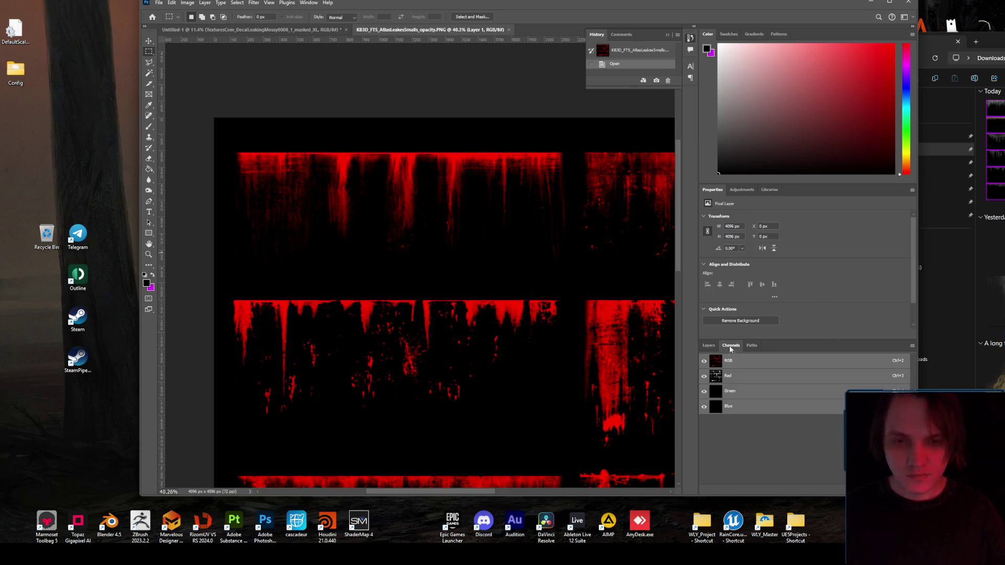
{"action": "left_click", "coordinate": [728, 376]}
{"action": "mouse_move", "coordinate": [233, 152]}
{"action": "left_mouse_down"}
{"action": "mouse_move", "coordinate": [471, 224]}
{"action": "mouse_move", "coordinate": [567, 271]}
{"action": "left_mouse_up"}
{"action": "key", "text": "ctrl+c"}
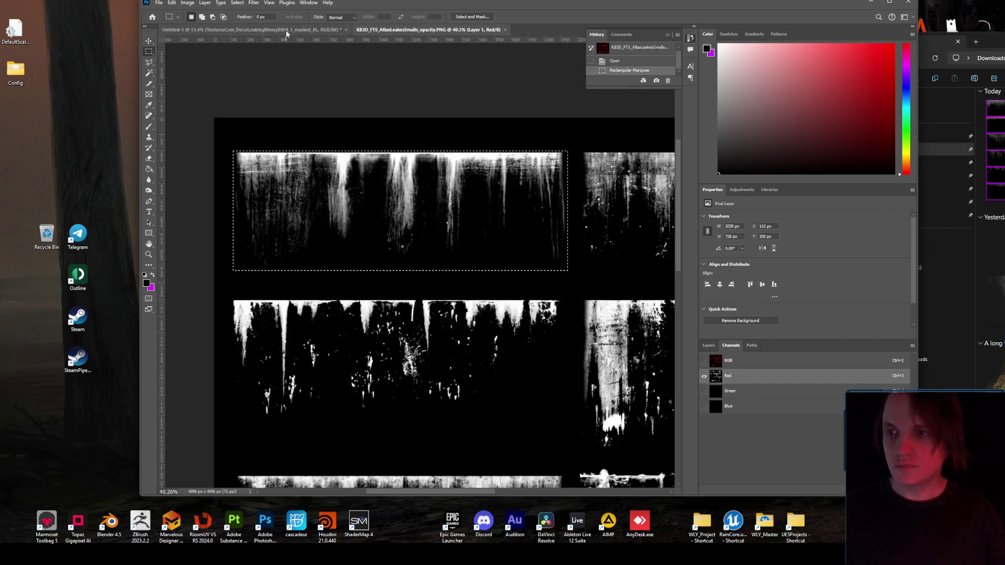
- Paste the leak strip into Untitled-1 and fit it along the top of cell 07
{"action": "key", "text": "ctrl+Tab"}
{"action": "key", "text": "ctrl+v"}
{"action": "key", "text": "ctrl+t"}
{"action": "scroll", "coordinate": [486, 317], "scroll_direction": "up", "scroll_amount": 5}
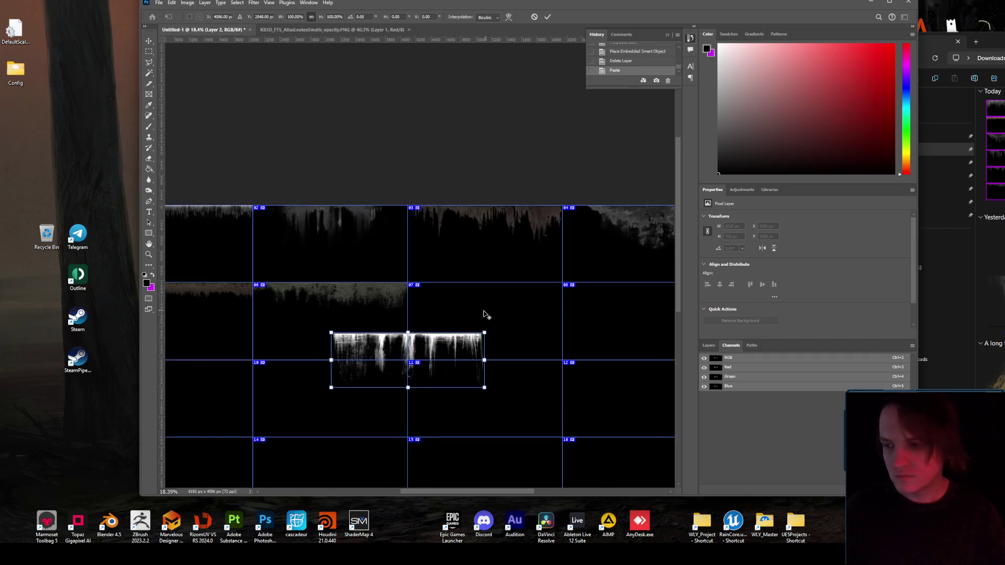
{"action": "mouse_move", "coordinate": [437, 356]}
{"action": "left_mouse_down"}
{"action": "mouse_move", "coordinate": [547, 295]}
{"action": "mouse_move", "coordinate": [548, 284]}
{"action": "left_mouse_up"}
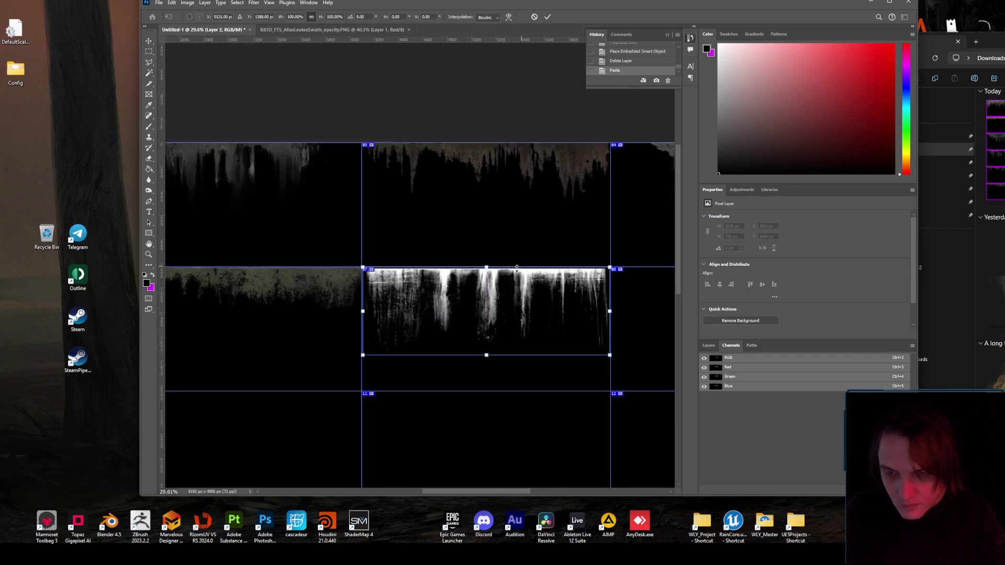
{"action": "scroll", "coordinate": [486, 288], "scroll_direction": "up", "scroll_amount": 5}
{"action": "left_click_drag", "start_coordinate": [410, 293], "coordinate": [407, 288]}
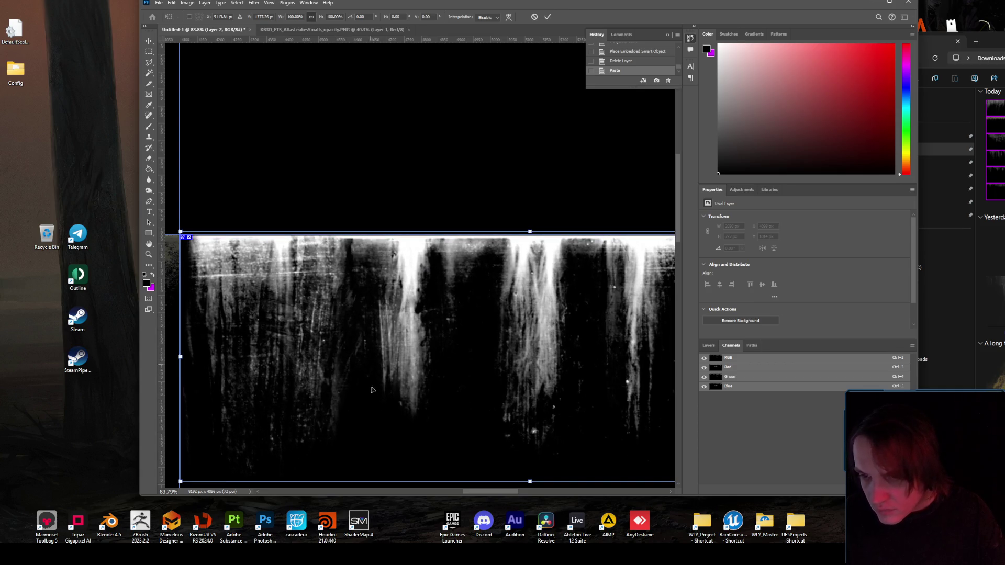
{"action": "scroll", "coordinate": [499, 439], "scroll_direction": "down", "scroll_amount": 5}
{"action": "scroll", "coordinate": [489, 460], "scroll_direction": "right", "scroll_amount": 2}
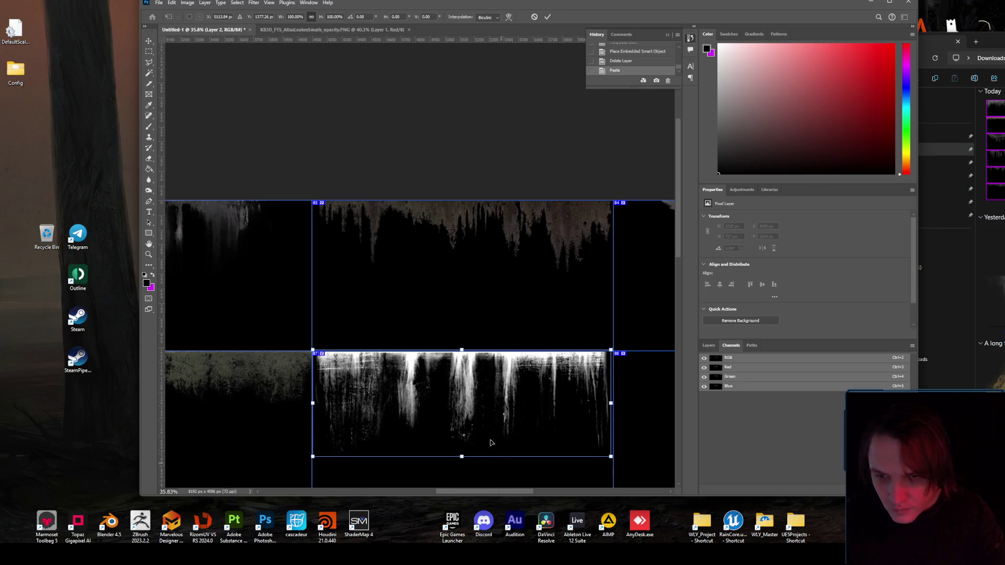
{"action": "key", "text": "Return"}
{"action": "scroll", "coordinate": [531, 356], "scroll_direction": "down", "scroll_amount": 4}
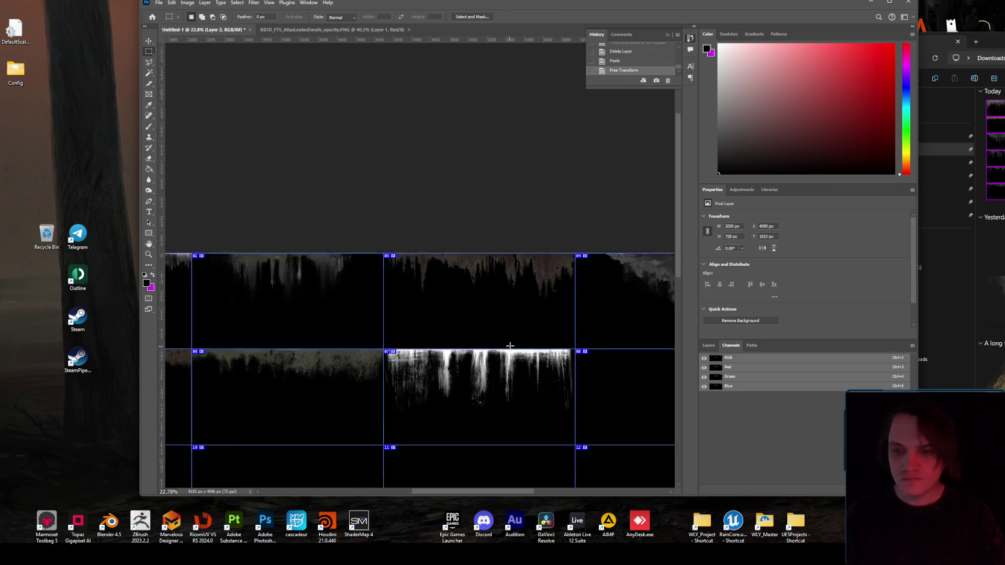
- Darken the cell 07 leak layer with Brightness/Contrast brightness -84
{"action": "left_click", "coordinate": [708, 345]}
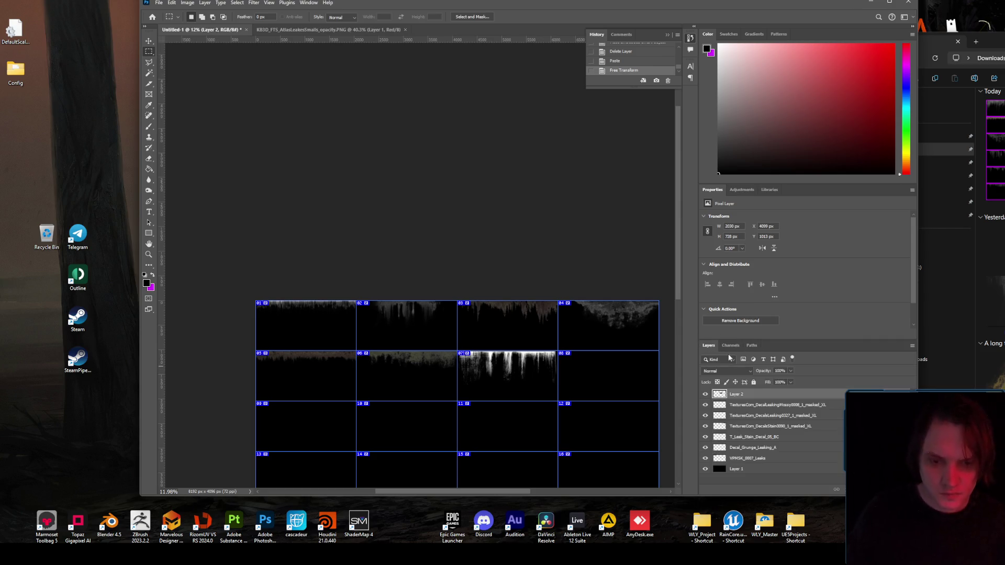
{"action": "left_click", "coordinate": [731, 345]}
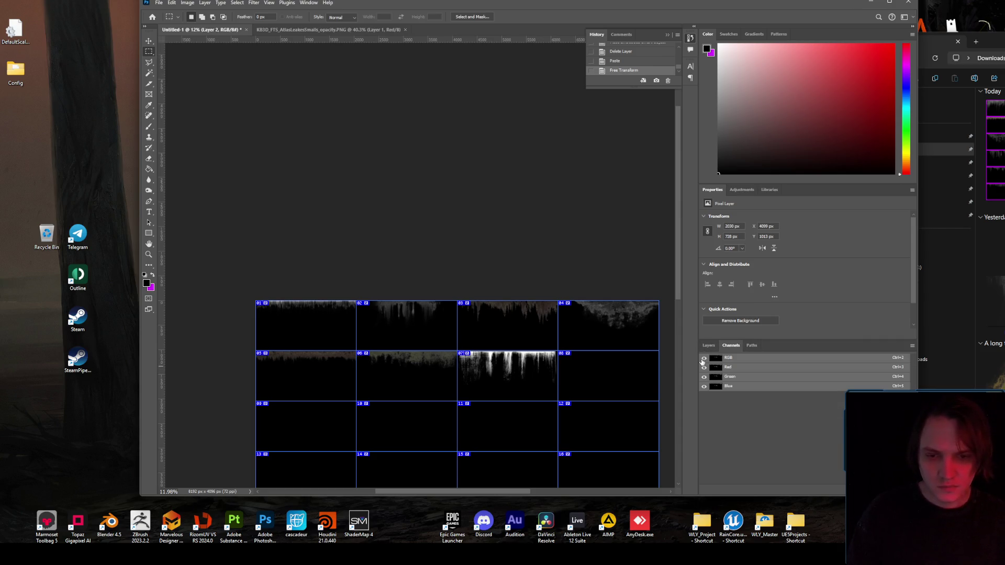
{"action": "left_click", "coordinate": [707, 346]}
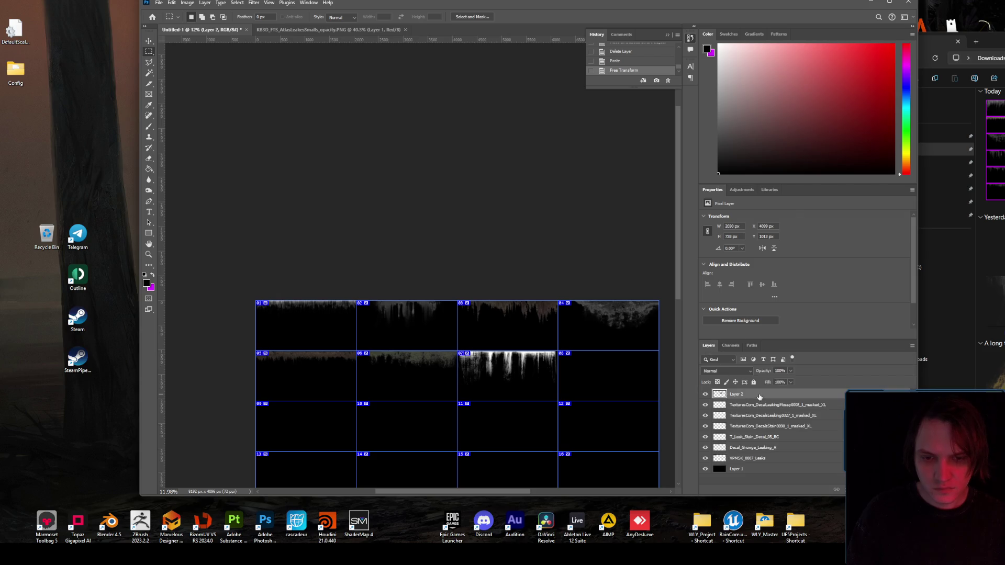
{"action": "scroll", "coordinate": [579, 408], "scroll_direction": "up", "scroll_amount": 4}
{"action": "left_click", "coordinate": [194, 3]}
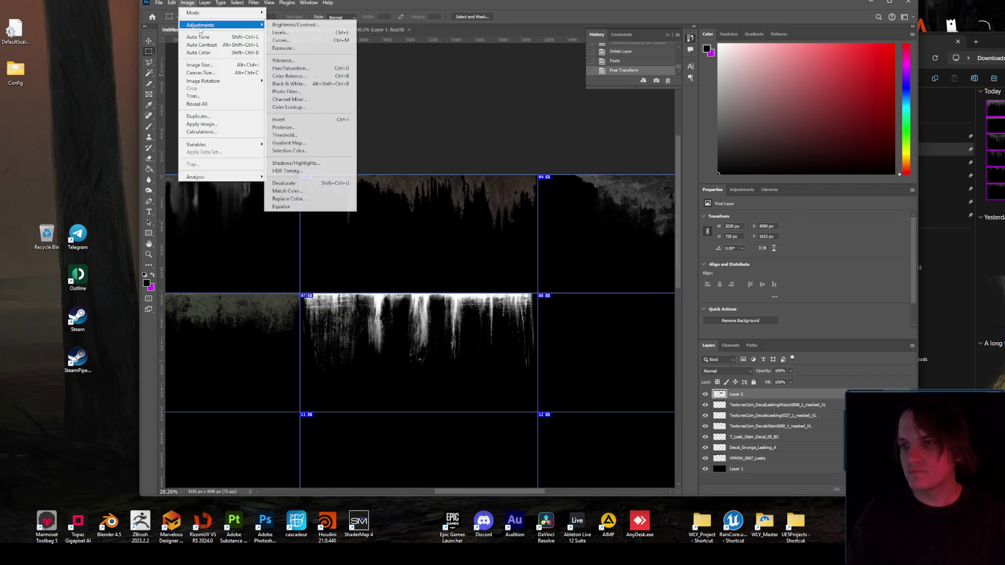
{"action": "mouse_move", "coordinate": [259, 24]}
{"action": "left_click", "coordinate": [293, 25]}
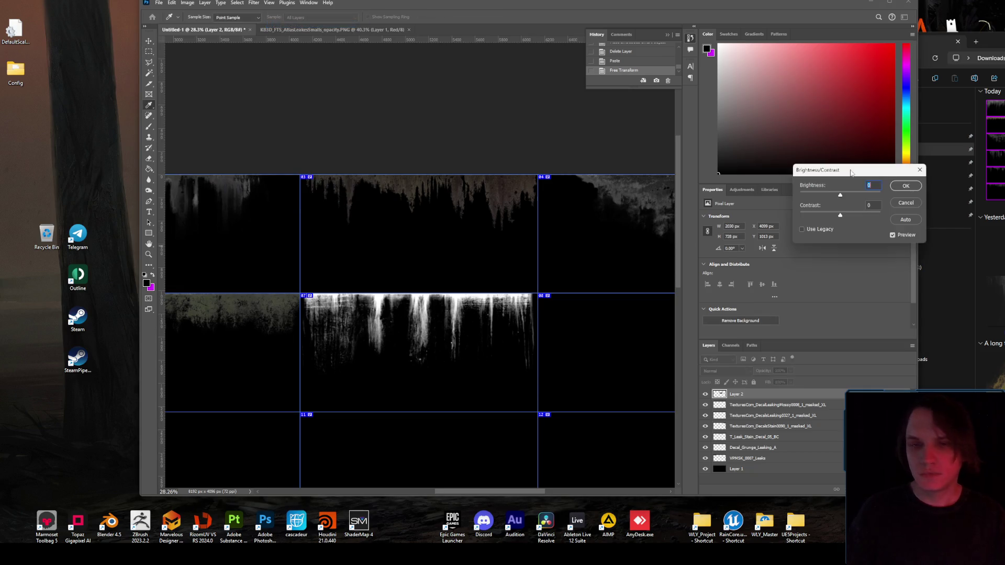
{"action": "mouse_move", "coordinate": [807, 194]}
{"action": "left_mouse_down"}
{"action": "mouse_move", "coordinate": [824, 195]}
{"action": "mouse_move", "coordinate": [811, 194]}
{"action": "mouse_move", "coordinate": [817, 212]}
{"action": "left_mouse_up"}
{"action": "left_click", "coordinate": [915, 188]}
{"action": "key", "text": "m"}
- Lower the leak layer's opacity to about 26% and return to the KB3D leak atlas
{"action": "key", "text": "alt+i"}
{"action": "key", "text": "Down"}
{"action": "key", "text": "Right"}
{"action": "key", "text": "Escape"}
{"action": "key", "text": "Escape"}
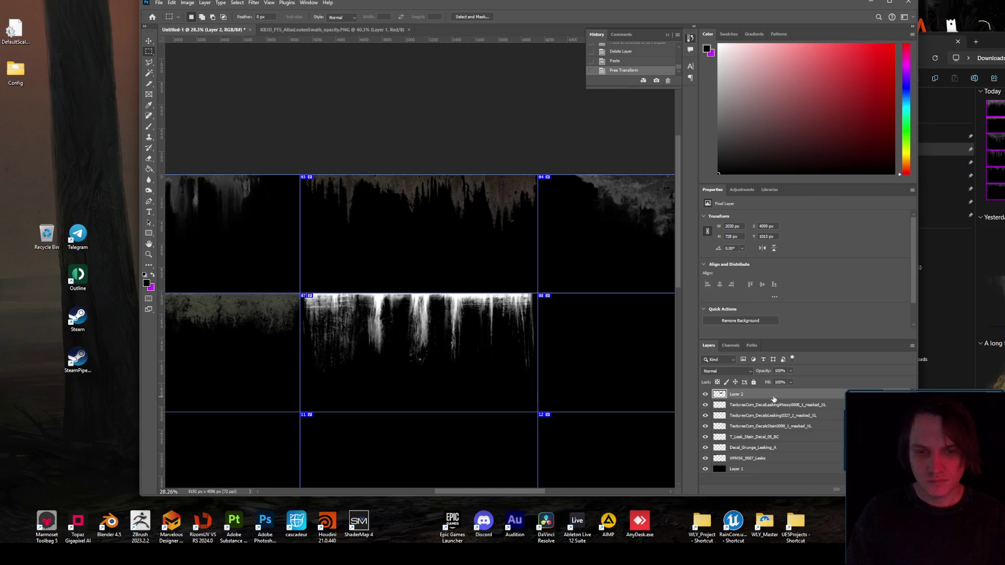
{"action": "left_click_drag", "start_coordinate": [768, 382], "coordinate": [763, 382]}
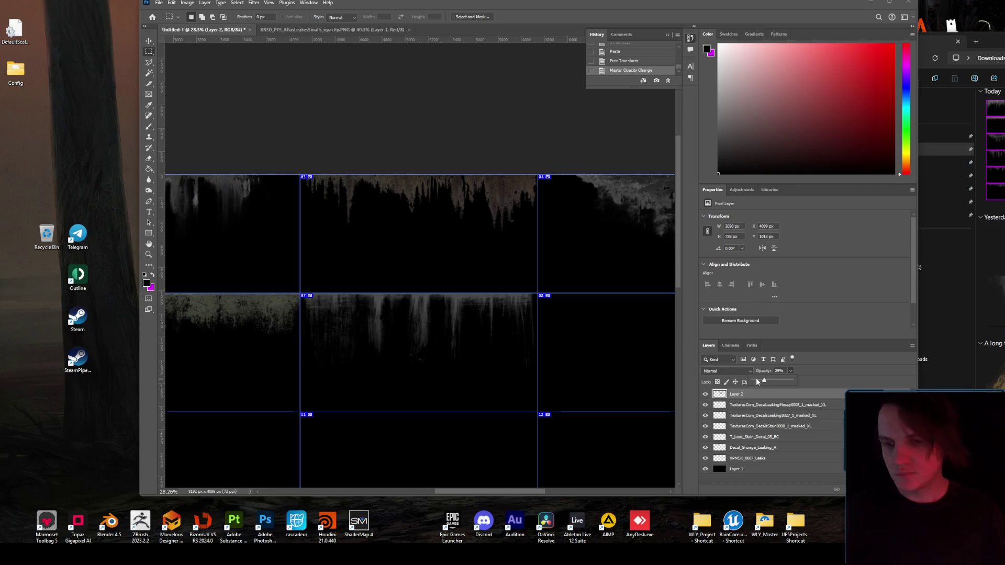
{"action": "left_click_drag", "start_coordinate": [457, 491], "coordinate": [489, 492]}
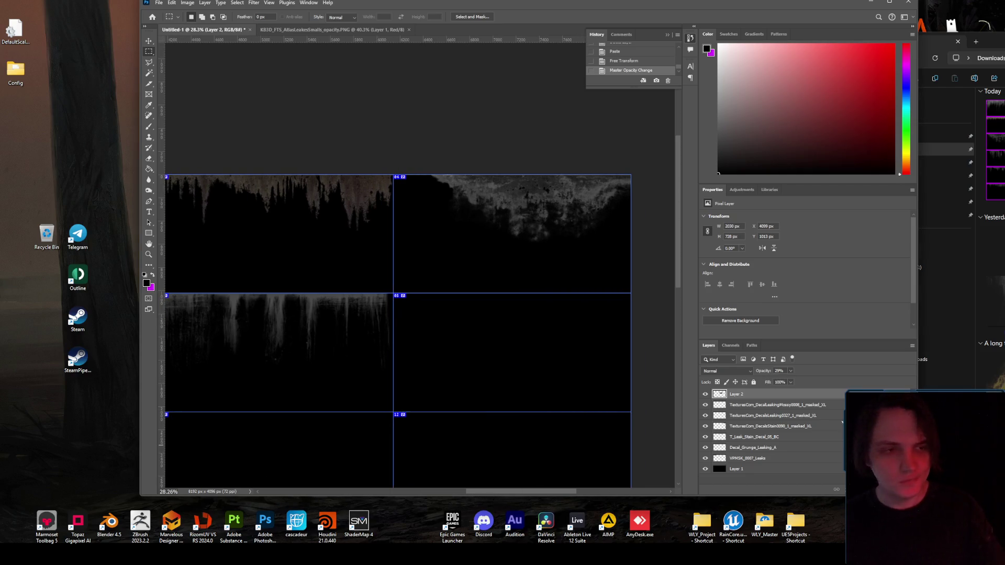
{"action": "left_click", "coordinate": [312, 30]}
{"action": "scroll", "coordinate": [418, 262], "scroll_direction": "down", "scroll_amount": 3}
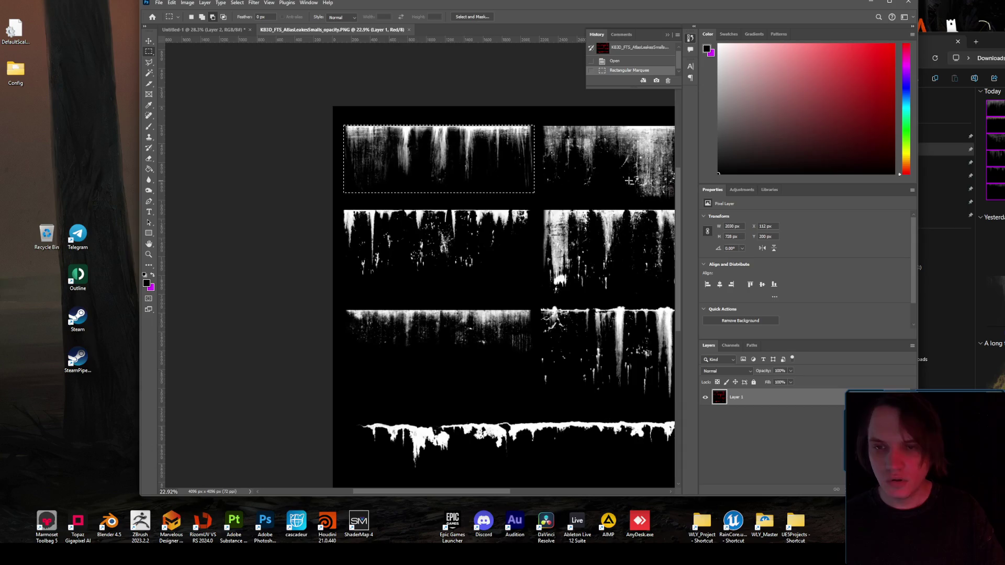
- Marquee the top-right leak texture in the KB3D atlas
{"action": "scroll", "coordinate": [419, 314], "scroll_direction": "down", "scroll_amount": 1}
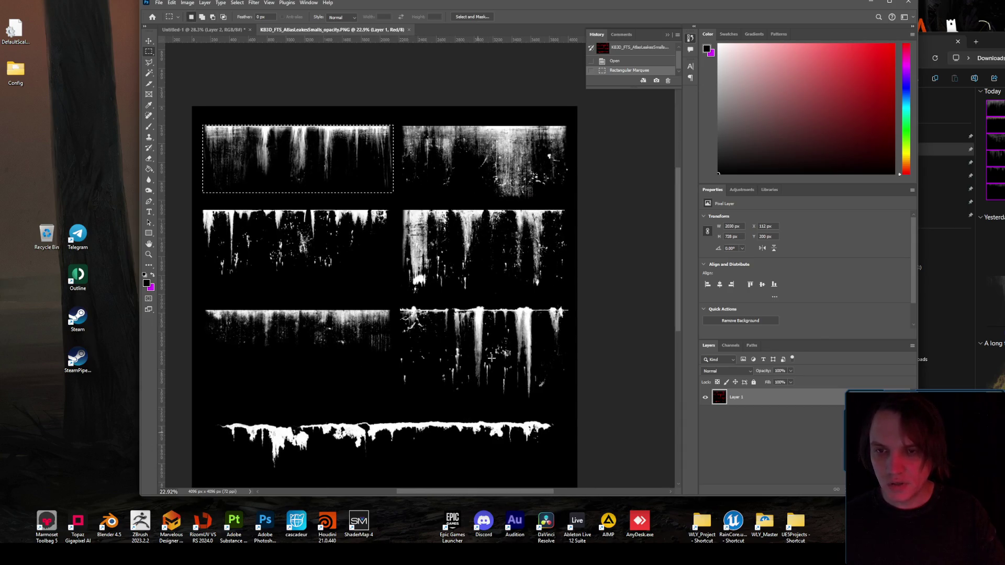
{"action": "scroll", "coordinate": [479, 128], "scroll_direction": "up", "scroll_amount": 3}
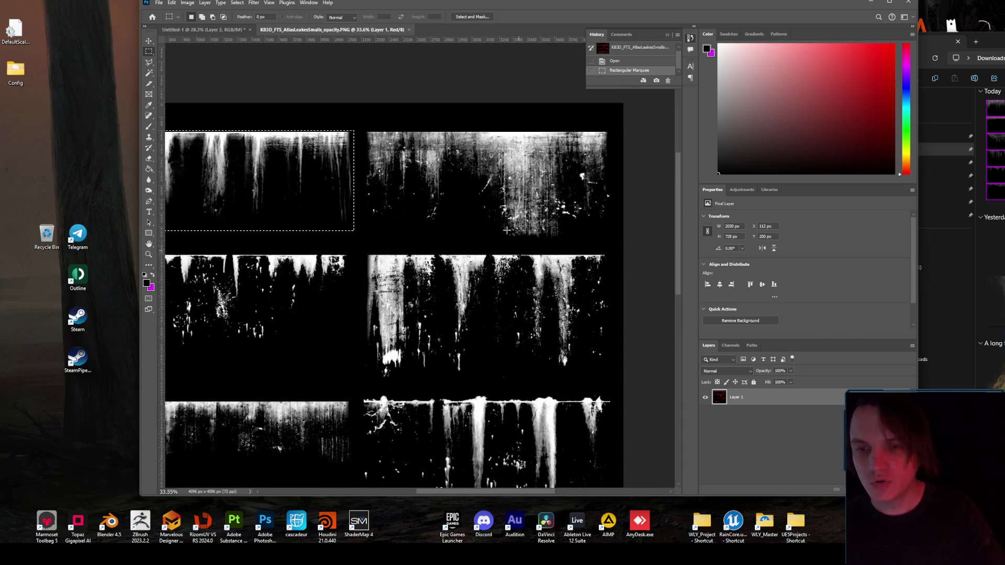
{"action": "scroll", "coordinate": [506, 230], "scroll_direction": "down", "scroll_amount": 2}
{"action": "mouse_move", "coordinate": [404, 147]}
{"action": "left_mouse_down"}
{"action": "mouse_move", "coordinate": [625, 217]}
{"action": "mouse_move", "coordinate": [630, 247]}
{"action": "left_mouse_up"}
- Paste the leak into Untitled-1 and place it along the top of cell 08
{"action": "left_click", "coordinate": [206, 26]}
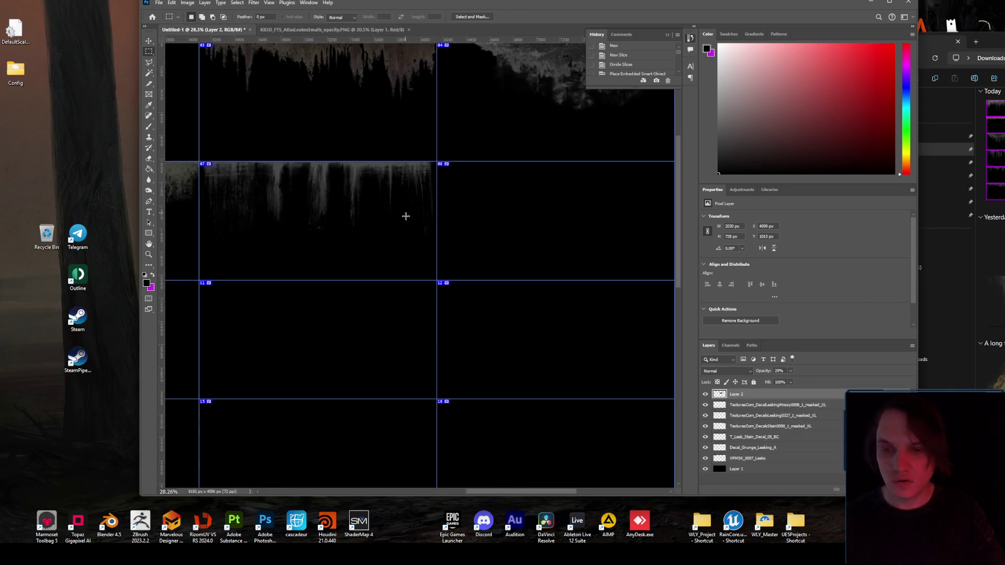
{"action": "left_click_drag", "start_coordinate": [464, 491], "coordinate": [493, 492]}
{"action": "key", "text": "ctrl+v"}
{"action": "key", "text": "ctrl+t"}
{"action": "mouse_move", "coordinate": [355, 262]}
{"action": "left_mouse_down"}
{"action": "mouse_move", "coordinate": [406, 222]}
{"action": "mouse_move", "coordinate": [412, 189]}
{"action": "mouse_move", "coordinate": [455, 196]}
{"action": "mouse_move", "coordinate": [450, 186]}
{"action": "mouse_move", "coordinate": [458, 196]}
{"action": "left_mouse_up"}
{"action": "scroll", "coordinate": [413, 186], "scroll_direction": "up", "scroll_amount": 5}
{"action": "scroll", "coordinate": [445, 216], "scroll_direction": "down", "scroll_amount": 3, "text": "alt"}
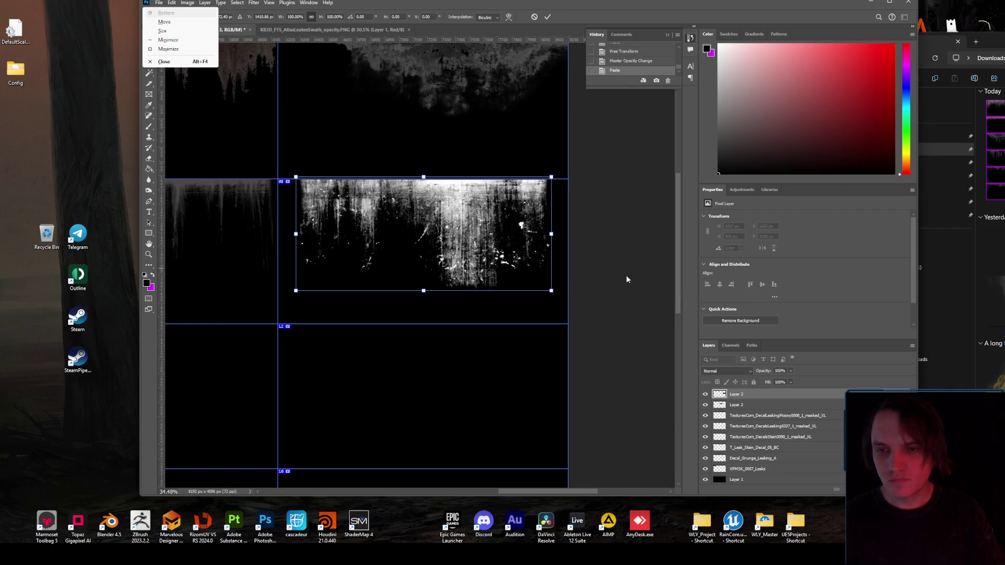
{"action": "key", "text": "m"}
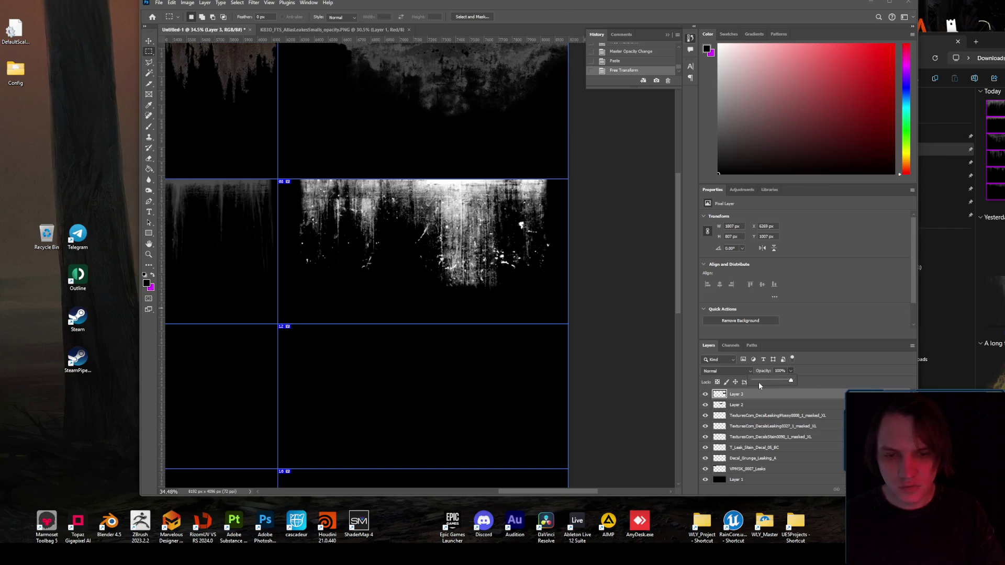
- Lower Layer 3's opacity to about 22%
{"action": "left_click", "coordinate": [761, 382]}
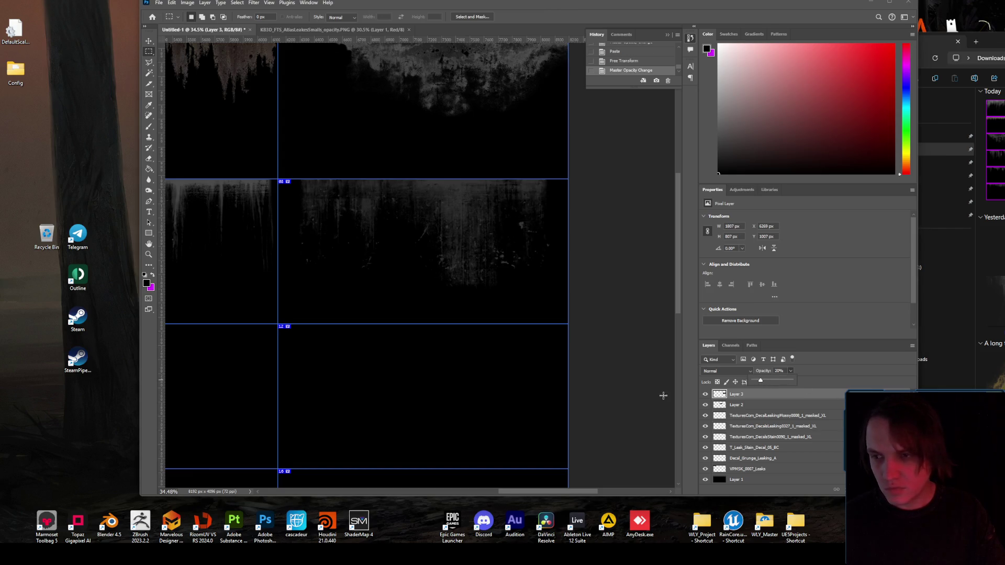
{"action": "scroll", "coordinate": [471, 298], "scroll_direction": "down", "scroll_amount": 5}
{"action": "scroll", "coordinate": [419, 303], "scroll_direction": "up", "scroll_amount": 3}
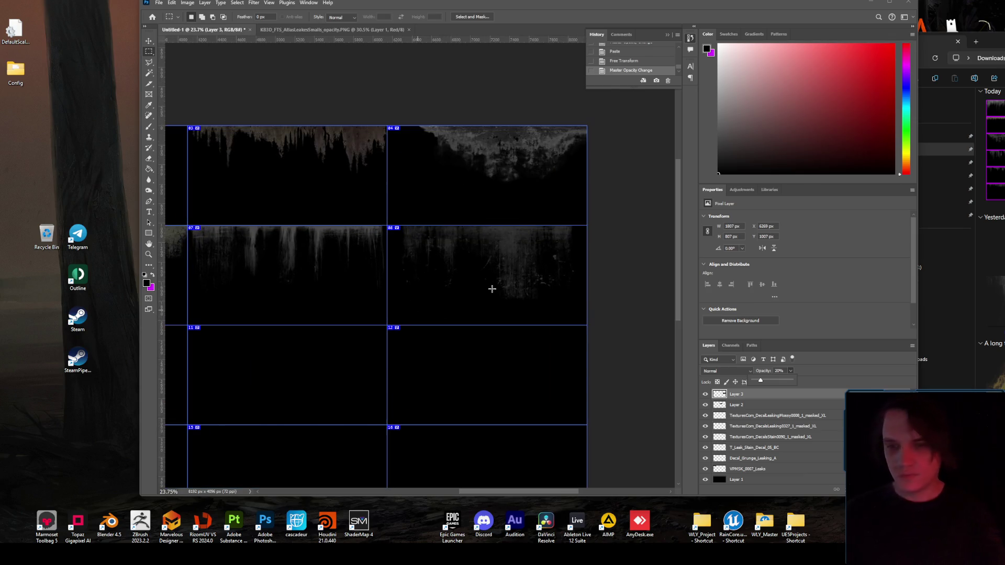
{"action": "left_click_drag", "start_coordinate": [556, 492], "coordinate": [442, 492]}
{"action": "scroll", "coordinate": [428, 301], "scroll_direction": "down", "scroll_amount": 2}
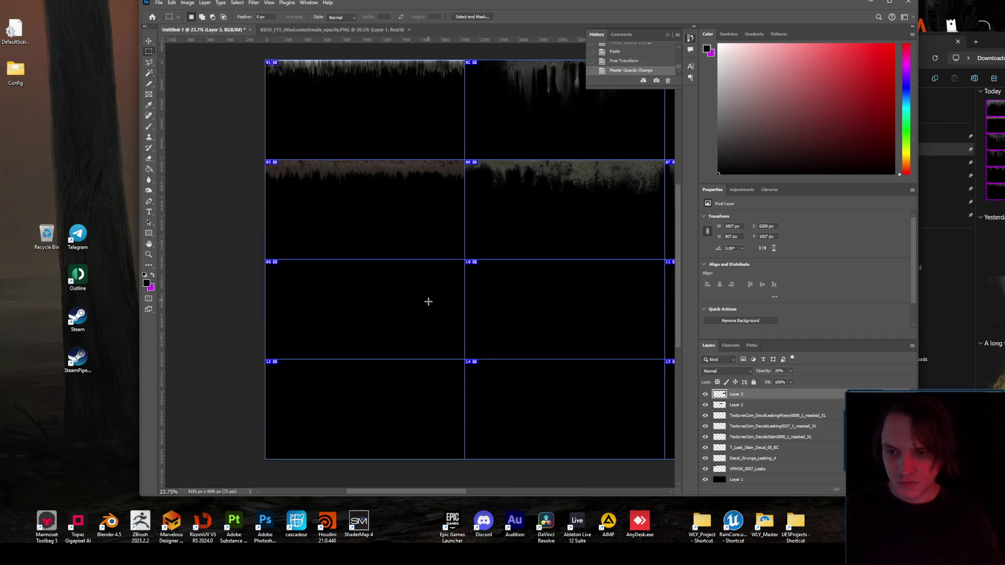
{"action": "scroll", "coordinate": [428, 301], "scroll_direction": "down", "scroll_amount": 1}
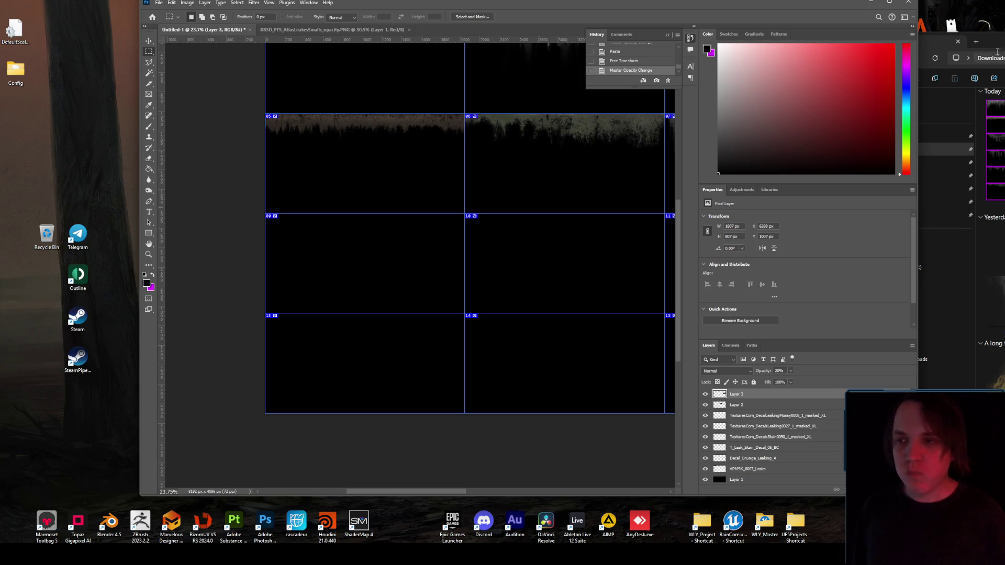
- Select the middle-left leak texture in the KB3D atlas and carry it into the sliced document
{"action": "left_click", "coordinate": [367, 30]}
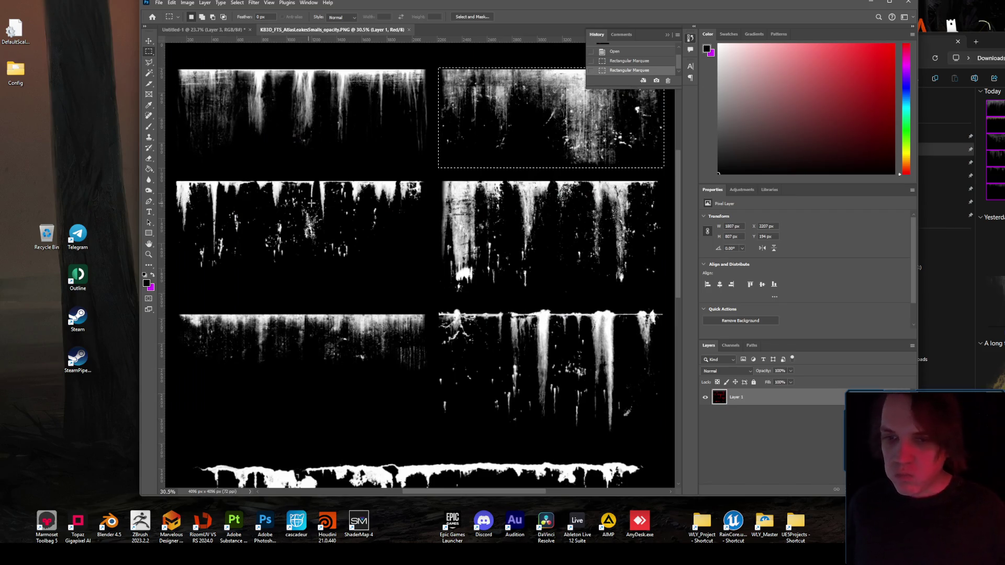
{"action": "scroll", "coordinate": [200, 194], "scroll_direction": "up", "scroll_amount": 5}
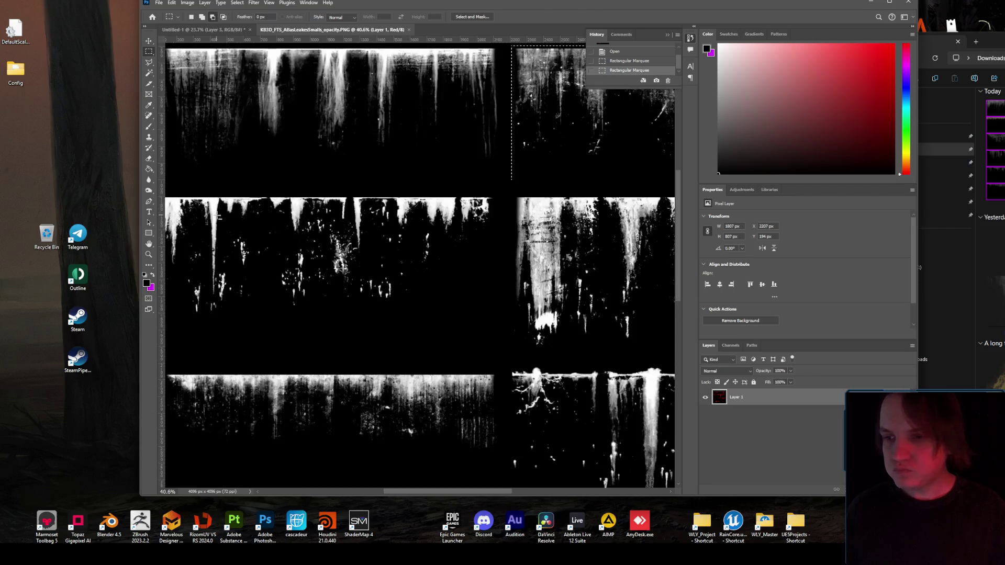
{"action": "scroll", "coordinate": [295, 248], "scroll_direction": "down", "scroll_amount": 3}
{"action": "mouse_move", "coordinate": [210, 240]}
{"action": "left_mouse_down"}
{"action": "mouse_move", "coordinate": [520, 314]}
{"action": "mouse_move", "coordinate": [518, 346]}
{"action": "left_mouse_up"}
{"action": "mouse_move", "coordinate": [366, 293]}
{"action": "left_mouse_down"}
{"action": "mouse_move", "coordinate": [221, 76]}
{"action": "mouse_move", "coordinate": [413, 193]}
{"action": "mouse_move", "coordinate": [429, 254]}
{"action": "left_mouse_up"}
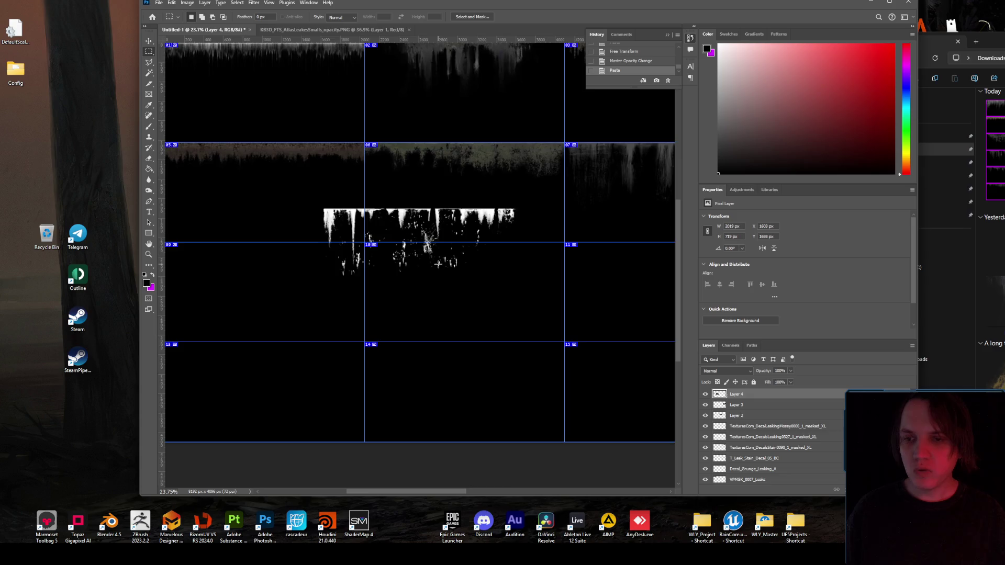
- Free Transform the leak strip into grid cell 09 and commit it
{"action": "scroll", "coordinate": [468, 252], "scroll_direction": "down", "scroll_amount": 5}
{"action": "scroll", "coordinate": [456, 258], "scroll_direction": "up", "scroll_amount": 3}
{"action": "scroll", "coordinate": [456, 258], "scroll_direction": "up", "scroll_amount": 1}
{"action": "key", "text": "ctrl+t"}
{"action": "mouse_move", "coordinate": [573, 264]}
{"action": "left_mouse_down"}
{"action": "mouse_move", "coordinate": [474, 266]}
{"action": "mouse_move", "coordinate": [486, 282]}
{"action": "mouse_move", "coordinate": [476, 281]}
{"action": "left_mouse_up"}
{"action": "scroll", "coordinate": [474, 267], "scroll_direction": "up", "scroll_amount": 5}
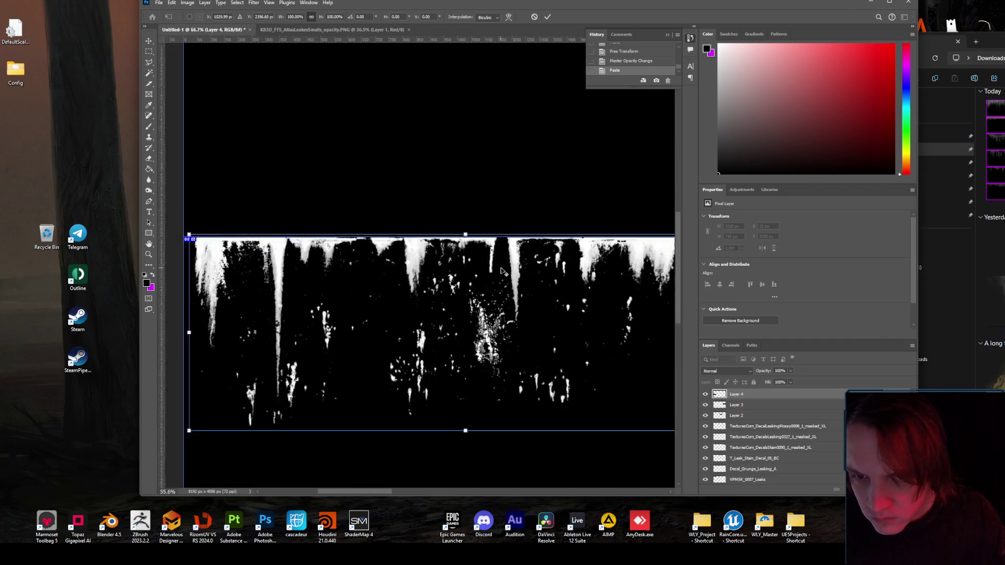
{"action": "scroll", "coordinate": [476, 272], "scroll_direction": "down", "scroll_amount": 3}
{"action": "key", "text": "alt+space"}
{"action": "key", "text": "Escape"}
{"action": "key", "text": "Return"}
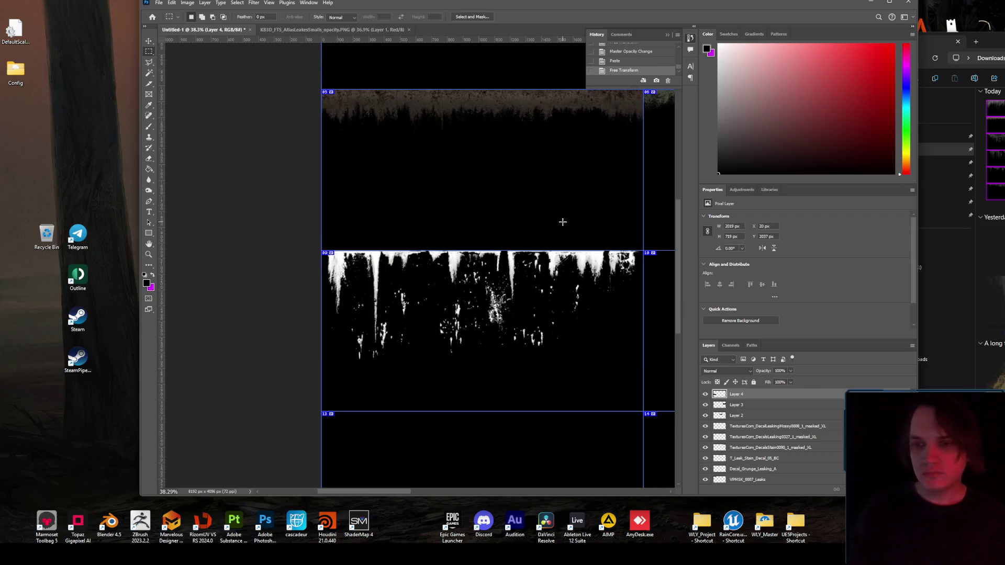
- Fade Layer 4's drips to about 21% opacity with the full 4x4 grid in view
{"action": "left_click", "coordinate": [789, 371]}
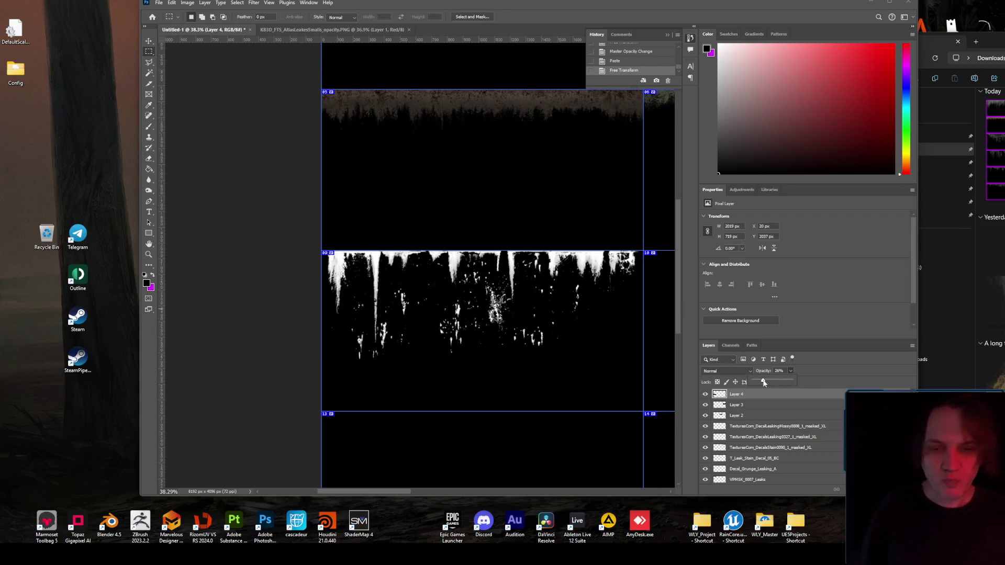
{"action": "left_click_drag", "start_coordinate": [790, 380], "coordinate": [763, 382]}
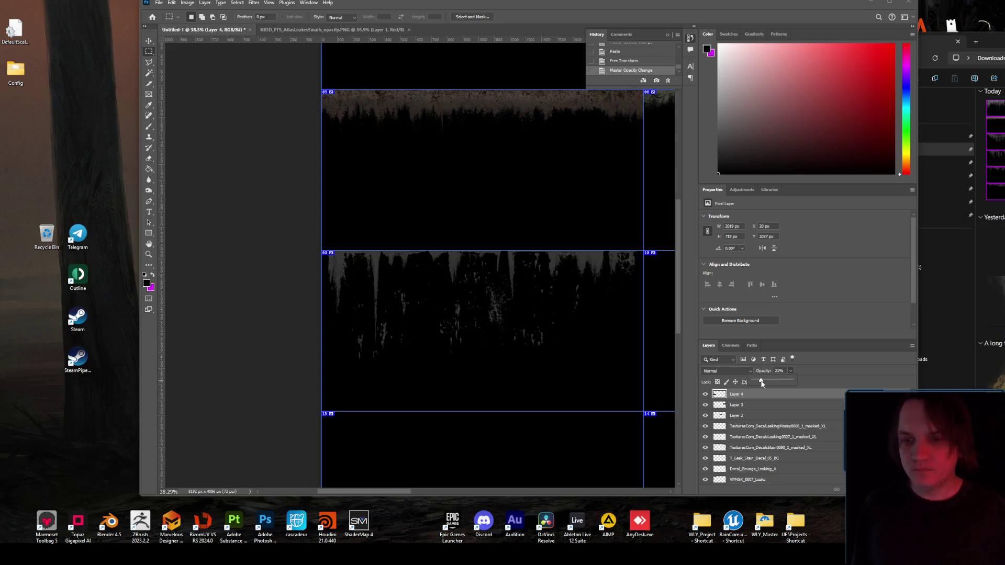
{"action": "scroll", "coordinate": [527, 271], "scroll_direction": "down", "scroll_amount": 2}
{"action": "scroll", "coordinate": [527, 267], "scroll_direction": "down", "scroll_amount": 5}
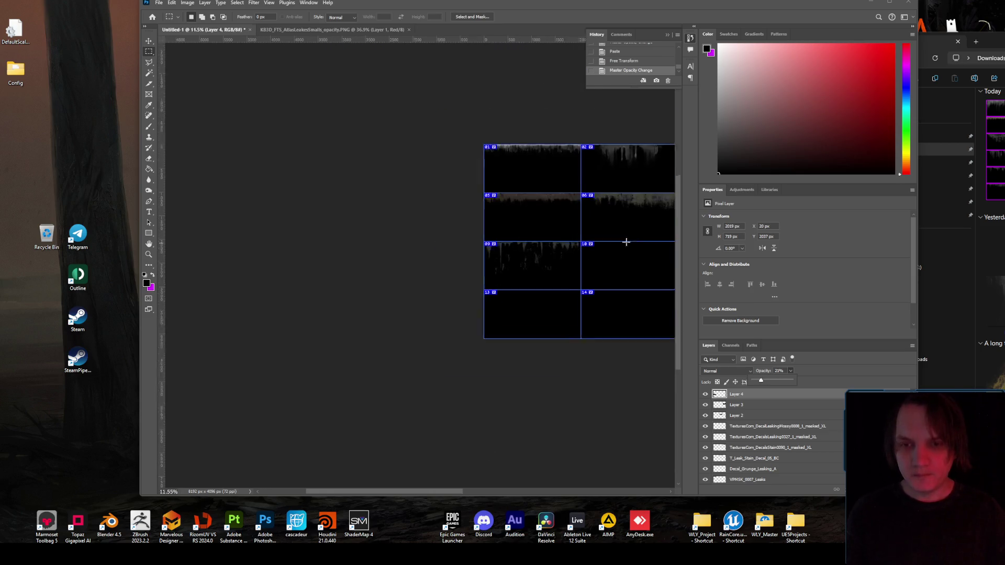
{"action": "scroll", "coordinate": [621, 240], "scroll_direction": "up", "scroll_amount": 3}
{"action": "scroll", "coordinate": [554, 310], "scroll_direction": "down", "scroll_amount": 2}
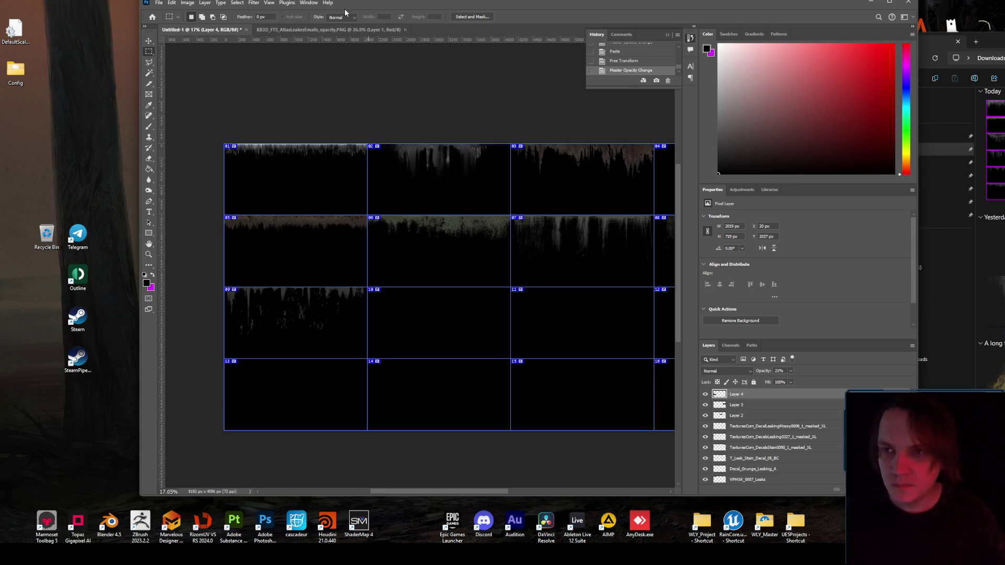
- Marquee the large drip tile in the KB3D leaks atlas
{"action": "left_click", "coordinate": [335, 29]}
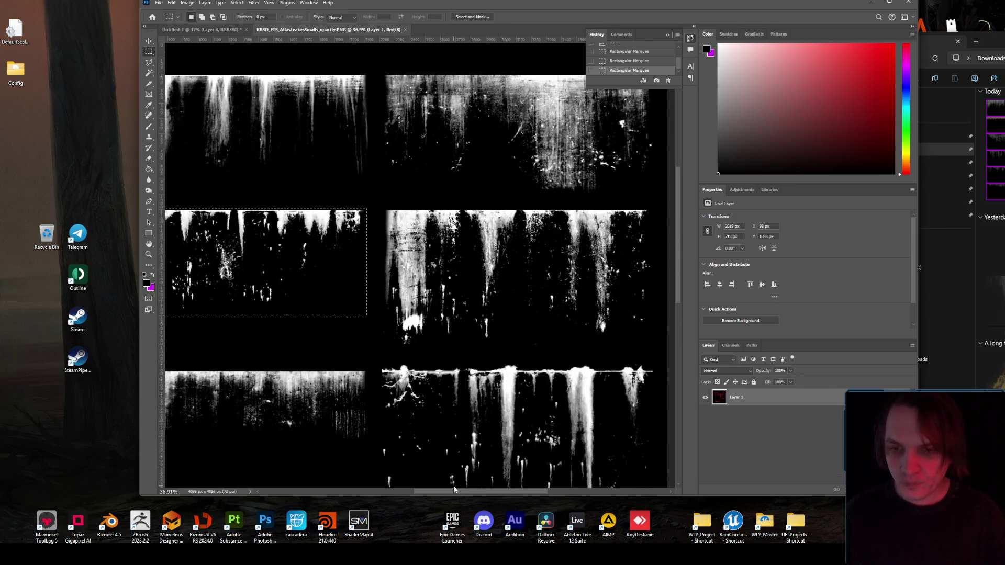
{"action": "left_click_drag", "start_coordinate": [453, 489], "coordinate": [470, 486]}
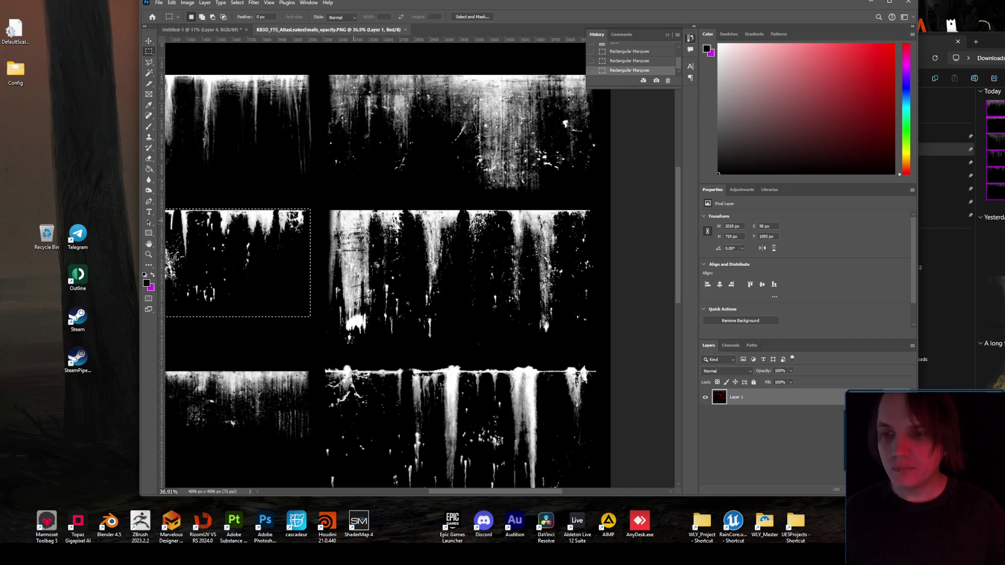
{"action": "scroll", "coordinate": [314, 214], "scroll_direction": "up", "scroll_amount": 1}
{"action": "mouse_move", "coordinate": [321, 205]}
{"action": "left_mouse_down"}
{"action": "mouse_move", "coordinate": [638, 286]}
{"action": "mouse_move", "coordinate": [628, 358]}
{"action": "mouse_move", "coordinate": [617, 359]}
{"action": "left_mouse_up"}
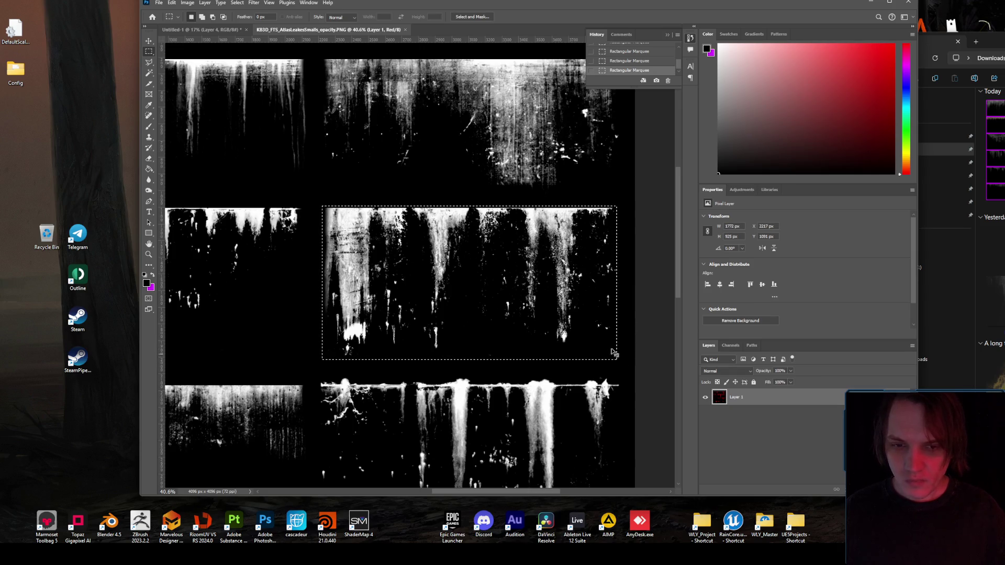
- Paste the drip tile into Untitled-1 and align it to the top of cell 10
{"action": "left_click", "coordinate": [202, 30]}
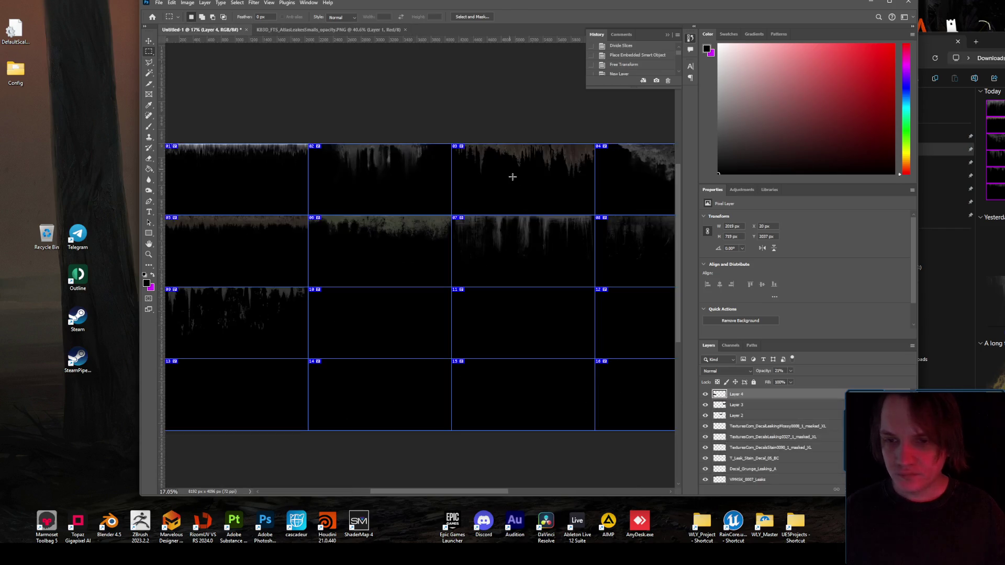
{"action": "key", "text": "ctrl+v"}
{"action": "key", "text": "ctrl+t"}
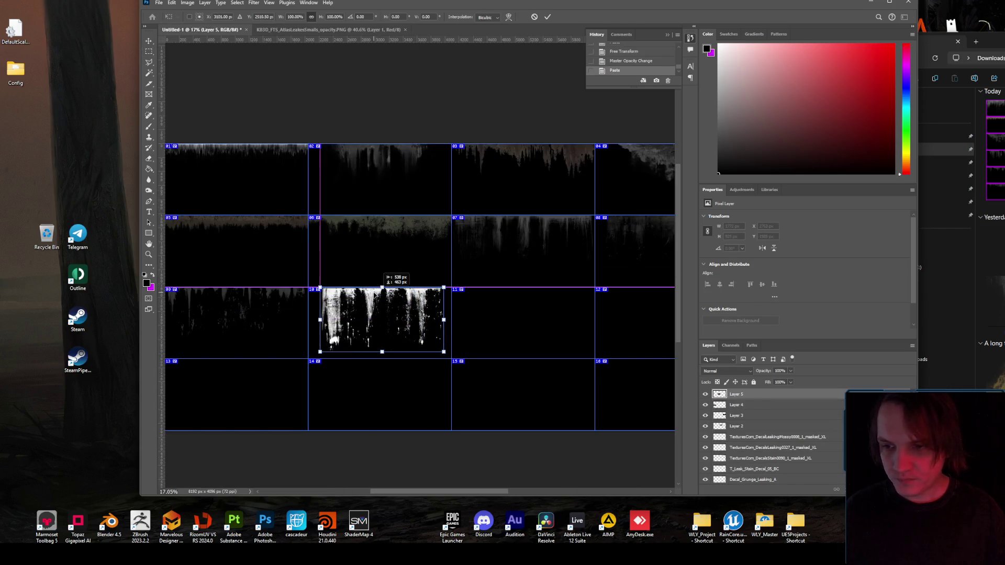
{"action": "scroll", "coordinate": [371, 318], "scroll_direction": "up", "scroll_amount": 2}
{"action": "scroll", "coordinate": [370, 317], "scroll_direction": "up", "scroll_amount": 3}
{"action": "left_click_drag", "start_coordinate": [338, 275], "coordinate": [401, 269]}
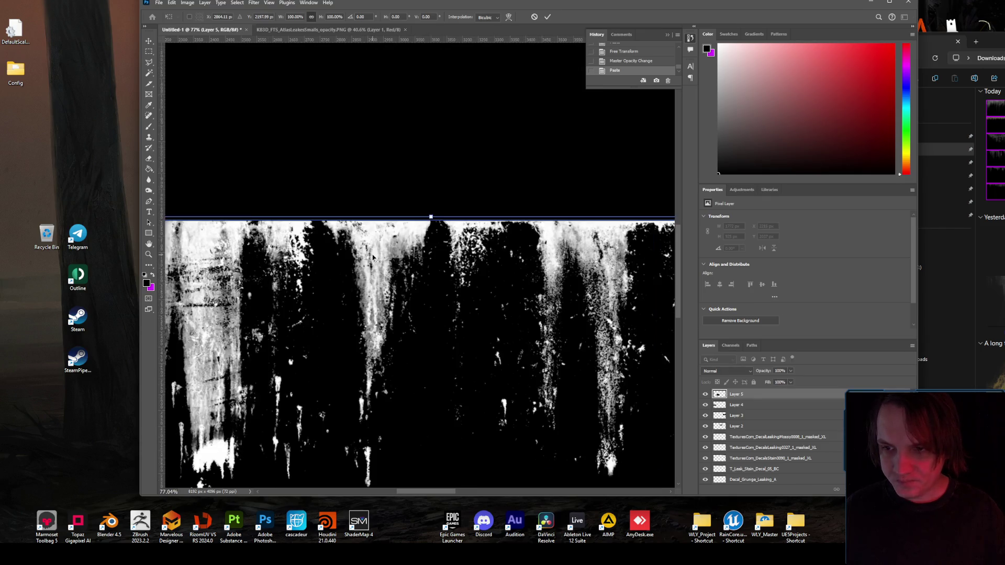
{"action": "scroll", "coordinate": [373, 257], "scroll_direction": "down", "scroll_amount": 2}
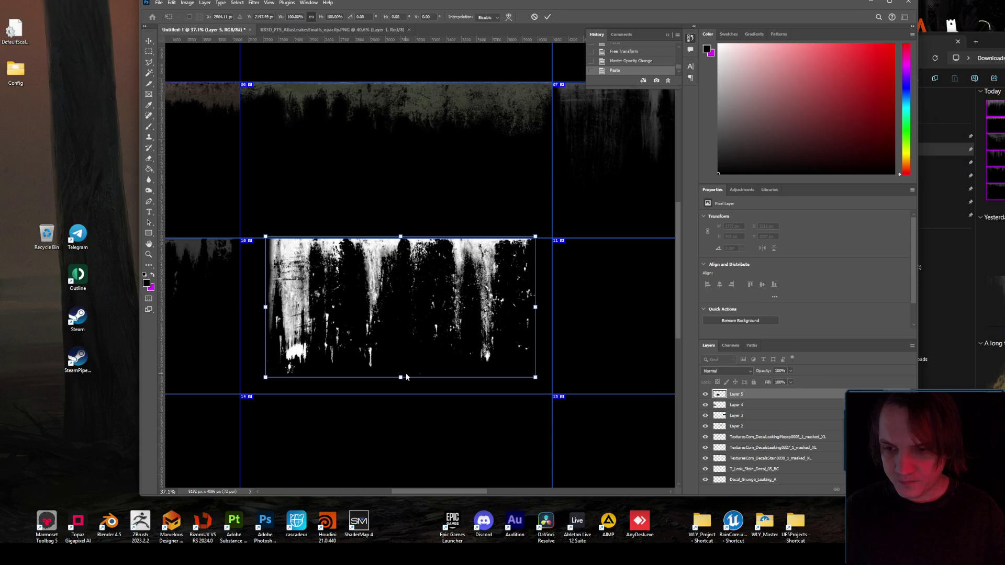
- Shorten the drip tile and widen it toward cell 10's left edge
{"action": "left_click_drag", "start_coordinate": [399, 377], "coordinate": [399, 358]}
{"action": "left_click_drag", "start_coordinate": [264, 292], "coordinate": [255, 292]}
{"action": "scroll", "coordinate": [425, 231], "scroll_direction": "up", "scroll_amount": 2}
{"action": "scroll", "coordinate": [472, 253], "scroll_direction": "up", "scroll_amount": 4}
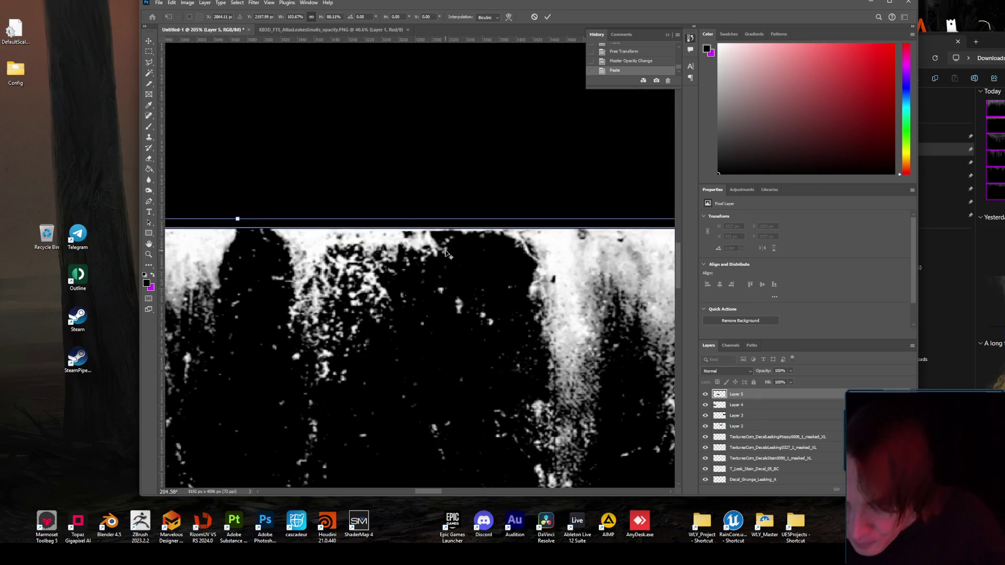
{"action": "scroll", "coordinate": [381, 235], "scroll_direction": "up", "scroll_amount": 3}
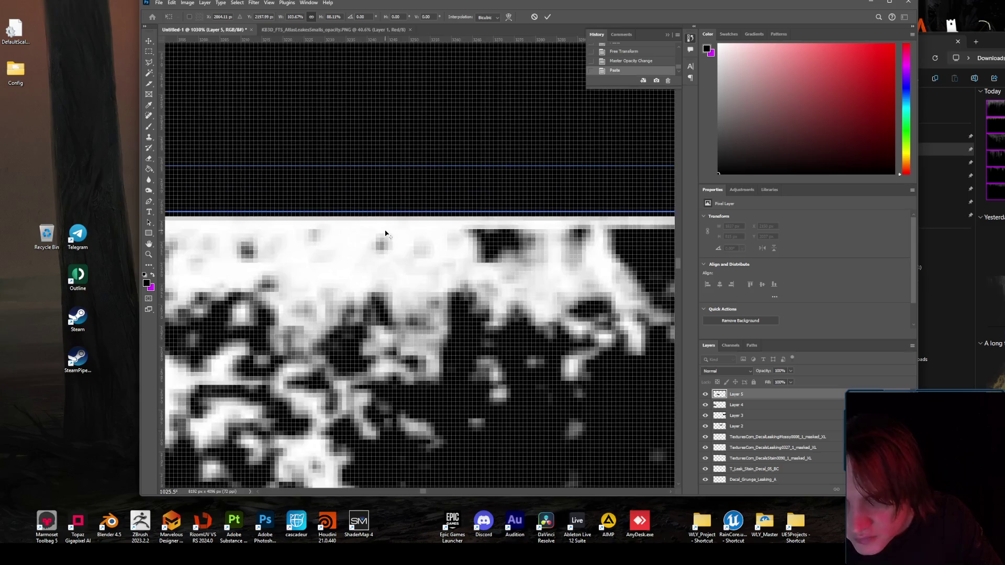
{"action": "scroll", "coordinate": [387, 230], "scroll_direction": "down", "scroll_amount": 8}
{"action": "key", "text": "Return"}
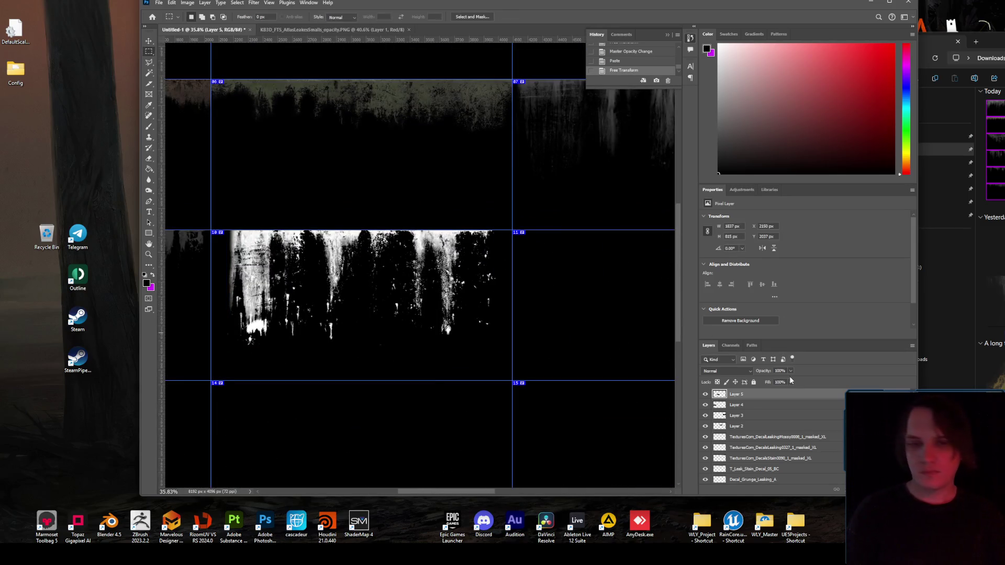
- Fade Layer 5 to 29% opacity
{"action": "left_click_drag", "start_coordinate": [778, 379], "coordinate": [764, 381]}
{"action": "scroll", "coordinate": [410, 238], "scroll_direction": "down", "scroll_amount": 1}
{"action": "scroll", "coordinate": [409, 238], "scroll_direction": "down", "scroll_amount": 2}
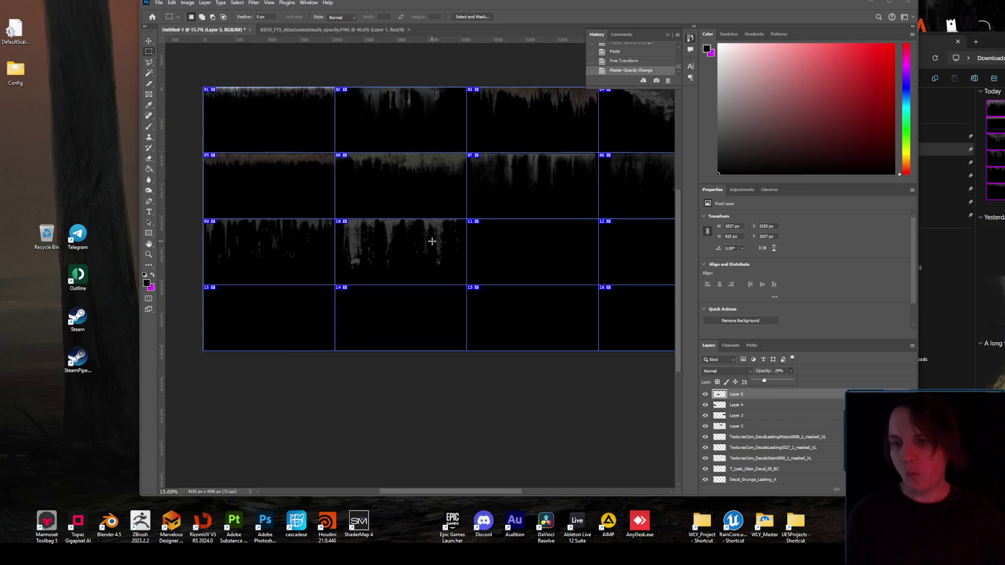
{"action": "scroll", "coordinate": [409, 239], "scroll_direction": "up", "scroll_amount": 1}
- Nudge Layer 5's position within cell 10, undoing the last move
{"action": "key", "text": "ctrl+t"}
{"action": "mouse_move", "coordinate": [426, 241]}
{"action": "left_mouse_down"}
{"action": "mouse_move", "coordinate": [434, 243]}
{"action": "mouse_move", "coordinate": [422, 244]}
{"action": "left_mouse_up"}
{"action": "key", "text": "Return"}
{"action": "key", "text": "ctrl+t"}
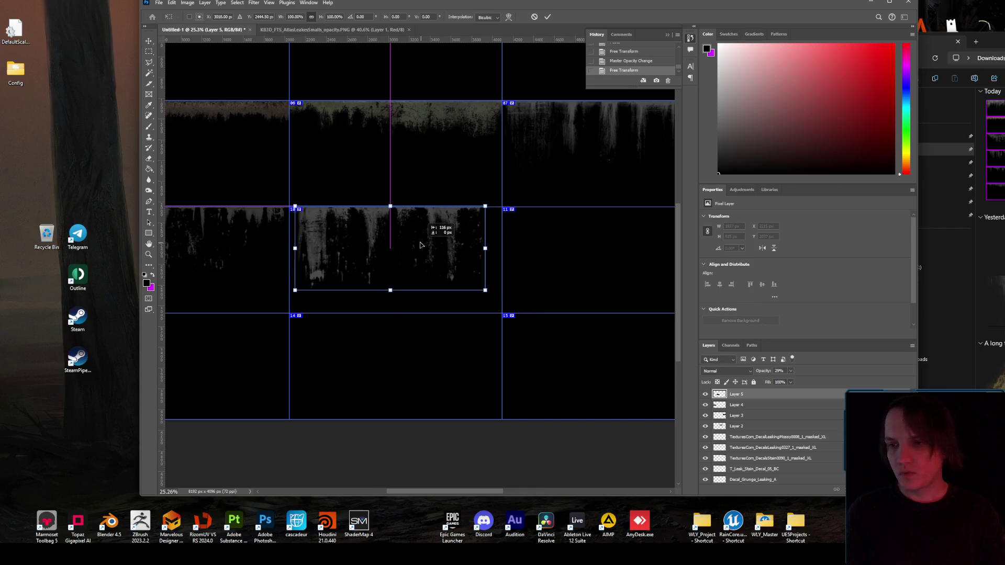
{"action": "key", "text": "Return"}
{"action": "scroll", "coordinate": [454, 244], "scroll_direction": "down", "scroll_amount": 1}
{"action": "scroll", "coordinate": [465, 241], "scroll_direction": "up", "scroll_amount": 2}
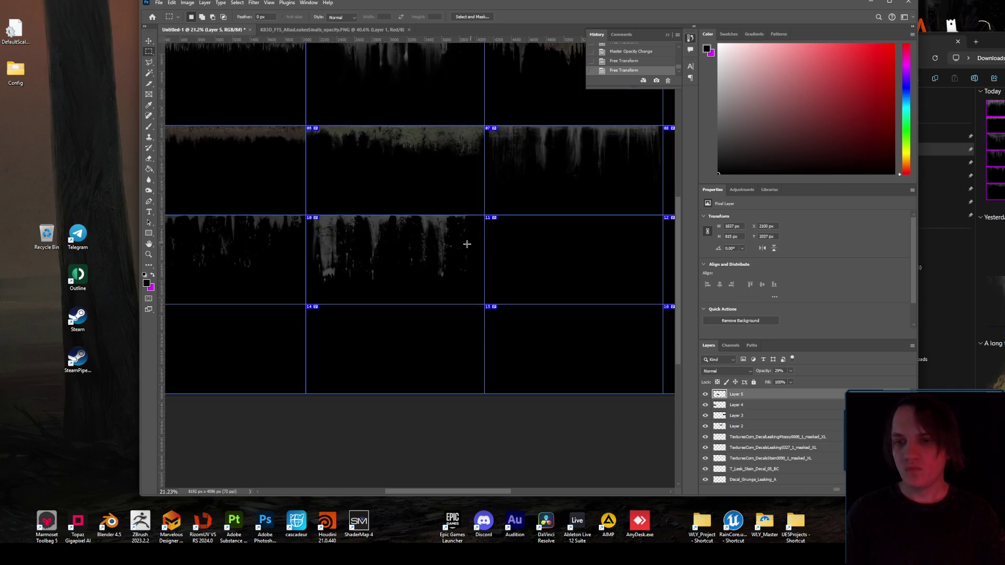
{"action": "key", "text": "ctrl+z"}
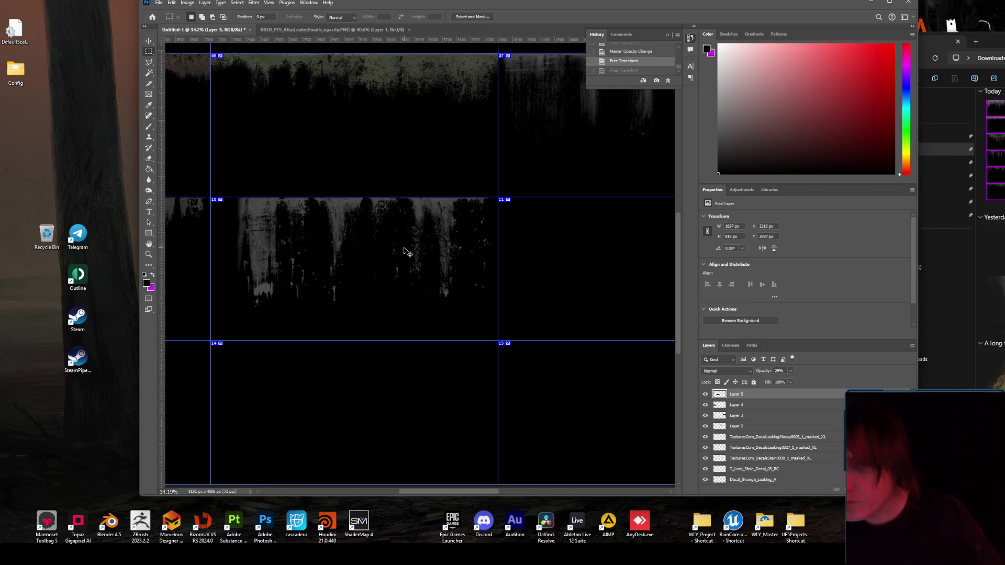
- Widen the drip tile and shift it left to its final spot in cell 10
{"action": "key", "text": "ctrl+t"}
{"action": "left_click_drag", "start_coordinate": [494, 253], "coordinate": [441, 252]}
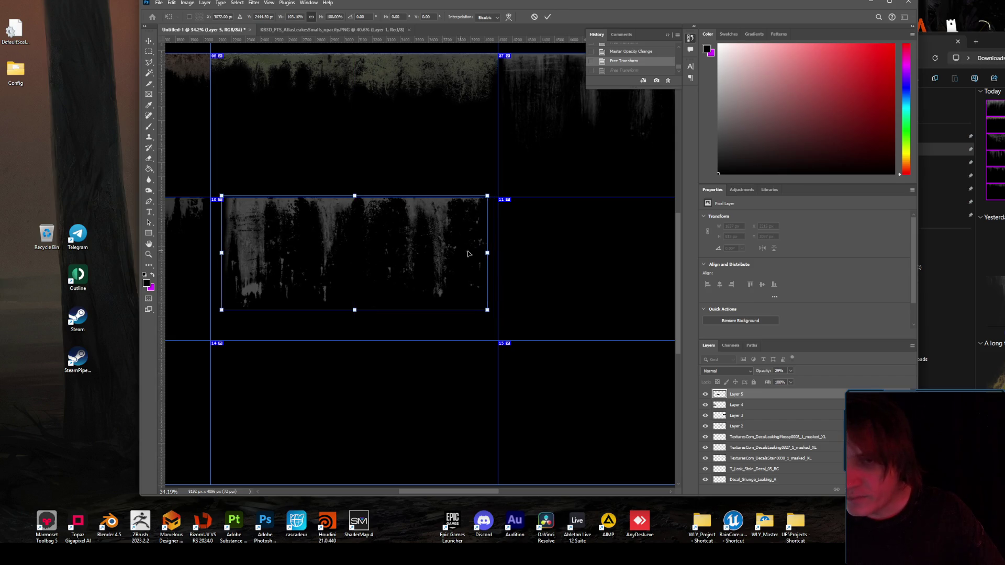
{"action": "key", "text": "Return"}
{"action": "key", "text": "m"}
{"action": "scroll", "coordinate": [466, 252], "scroll_direction": "down", "scroll_amount": 2}
{"action": "scroll", "coordinate": [466, 252], "scroll_direction": "down", "scroll_amount": 2}
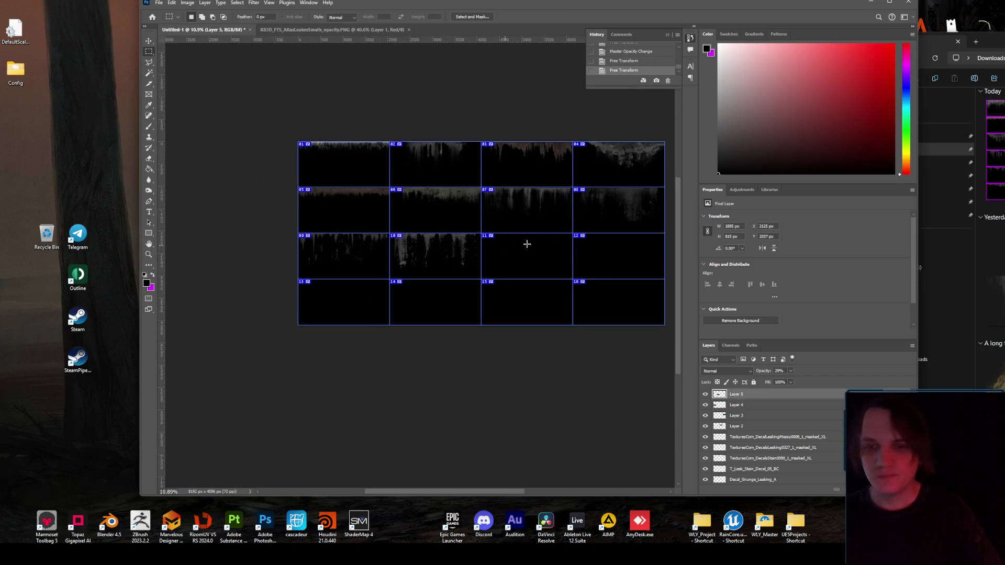
{"action": "scroll", "coordinate": [543, 274], "scroll_direction": "up", "scroll_amount": 1}
{"action": "left_click_drag", "start_coordinate": [471, 494], "coordinate": [490, 494]}
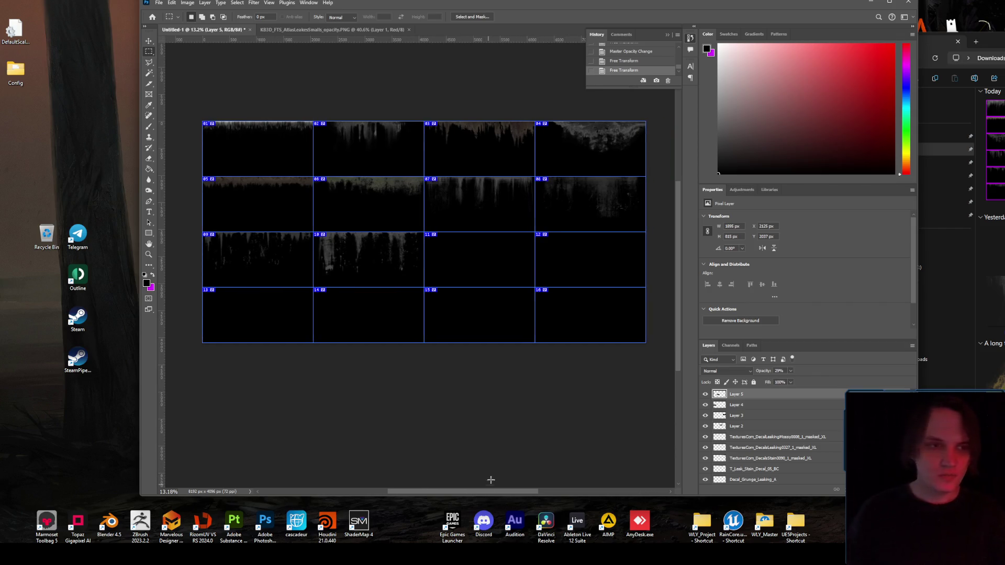
- Copy the wide middle drip strip from the KB3D leaks atlas and paste it into Untitled-1
{"action": "left_click", "coordinate": [362, 32]}
{"action": "scroll", "coordinate": [288, 236], "scroll_direction": "down", "scroll_amount": 3}
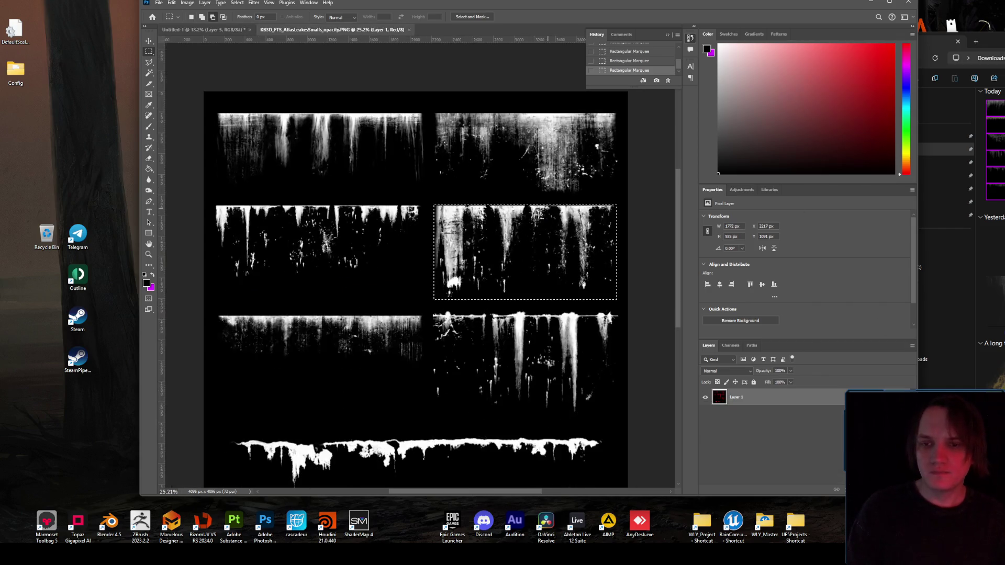
{"action": "scroll", "coordinate": [231, 287], "scroll_direction": "up", "scroll_amount": 3}
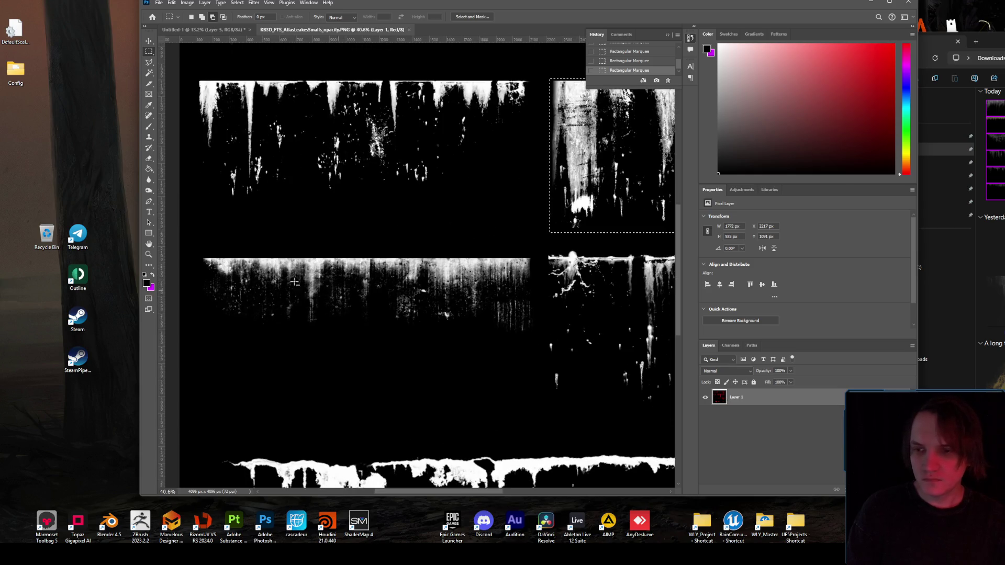
{"action": "scroll", "coordinate": [294, 282], "scroll_direction": "up", "scroll_amount": 1}
{"action": "mouse_move", "coordinate": [188, 253]}
{"action": "left_mouse_down"}
{"action": "mouse_move", "coordinate": [554, 305]}
{"action": "mouse_move", "coordinate": [591, 376]}
{"action": "left_mouse_up"}
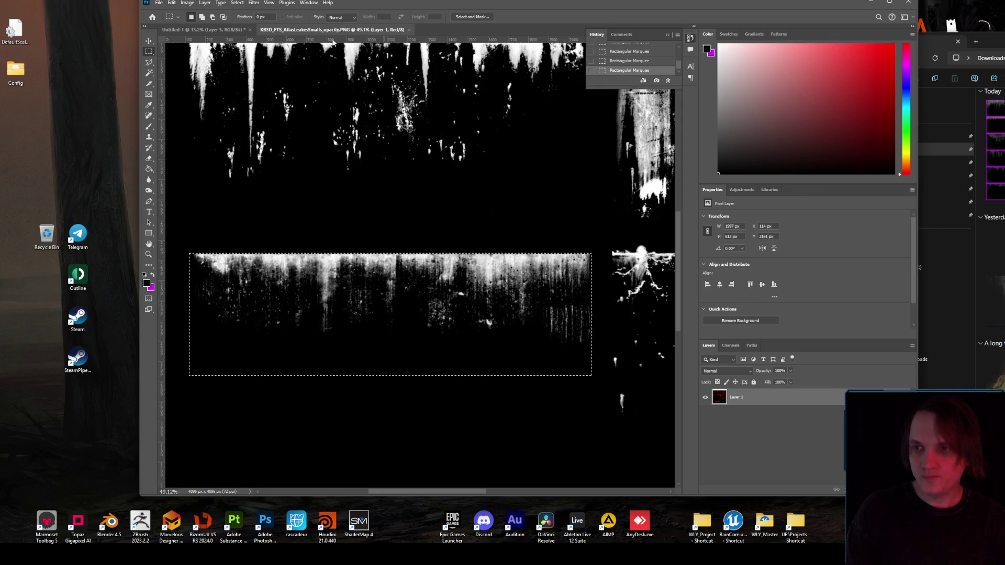
{"action": "key", "text": "ctrl+c"}
{"action": "left_click", "coordinate": [204, 30]}
{"action": "key", "text": "ctrl+v"}
- Transform the pasted strip so it sits at the top of cell 11
{"action": "key", "text": "ctrl+t"}
{"action": "mouse_move", "coordinate": [467, 234]}
{"action": "left_mouse_down"}
{"action": "mouse_move", "coordinate": [518, 262]}
{"action": "mouse_move", "coordinate": [517, 235]}
{"action": "left_mouse_up"}
{"action": "scroll", "coordinate": [518, 235], "scroll_direction": "up", "scroll_amount": 3}
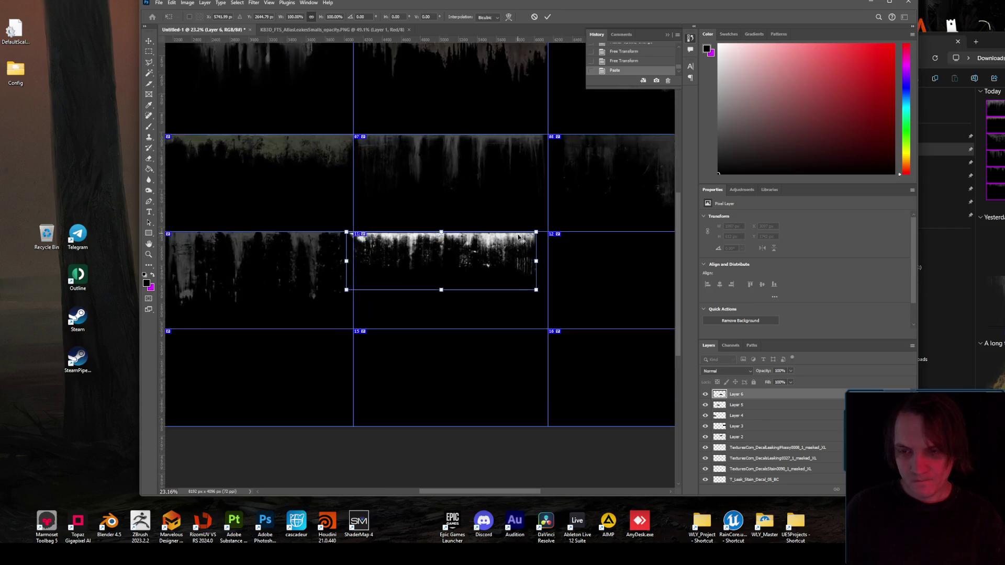
{"action": "scroll", "coordinate": [518, 237], "scroll_direction": "up", "scroll_amount": 4}
{"action": "scroll", "coordinate": [479, 202], "scroll_direction": "down", "scroll_amount": 2}
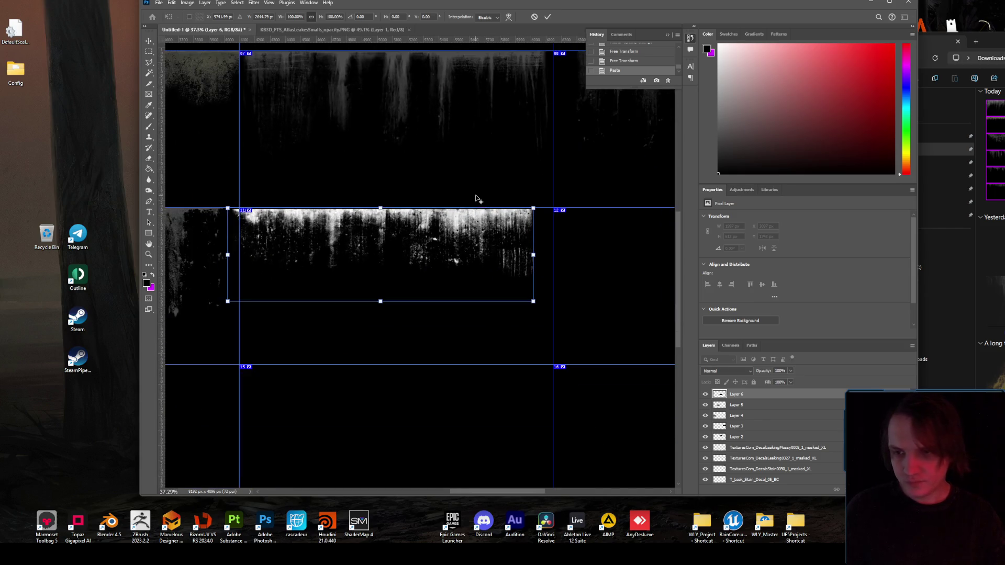
{"action": "scroll", "coordinate": [440, 206], "scroll_direction": "up", "scroll_amount": 2}
{"action": "left_click_drag", "start_coordinate": [437, 222], "coordinate": [477, 250]}
{"action": "scroll", "coordinate": [552, 237], "scroll_direction": "up", "scroll_amount": 4}
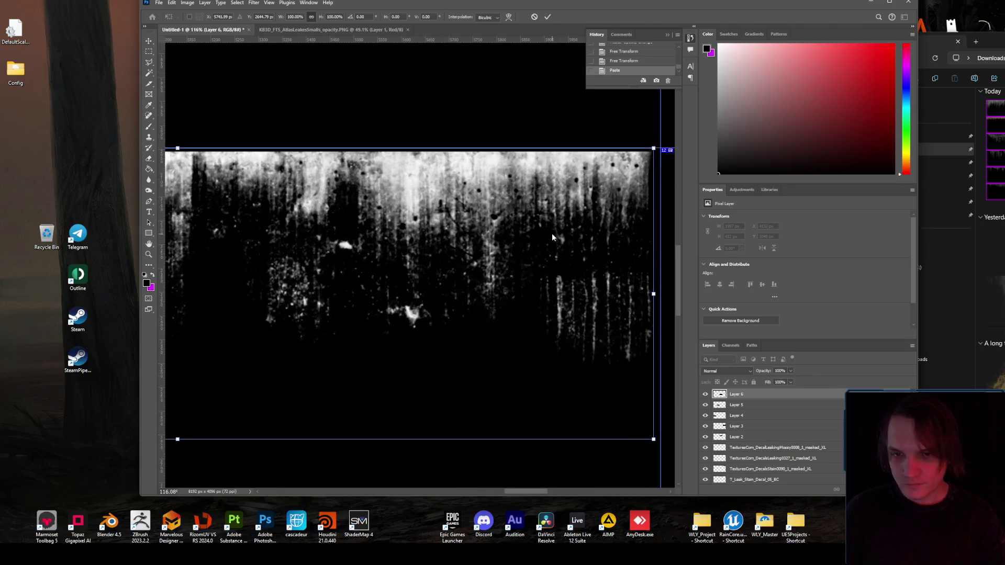
{"action": "scroll", "coordinate": [410, 232], "scroll_direction": "down", "scroll_amount": 5}
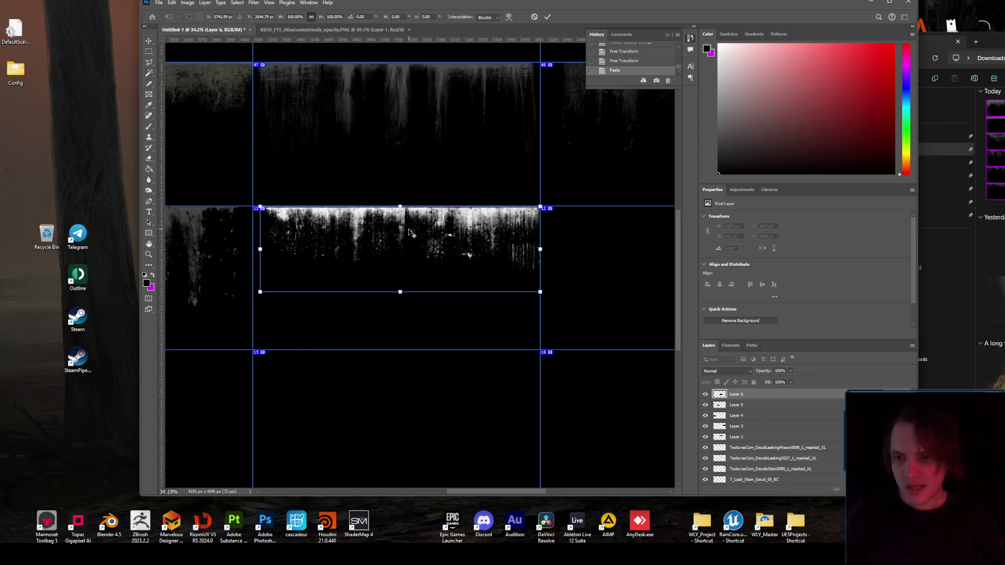
{"action": "key", "text": "Return"}
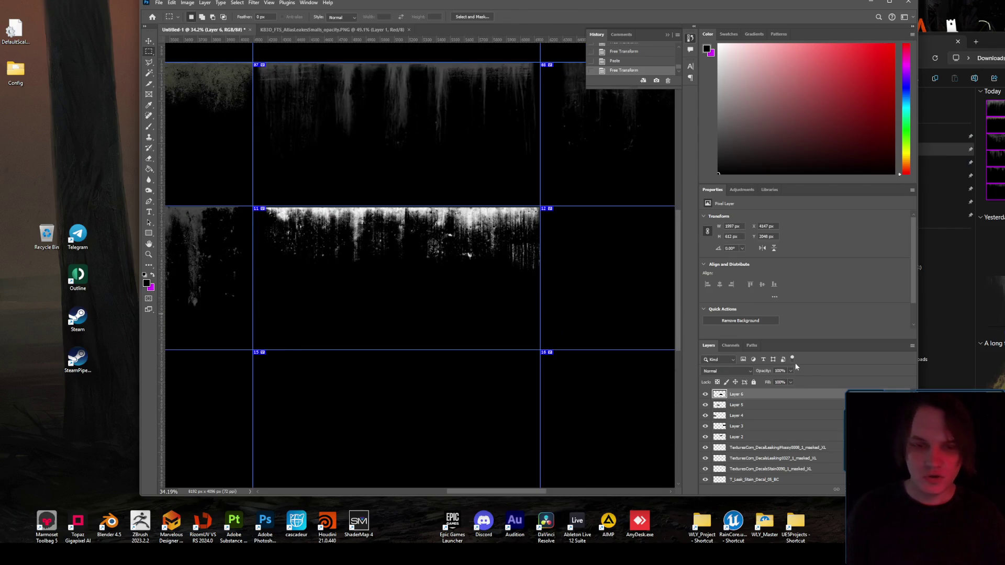
- Fade Layer 6 to about 34% opacity
{"action": "left_click_drag", "start_coordinate": [790, 373], "coordinate": [769, 382]}
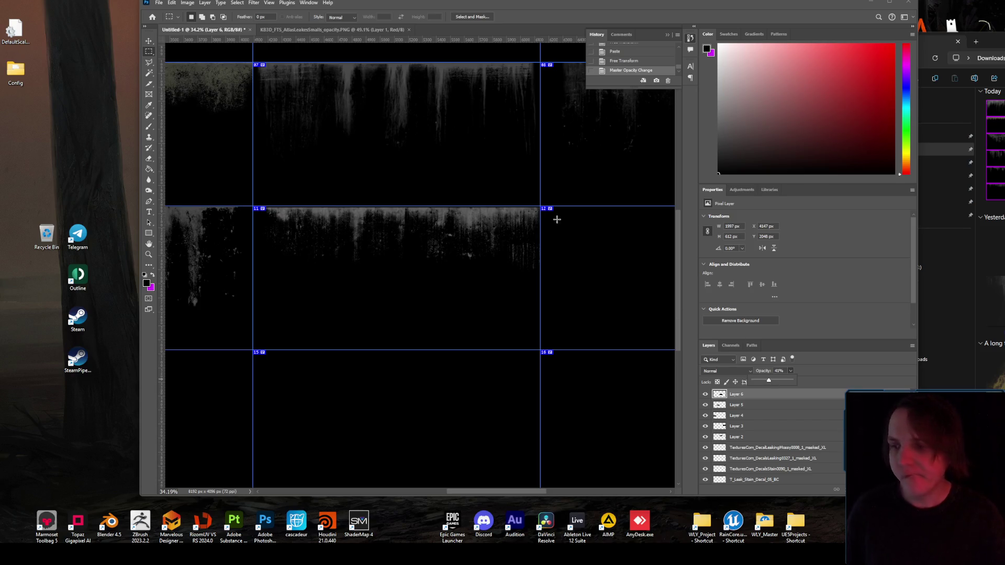
{"action": "scroll", "coordinate": [532, 224], "scroll_direction": "down", "scroll_amount": 3}
{"action": "scroll", "coordinate": [587, 204], "scroll_direction": "up", "scroll_amount": 1}
{"action": "scroll", "coordinate": [619, 197], "scroll_direction": "up", "scroll_amount": 1}
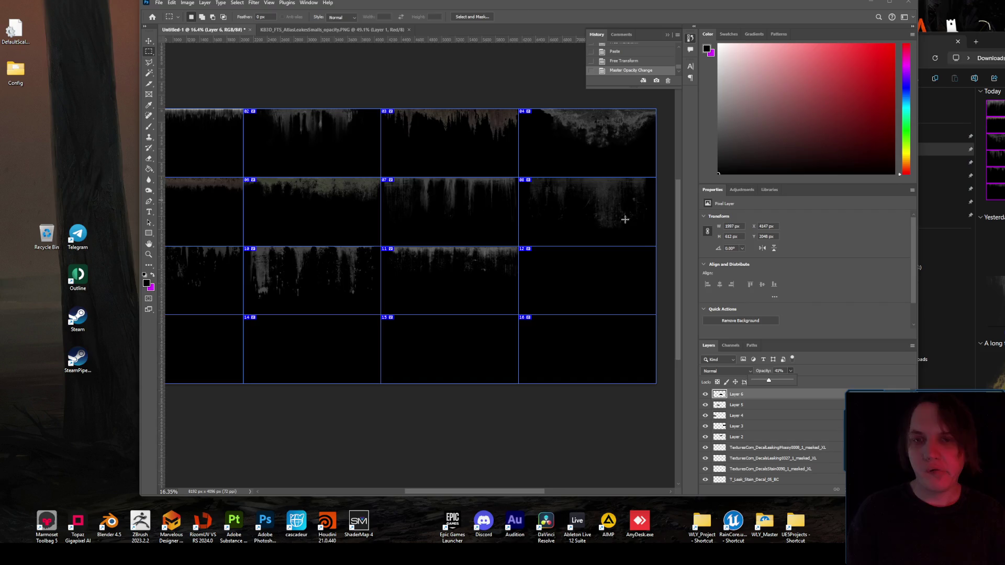
{"action": "scroll", "coordinate": [626, 217], "scroll_direction": "up", "scroll_amount": 2}
- Compare against the KB3D leaks reference, close it, and switch to the texture folder window
{"action": "left_click", "coordinate": [329, 30]}
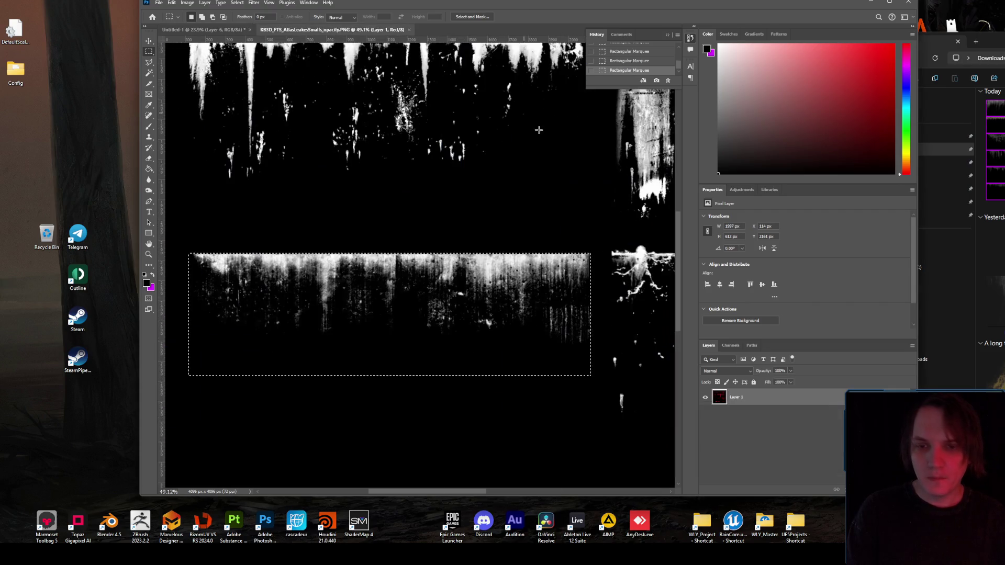
{"action": "scroll", "coordinate": [556, 285], "scroll_direction": "down", "scroll_amount": 3}
{"action": "scroll", "coordinate": [626, 292], "scroll_direction": "up", "scroll_amount": 2}
{"action": "scroll", "coordinate": [625, 291], "scroll_direction": "up", "scroll_amount": 1}
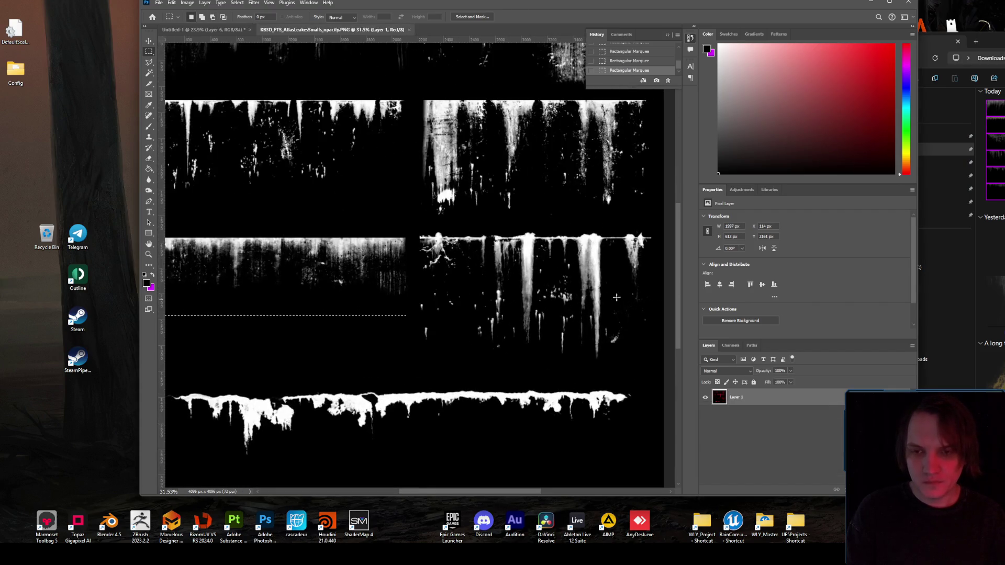
{"action": "scroll", "coordinate": [354, 343], "scroll_direction": "down", "scroll_amount": 1}
{"action": "scroll", "coordinate": [354, 342], "scroll_direction": "down", "scroll_amount": 1}
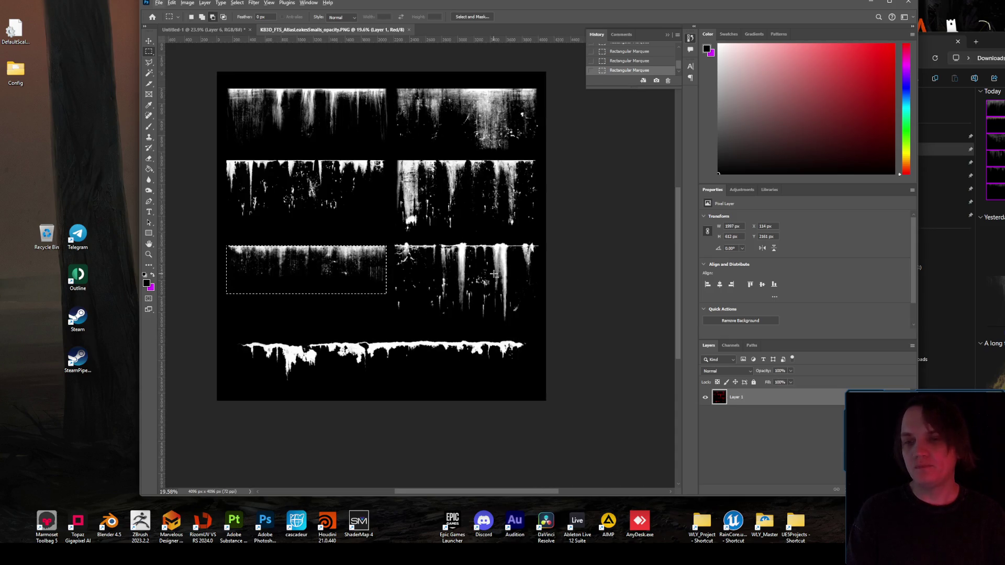
{"action": "left_click", "coordinate": [409, 29]}
{"action": "scroll", "coordinate": [569, 249], "scroll_direction": "down", "scroll_amount": 2}
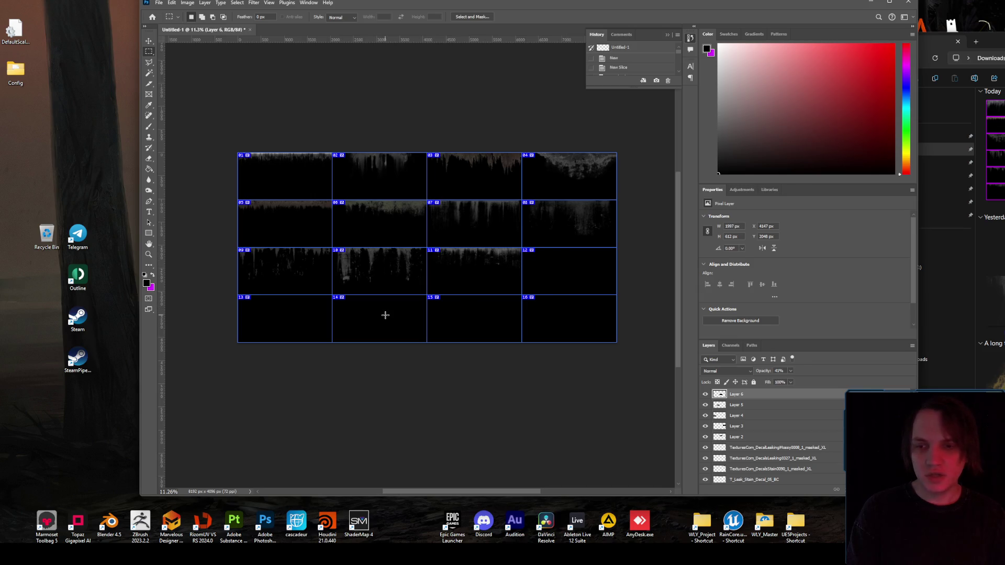
{"action": "key", "text": "alt+Tab"}
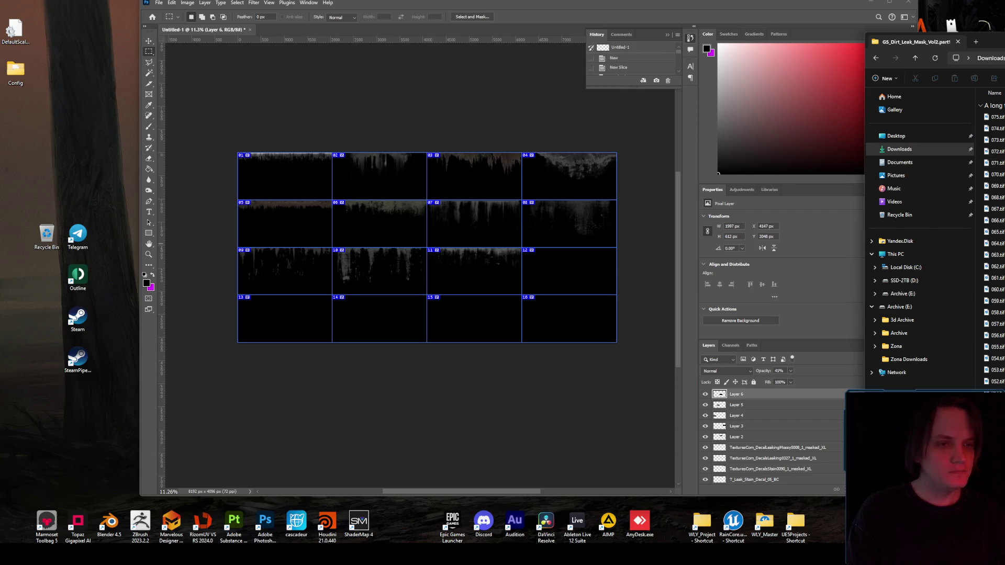
- Show the leak mask folder as large thumbnails and briefly preview 053.tif
{"action": "key", "text": "ctrl+shift+2"}
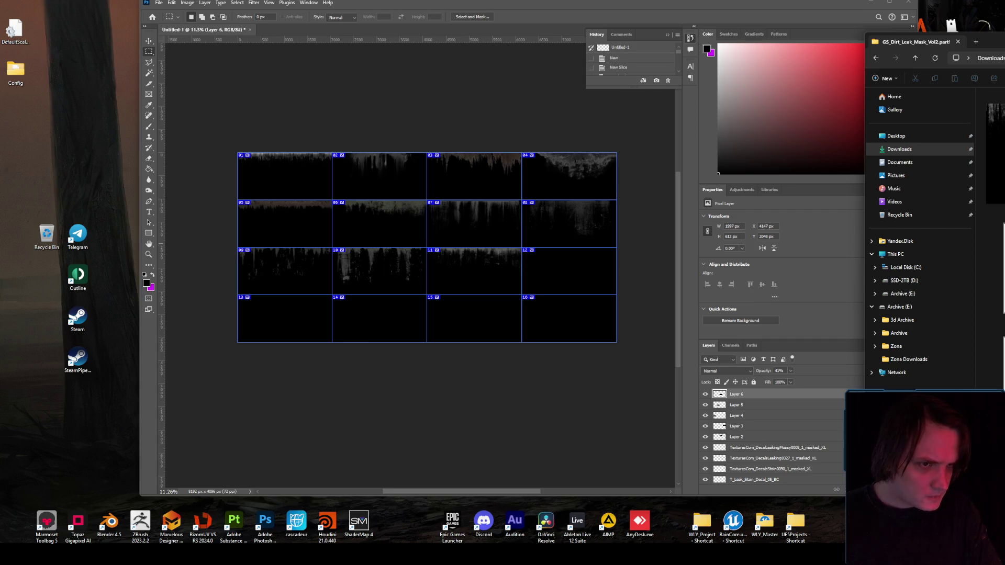
{"action": "double_click", "coordinate": [994, 144]}
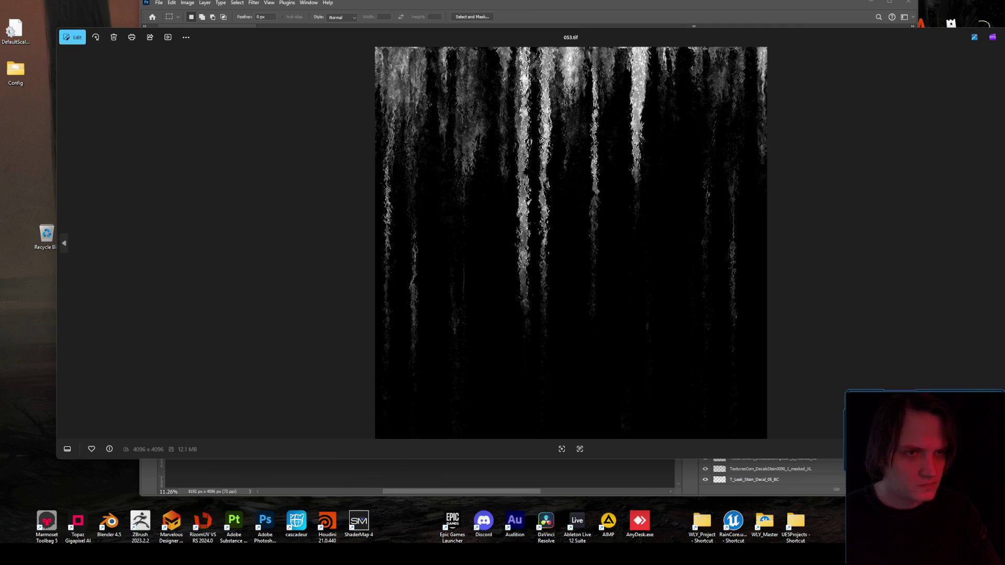
{"action": "left_click", "coordinate": [994, 23]}
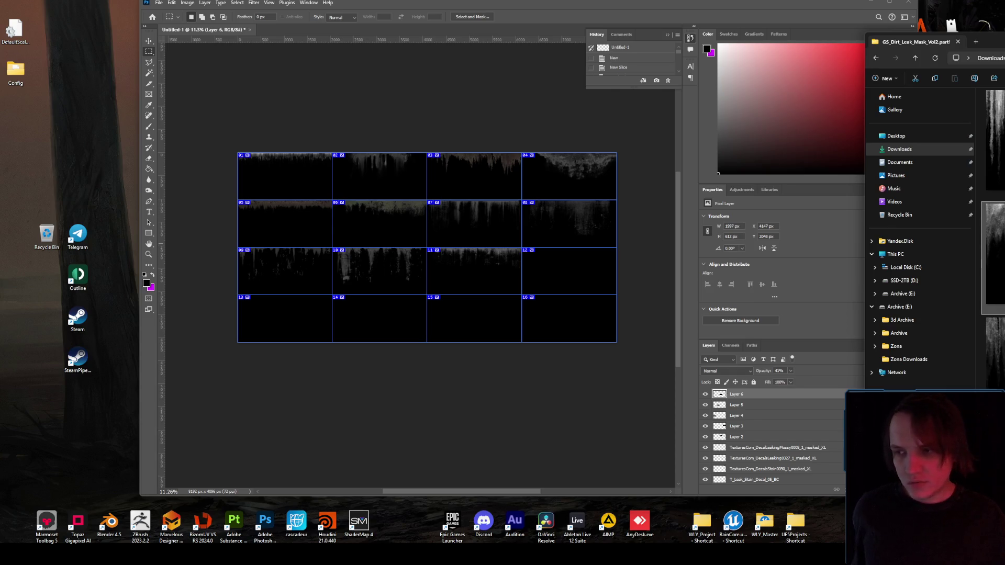
- Try placing drip texture 018 into the atlas, then cancel the placement
{"action": "mouse_move", "coordinate": [994, 261]}
{"action": "left_mouse_down"}
{"action": "mouse_move", "coordinate": [992, 272]}
{"action": "mouse_move", "coordinate": [567, 262]}
{"action": "left_mouse_up"}
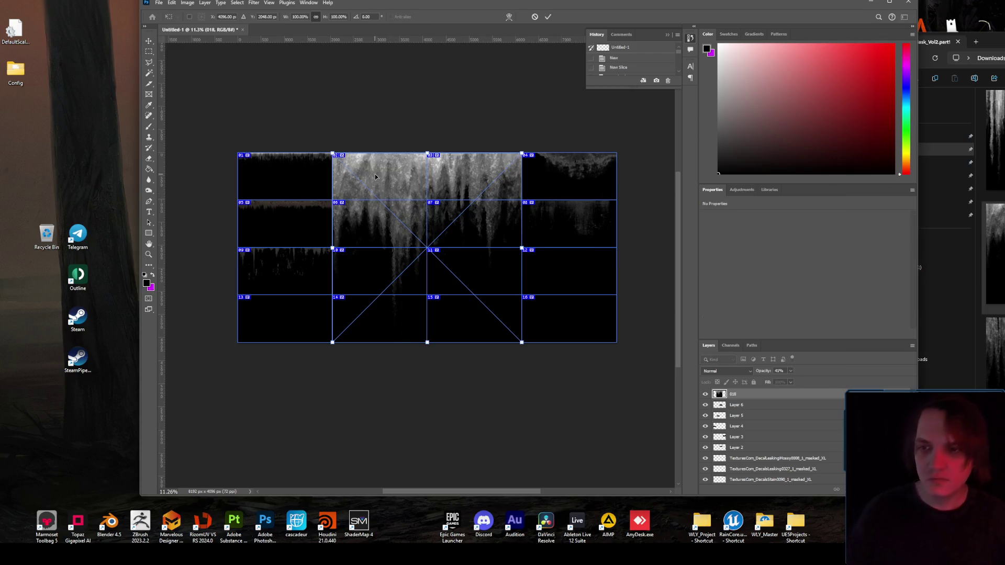
{"action": "mouse_move", "coordinate": [330, 152]}
{"action": "left_mouse_down"}
{"action": "mouse_move", "coordinate": [433, 249]}
{"action": "mouse_move", "coordinate": [395, 228]}
{"action": "mouse_move", "coordinate": [671, 255]}
{"action": "mouse_move", "coordinate": [642, 255]}
{"action": "left_mouse_up"}
{"action": "scroll", "coordinate": [433, 249], "scroll_direction": "up", "scroll_amount": 3}
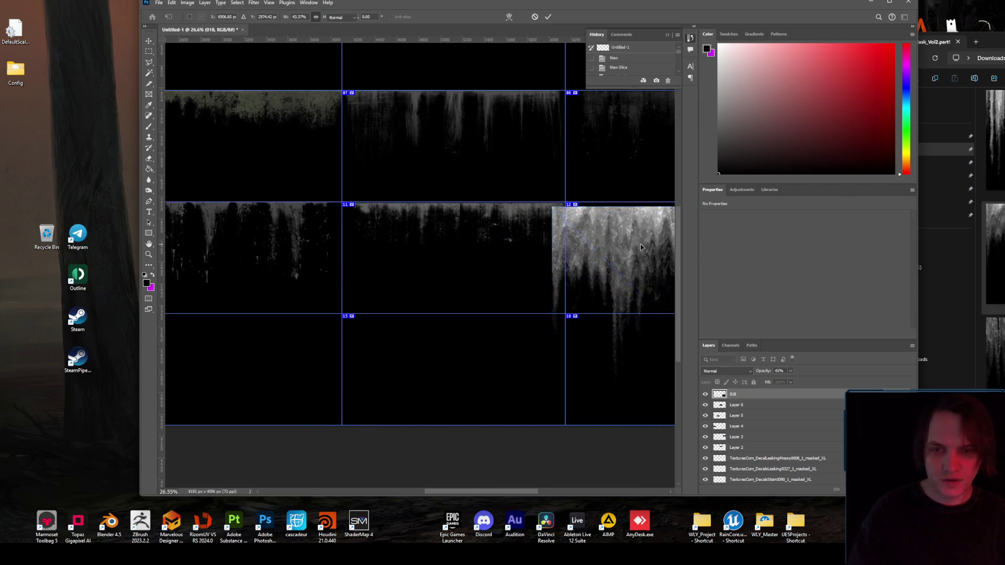
{"action": "key", "text": "Escape"}
{"action": "scroll", "coordinate": [994, 293], "scroll_direction": "up", "scroll_amount": 1}
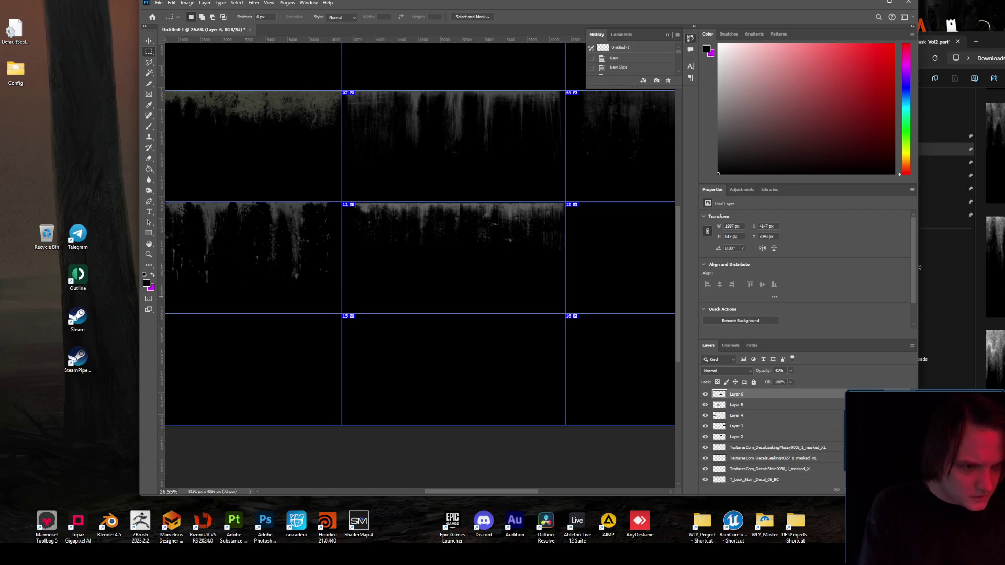
{"action": "scroll", "coordinate": [994, 236], "scroll_direction": "up", "scroll_amount": 3}
- Place drip texture 070 and scale it to fit exactly into cell 12
{"action": "left_click_drag", "start_coordinate": [989, 42], "coordinate": [882, 51]}
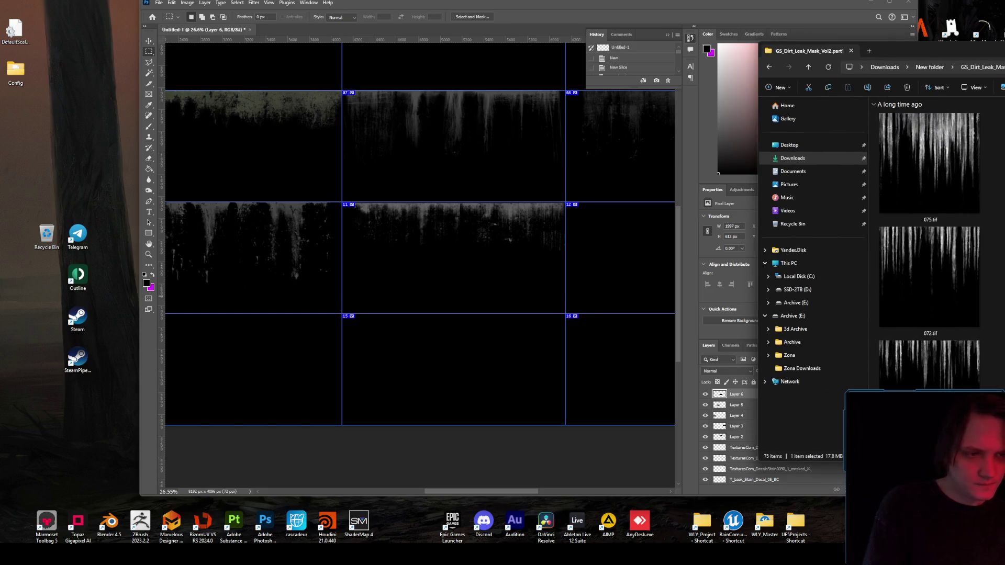
{"action": "left_click_drag", "start_coordinate": [929, 364], "coordinate": [618, 251]}
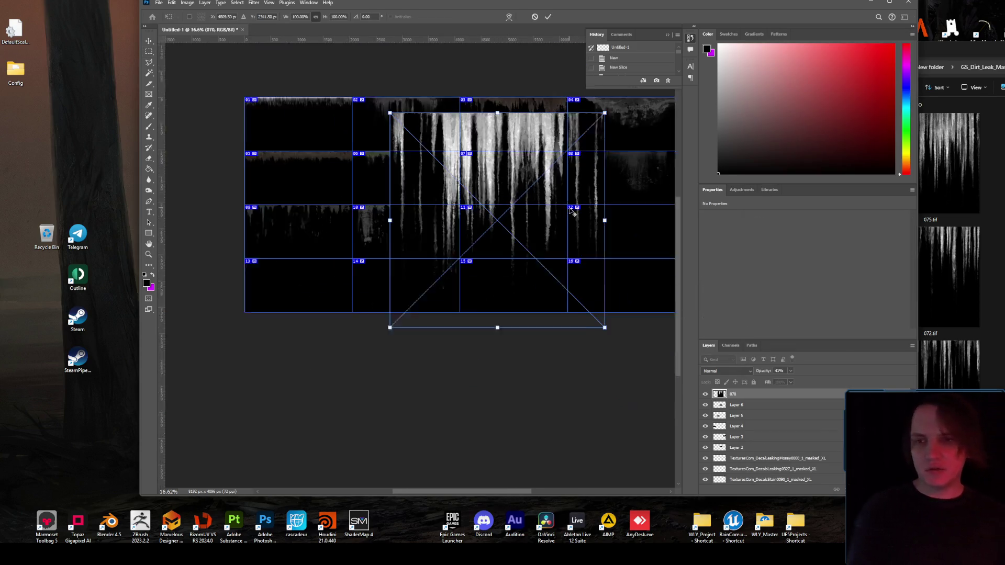
{"action": "scroll", "coordinate": [571, 210], "scroll_direction": "down", "scroll_amount": 1}
{"action": "left_click_drag", "start_coordinate": [405, 118], "coordinate": [402, 216]}
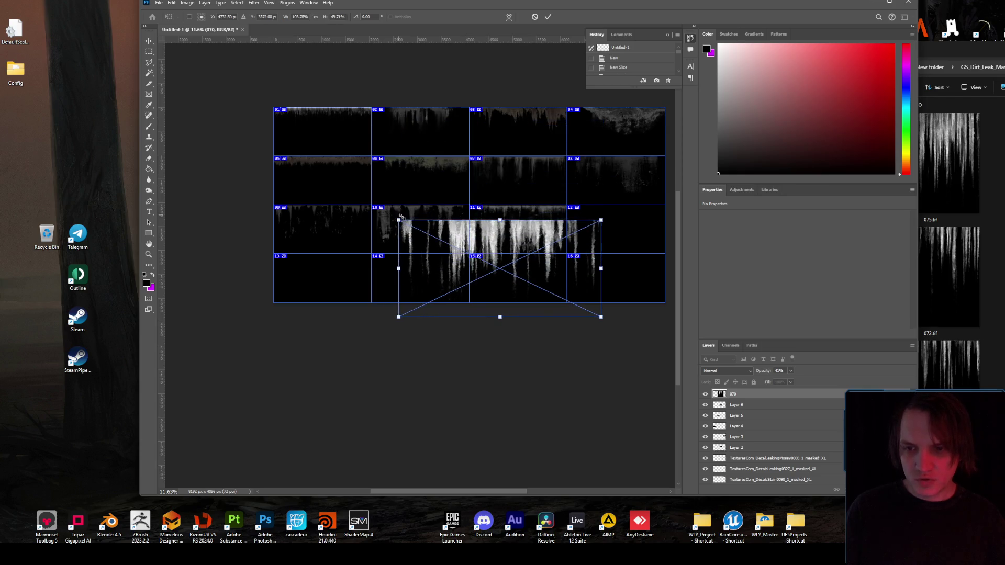
{"action": "left_click_drag", "start_coordinate": [497, 241], "coordinate": [612, 228]}
{"action": "scroll", "coordinate": [607, 225], "scroll_direction": "up", "scroll_amount": 2}
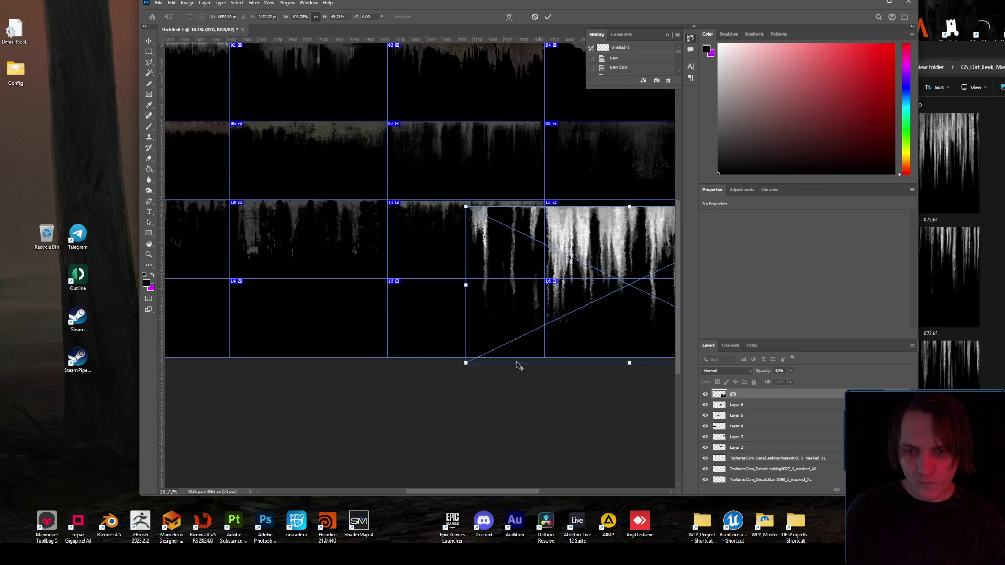
{"action": "scroll", "coordinate": [503, 338], "scroll_direction": "right", "scroll_amount": 2}
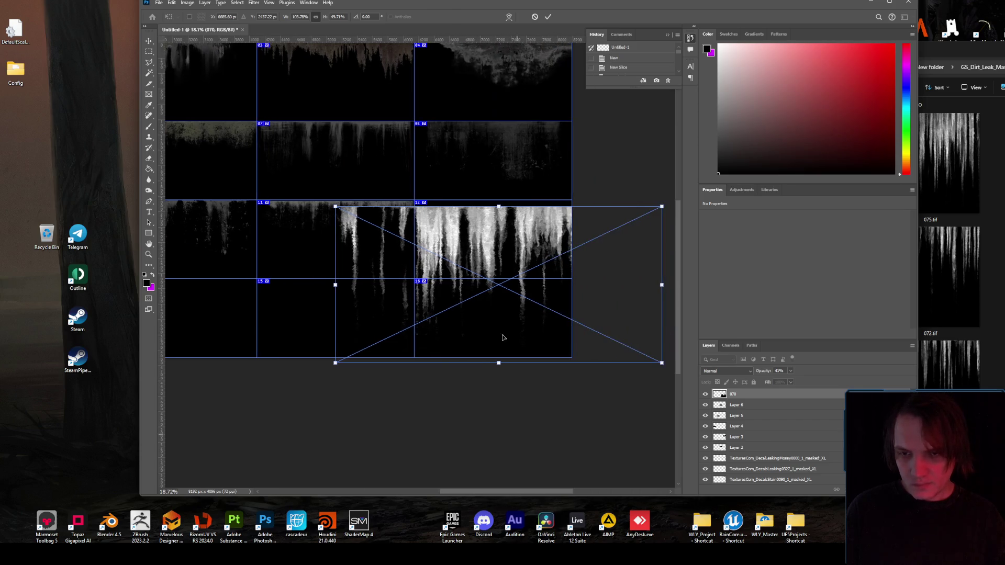
{"action": "left_click_drag", "start_coordinate": [336, 206], "coordinate": [464, 269]}
{"action": "left_click_drag", "start_coordinate": [530, 296], "coordinate": [480, 227]}
{"action": "mouse_move", "coordinate": [611, 295]}
{"action": "left_mouse_down"}
{"action": "mouse_move", "coordinate": [571, 276]}
{"action": "mouse_move", "coordinate": [575, 263]}
{"action": "left_mouse_up"}
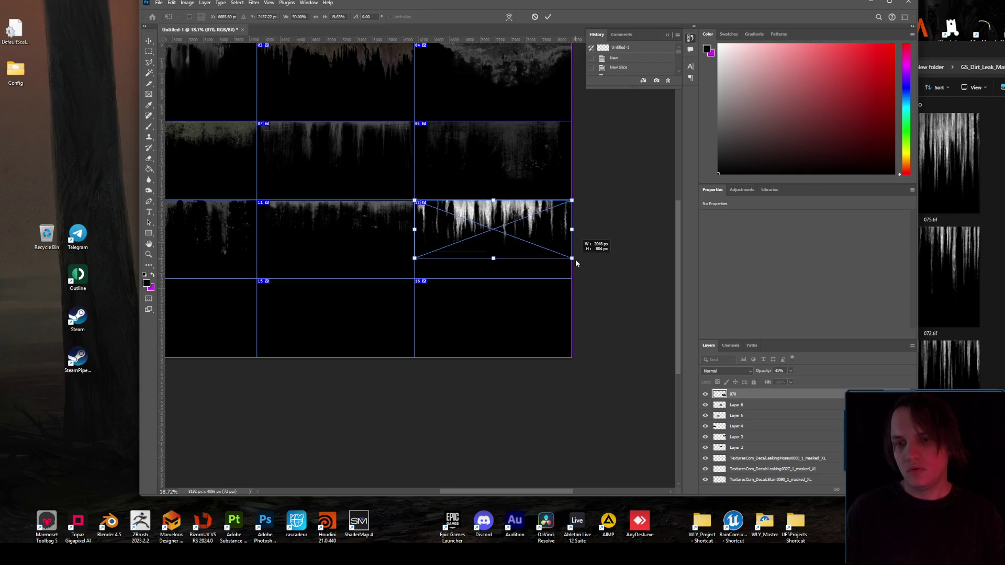
{"action": "key", "text": "Return"}
- Rasterize the 070 layer and lower its opacity to about 40%
{"action": "scroll", "coordinate": [474, 247], "scroll_direction": "up", "scroll_amount": 3}
{"action": "scroll", "coordinate": [474, 247], "scroll_direction": "down", "scroll_amount": 3}
{"action": "scroll", "coordinate": [608, 228], "scroll_direction": "up", "scroll_amount": 1}
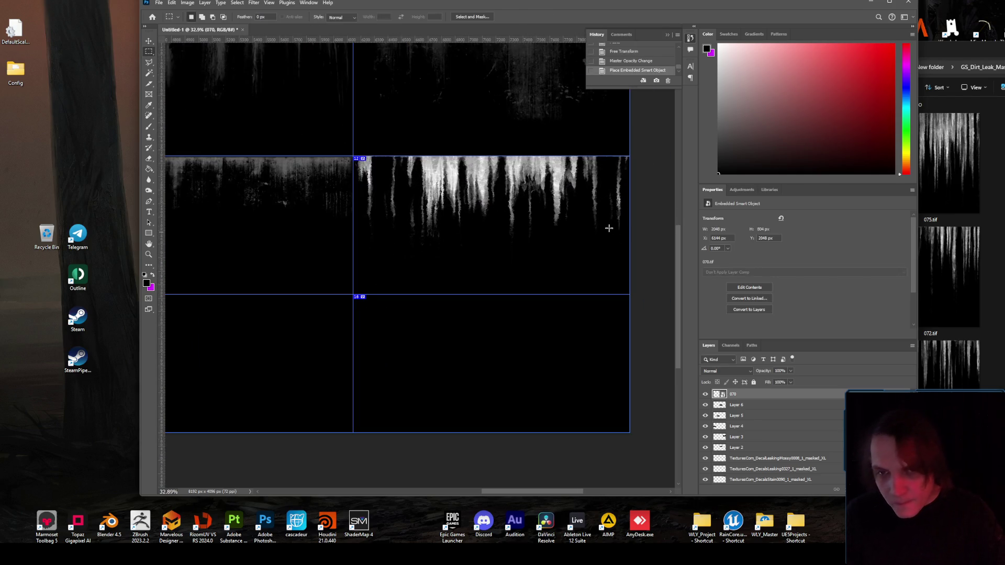
{"action": "right_click", "coordinate": [758, 395]}
{"action": "left_click", "coordinate": [782, 361]}
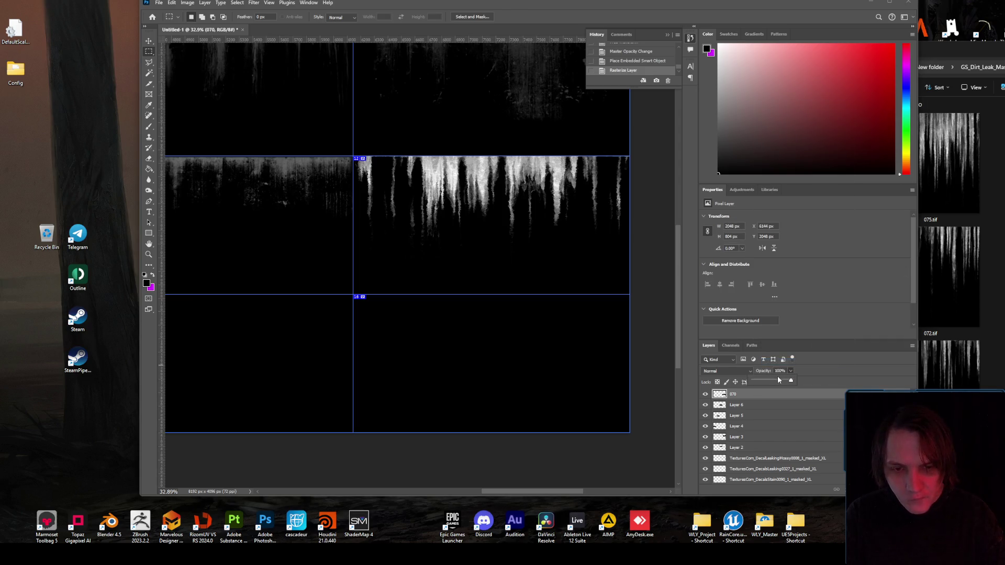
{"action": "left_click", "coordinate": [772, 381]}
{"action": "left_click_drag", "start_coordinate": [769, 383], "coordinate": [768, 381]}
{"action": "scroll", "coordinate": [589, 287], "scroll_direction": "down", "scroll_amount": 3}
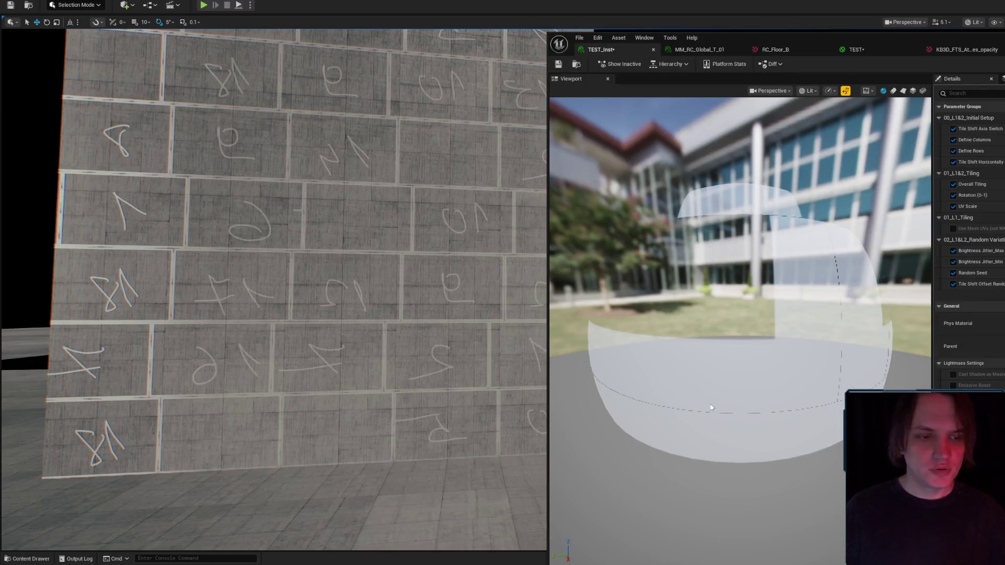
- Bring up the TEST material graph in Unreal Engine
{"action": "left_click", "coordinate": [29, 558]}
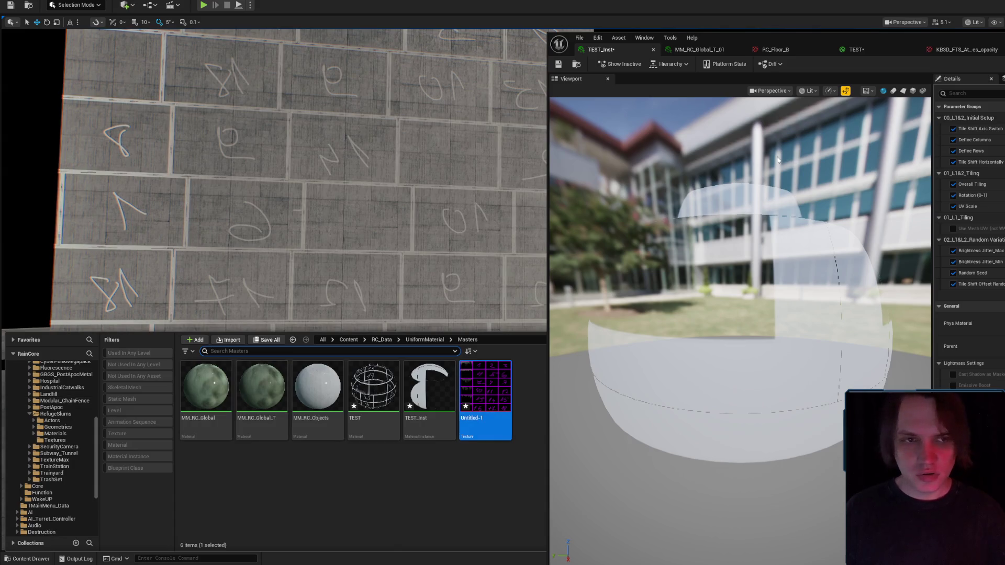
{"action": "left_click", "coordinate": [705, 53]}
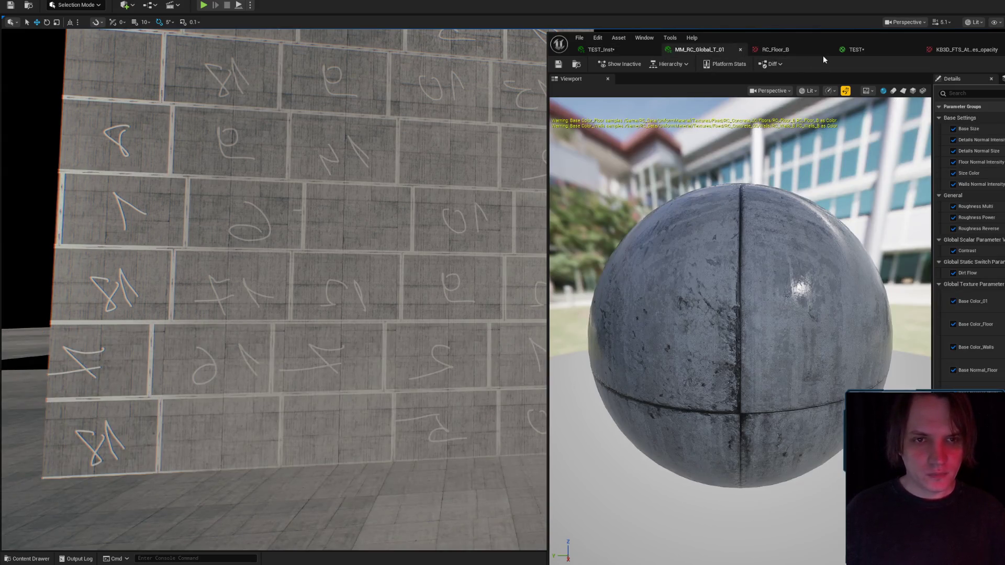
{"action": "left_click", "coordinate": [859, 51]}
{"action": "scroll", "coordinate": [959, 216], "scroll_direction": "up", "scroll_amount": 5}
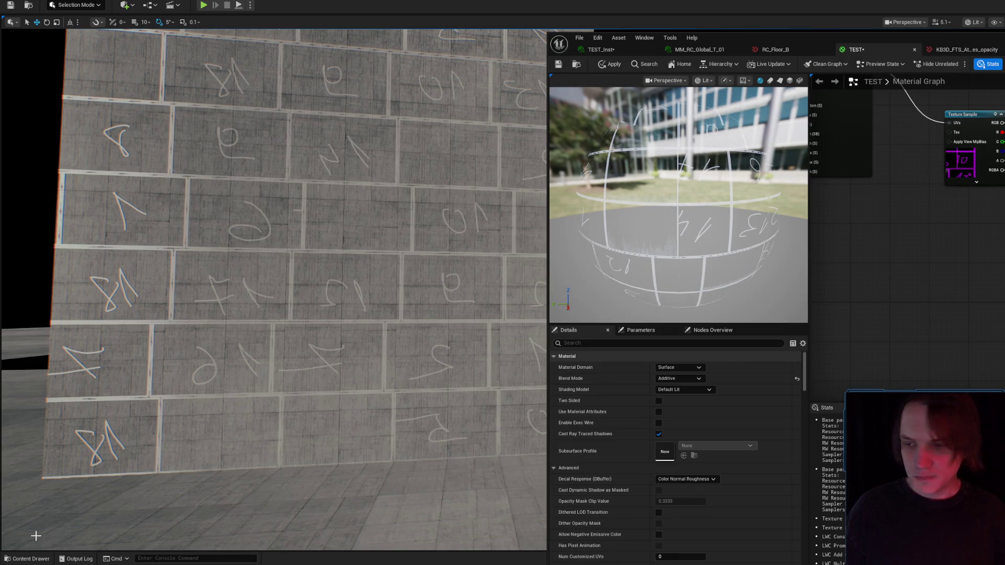
- In the Content Drawer, filter Content to textures and search for 'leak'
{"action": "left_click", "coordinate": [28, 558]}
{"action": "scroll", "coordinate": [55, 394], "scroll_direction": "up", "scroll_amount": 5}
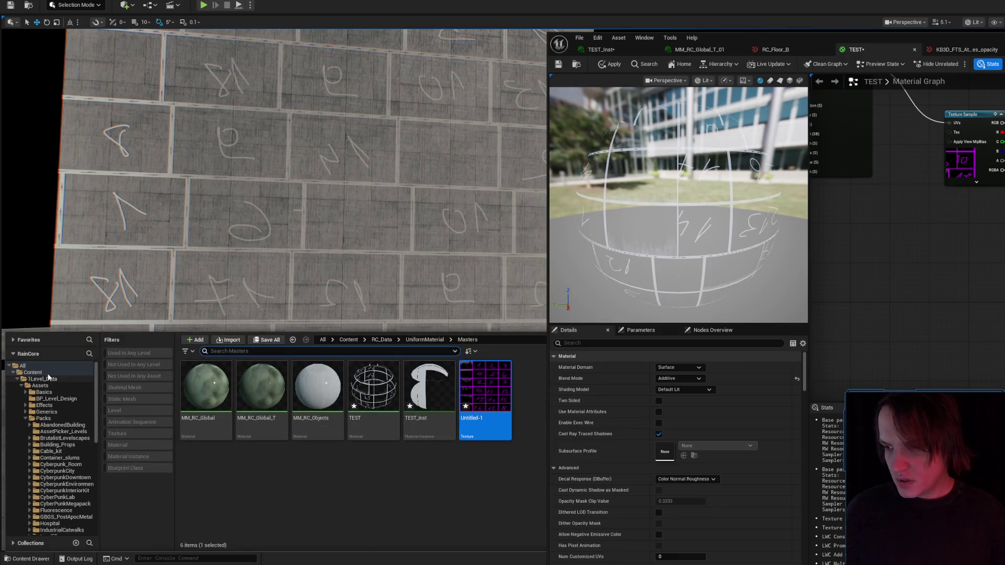
{"action": "left_click", "coordinate": [33, 372]}
{"action": "left_click", "coordinate": [119, 434]}
{"action": "left_click", "coordinate": [281, 351]}
{"action": "type", "text": "t"}
{"action": "key", "text": "BackSpace"}
{"action": "type", "text": "leak"}
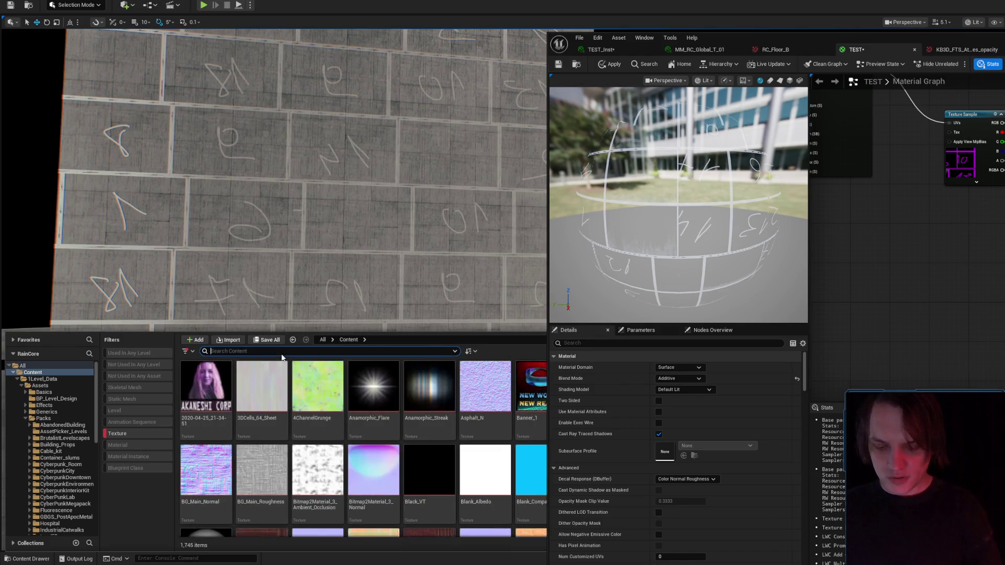
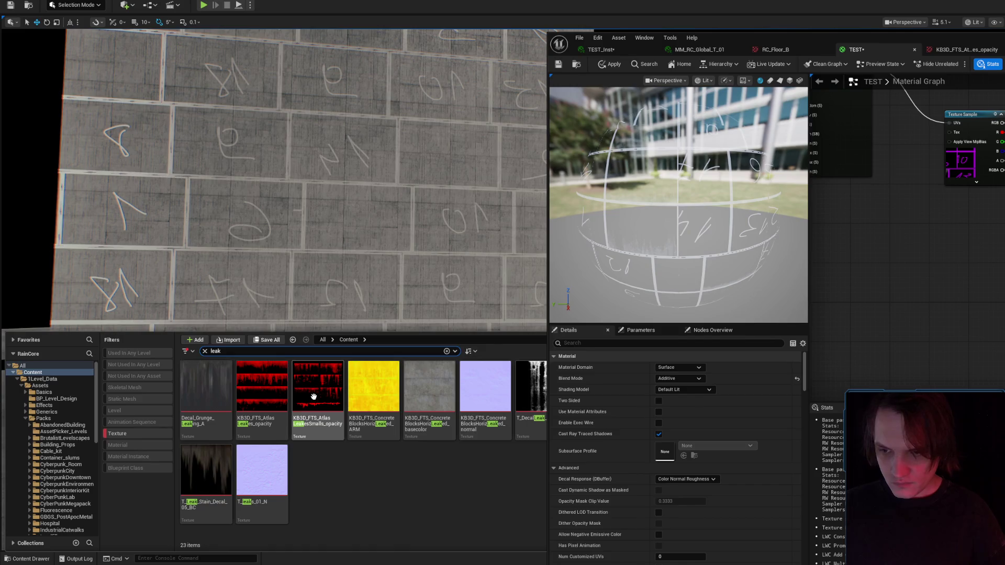
- Export the KB3D_FTS_AtlasLeakes_opacity texture as a PNG file to disk
{"action": "right_click", "coordinate": [255, 388]}
{"action": "mouse_move", "coordinate": [340, 235]}
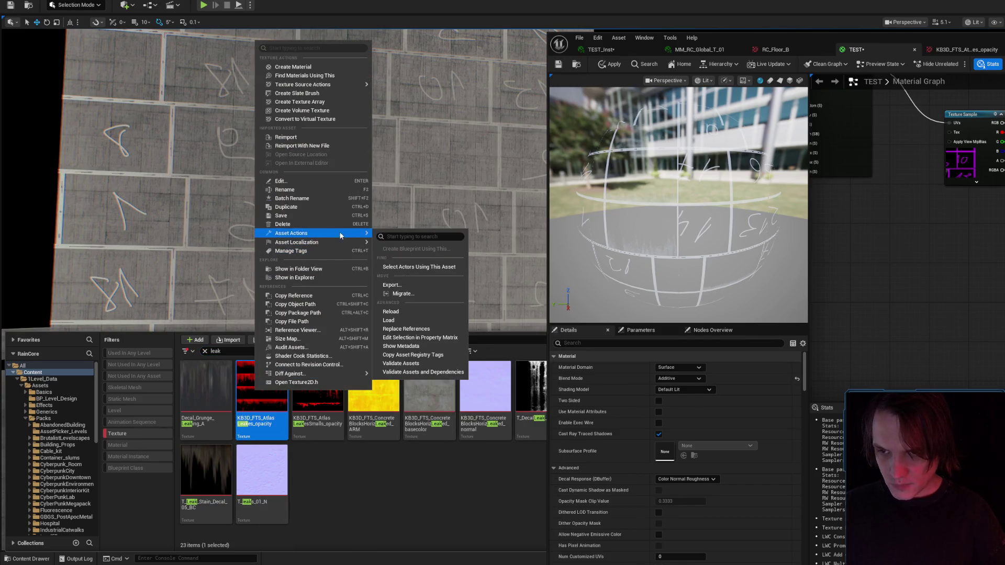
{"action": "left_click", "coordinate": [416, 285]}
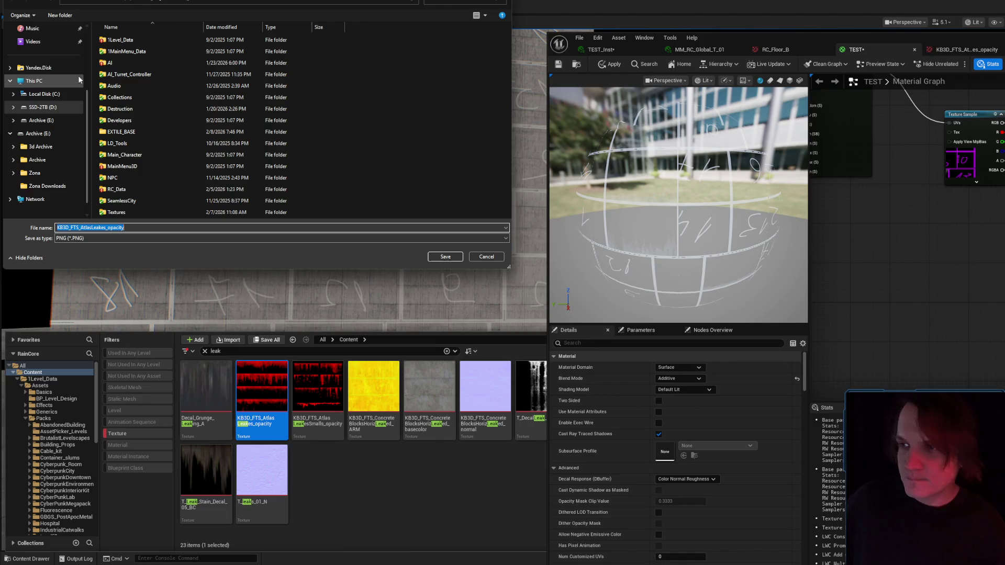
{"action": "left_click", "coordinate": [32, 96]}
{"action": "left_click", "coordinate": [453, 257]}
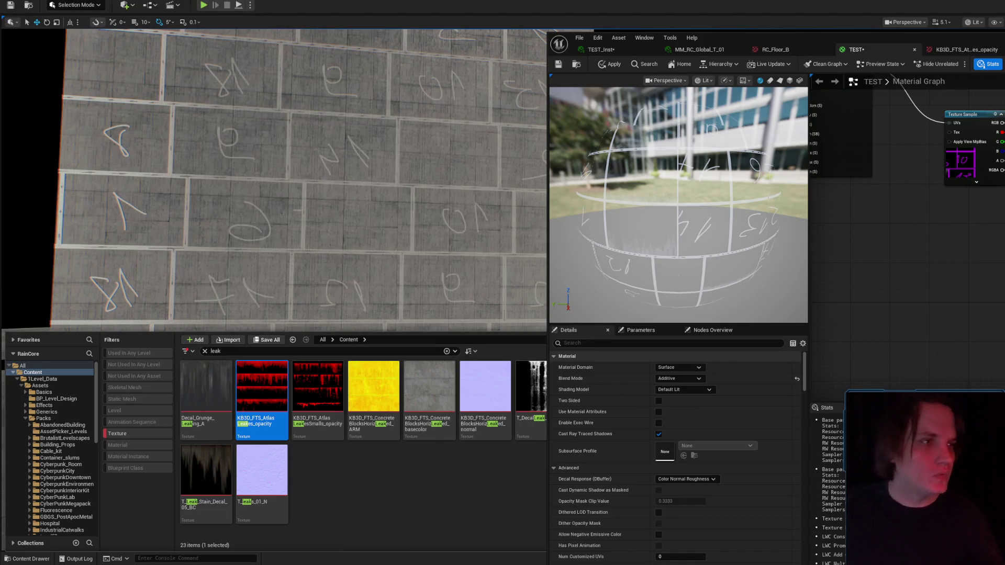
{"action": "key", "text": "alt+Tab"}
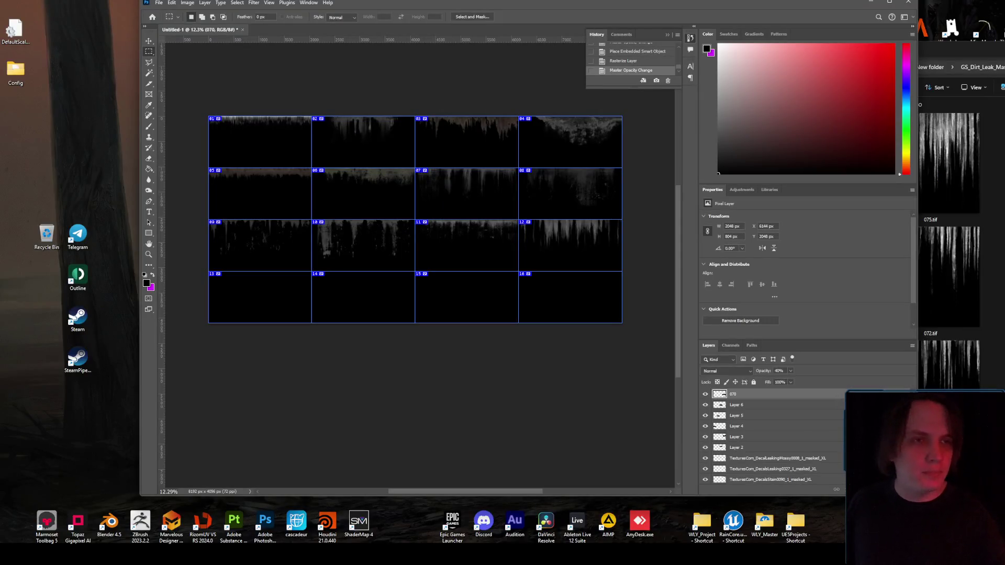
- Open the exported leak opacity PNG from Downloads as its own Photoshop document
{"action": "left_click", "coordinate": [936, 53]}
{"action": "left_click", "coordinate": [792, 158]}
{"action": "left_click", "coordinate": [976, 145]}
{"action": "mouse_move", "coordinate": [976, 146]}
{"action": "left_mouse_down"}
{"action": "mouse_move", "coordinate": [293, 288]}
{"action": "mouse_move", "coordinate": [267, 283]}
{"action": "left_mouse_up"}
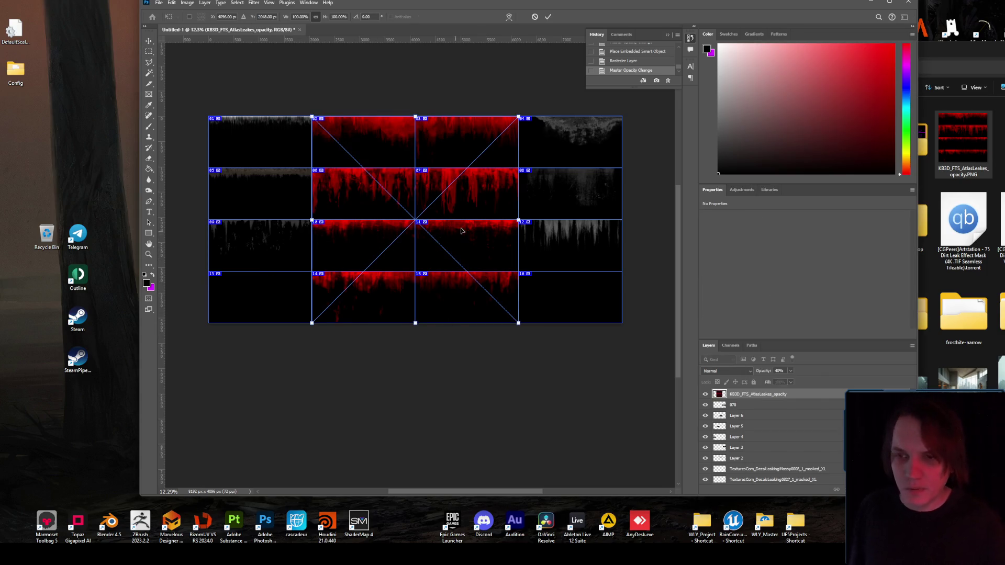
{"action": "key", "text": "Escape"}
{"action": "mouse_move", "coordinate": [963, 142]}
{"action": "left_mouse_down"}
{"action": "mouse_move", "coordinate": [680, 78]}
{"action": "mouse_move", "coordinate": [313, 33]}
{"action": "left_mouse_up"}
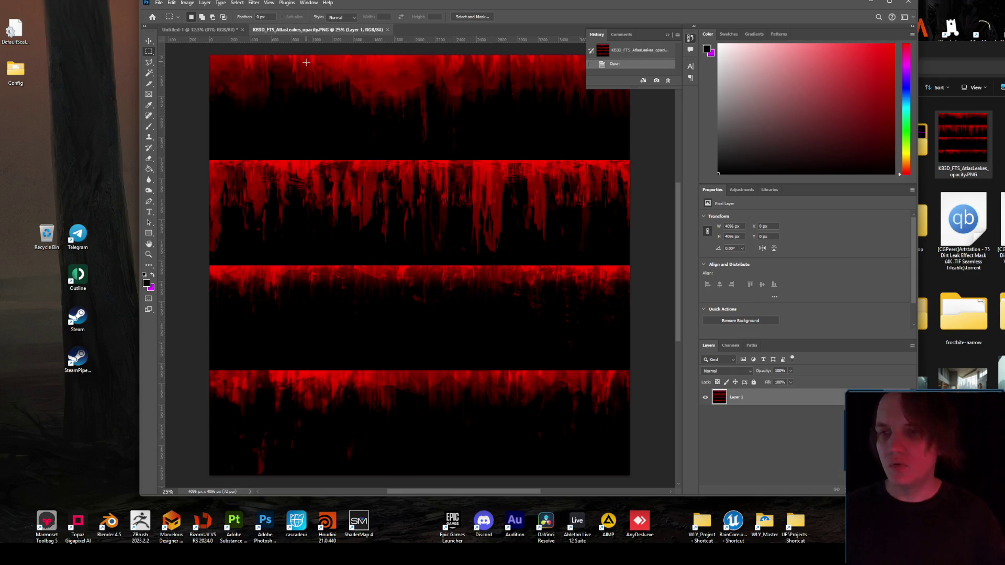
{"action": "scroll", "coordinate": [356, 85], "scroll_direction": "down", "scroll_amount": 5}
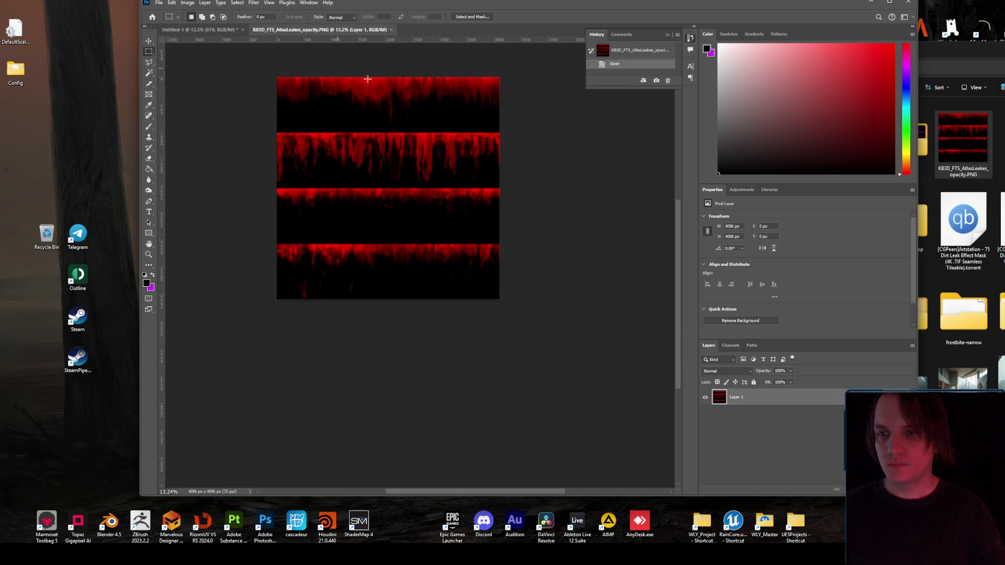
{"action": "scroll", "coordinate": [350, 131], "scroll_direction": "up", "scroll_amount": 1}
- Slice the whole atlas and divide it into 4 horizontal strips, 1 across
{"action": "left_click", "coordinate": [147, 87]}
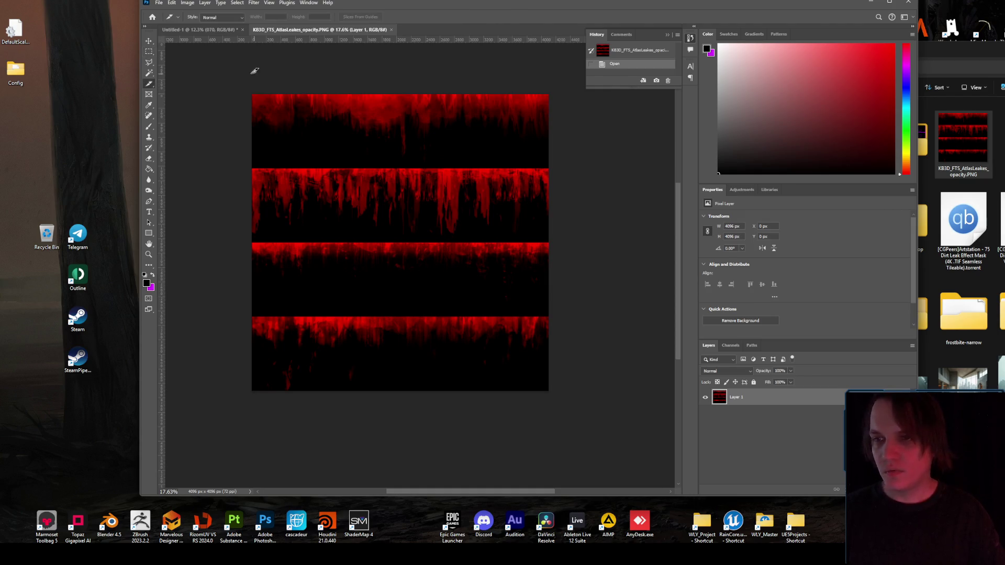
{"action": "left_click_drag", "start_coordinate": [253, 67], "coordinate": [625, 403]}
{"action": "right_click", "coordinate": [378, 213]}
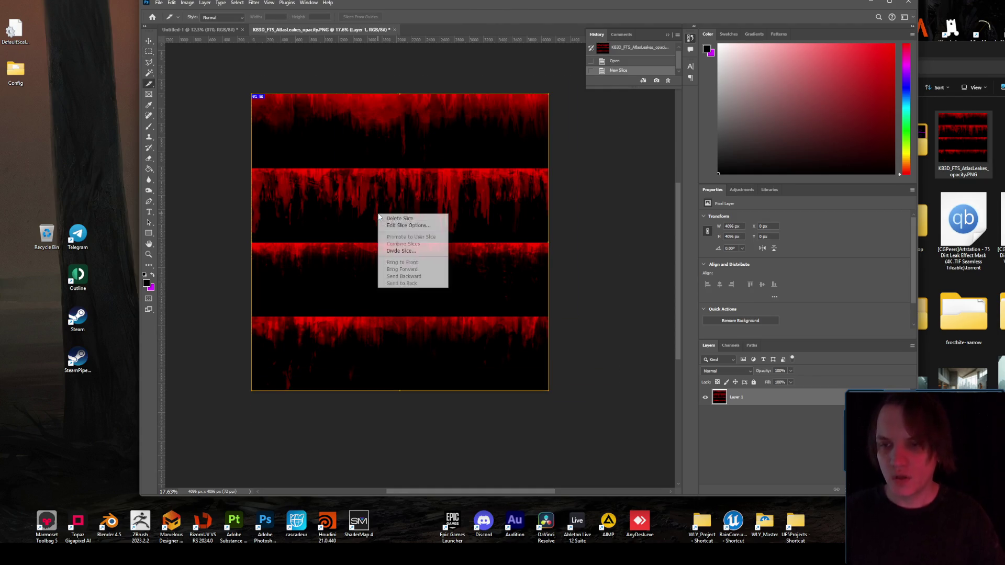
{"action": "left_click", "coordinate": [401, 251]}
{"action": "key", "text": "Down"}
{"action": "key", "text": "Down"}
{"action": "key", "text": "Down"}
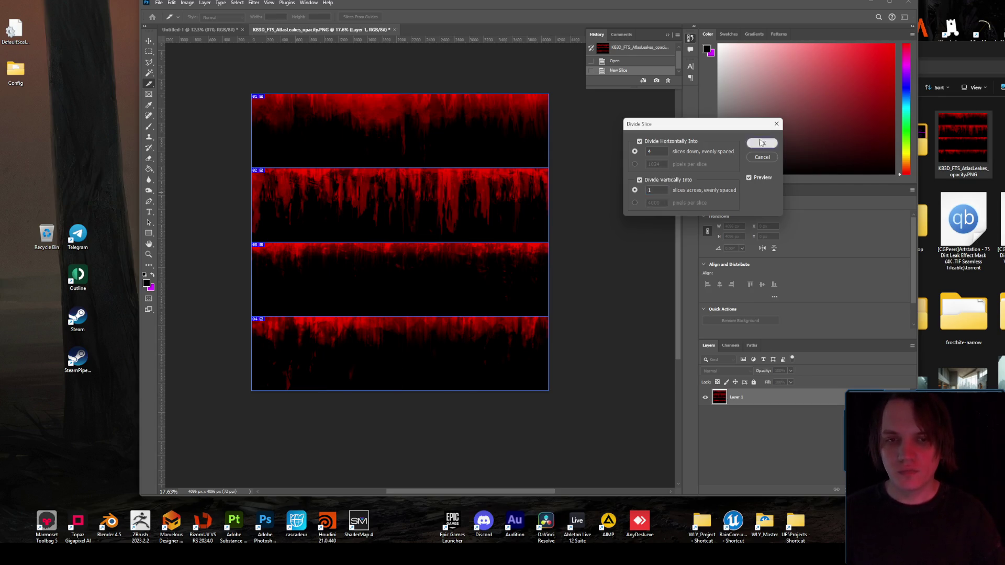
{"action": "left_click", "coordinate": [762, 143]}
- Copy the top red leak strip into Untitled-1 and scale it to fit tile 13
{"action": "left_click", "coordinate": [148, 51]}
{"action": "left_click_drag", "start_coordinate": [249, 92], "coordinate": [610, 157]}
{"action": "key", "text": "ctrl+c"}
{"action": "left_click", "coordinate": [184, 30]}
{"action": "key", "text": "ctrl+v"}
{"action": "key", "text": "ctrl+t"}
{"action": "mouse_move", "coordinate": [427, 215]}
{"action": "left_mouse_down"}
{"action": "mouse_move", "coordinate": [351, 288]}
{"action": "mouse_move", "coordinate": [325, 293]}
{"action": "left_mouse_up"}
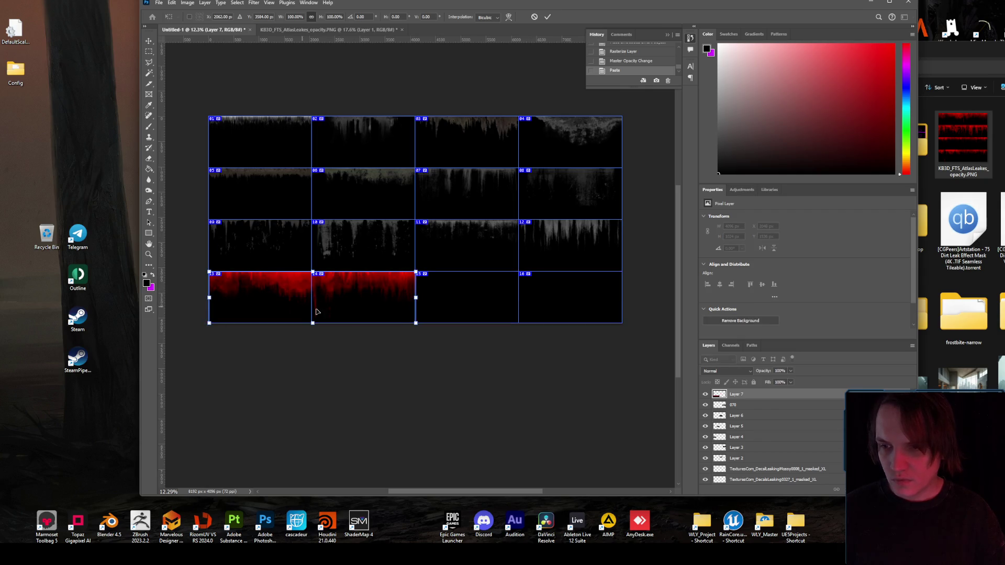
{"action": "left_click_drag", "start_coordinate": [415, 323], "coordinate": [312, 303]}
{"action": "scroll", "coordinate": [272, 292], "scroll_direction": "up", "scroll_amount": 5}
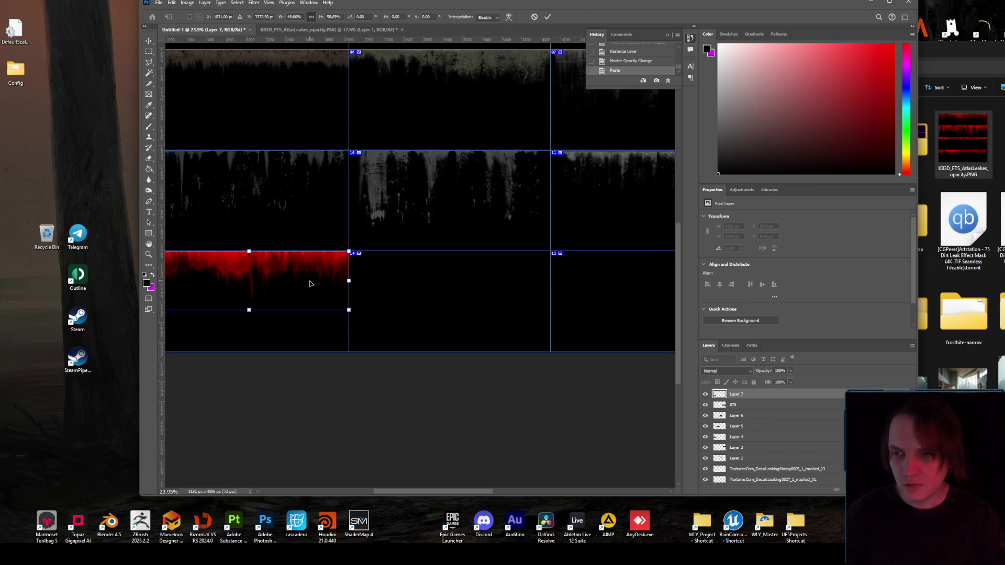
{"action": "key", "text": "Return"}
{"action": "scroll", "coordinate": [309, 282], "scroll_direction": "down", "scroll_amount": 4}
{"action": "scroll", "coordinate": [279, 274], "scroll_direction": "up", "scroll_amount": 2}
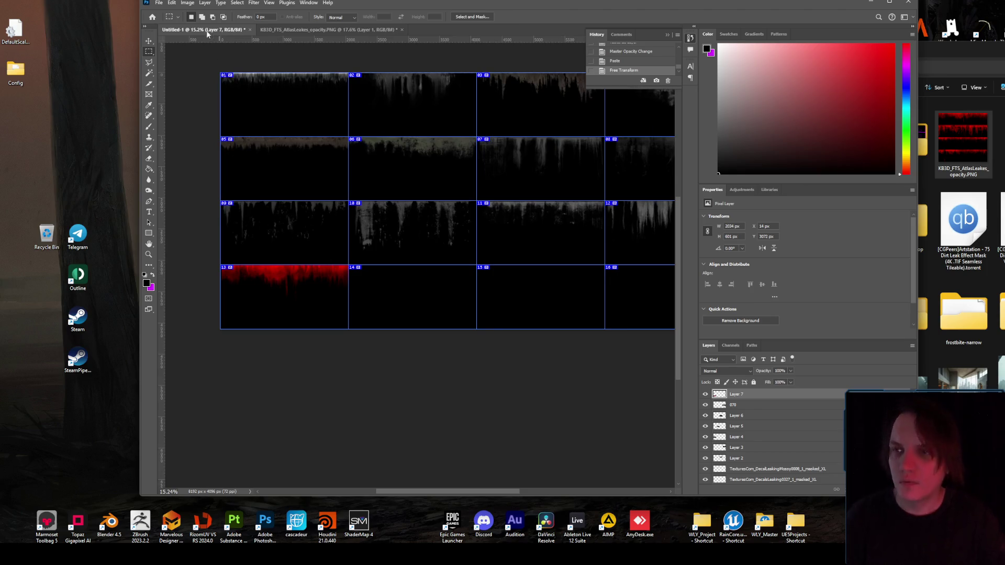
- Desaturate the tile 13 strip fully using Hue/Saturation at -100
{"action": "left_click", "coordinate": [187, 3]}
{"action": "mouse_move", "coordinate": [220, 24]}
{"action": "left_click", "coordinate": [285, 68]}
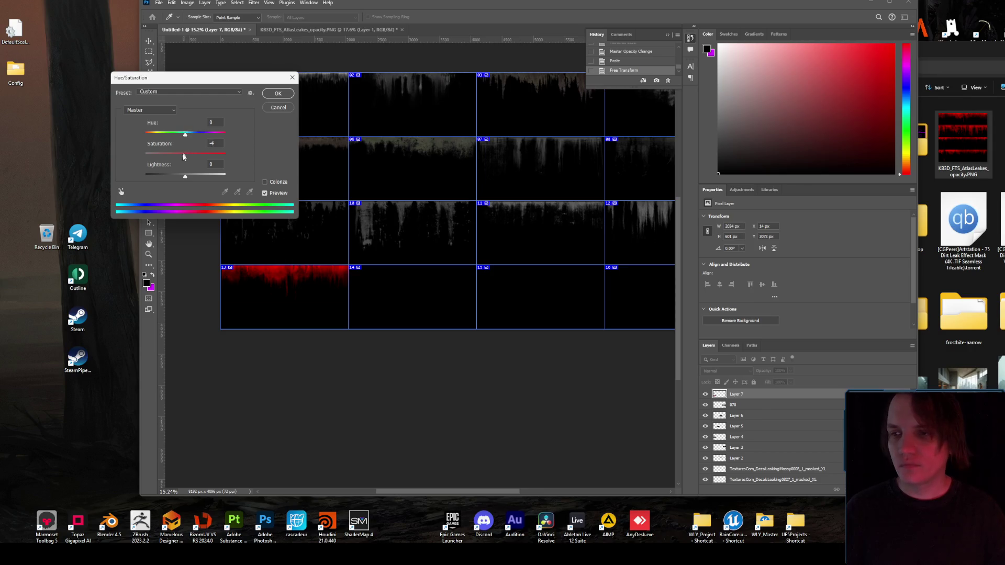
{"action": "left_click_drag", "start_coordinate": [183, 156], "coordinate": [145, 155]}
{"action": "left_click", "coordinate": [272, 93]}
{"action": "scroll", "coordinate": [303, 265], "scroll_direction": "up", "scroll_amount": 3}
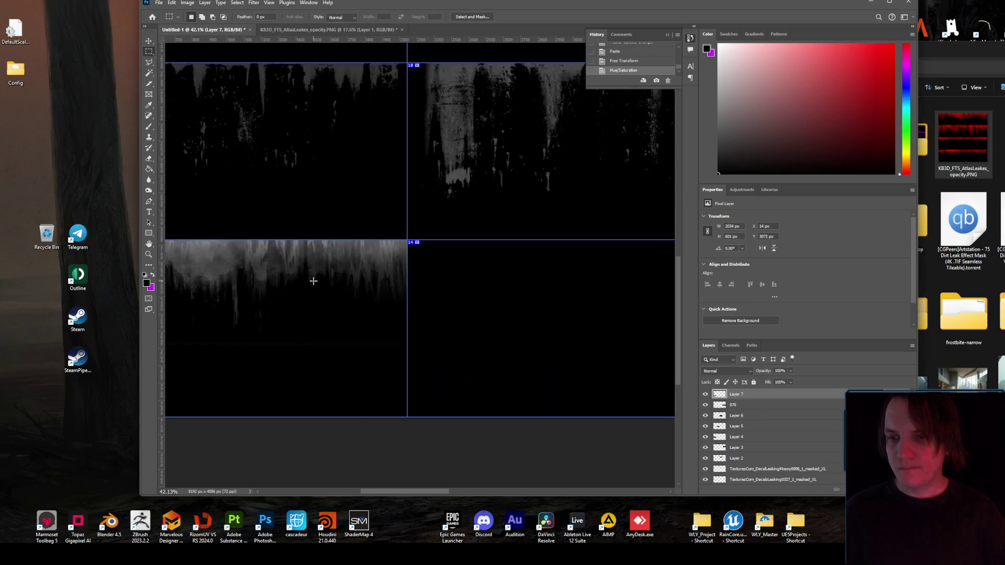
{"action": "scroll", "coordinate": [314, 276], "scroll_direction": "down", "scroll_amount": 4}
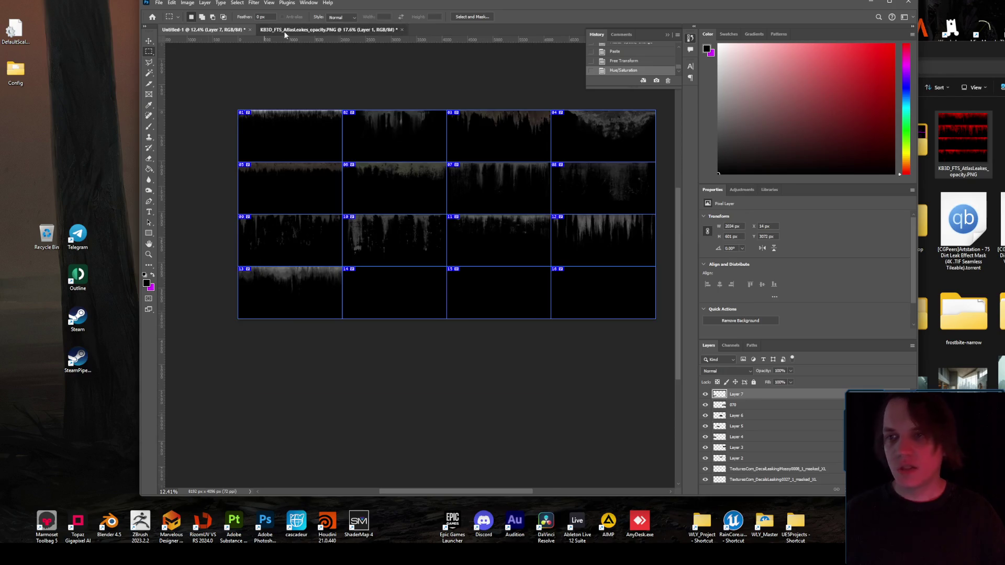
- Copy the second red leak strip into Untitled-1 and fit it into tile 14
{"action": "left_click", "coordinate": [284, 31]}
{"action": "mouse_move", "coordinate": [250, 170]}
{"action": "left_mouse_down"}
{"action": "mouse_move", "coordinate": [426, 233]}
{"action": "mouse_move", "coordinate": [587, 243]}
{"action": "left_mouse_up"}
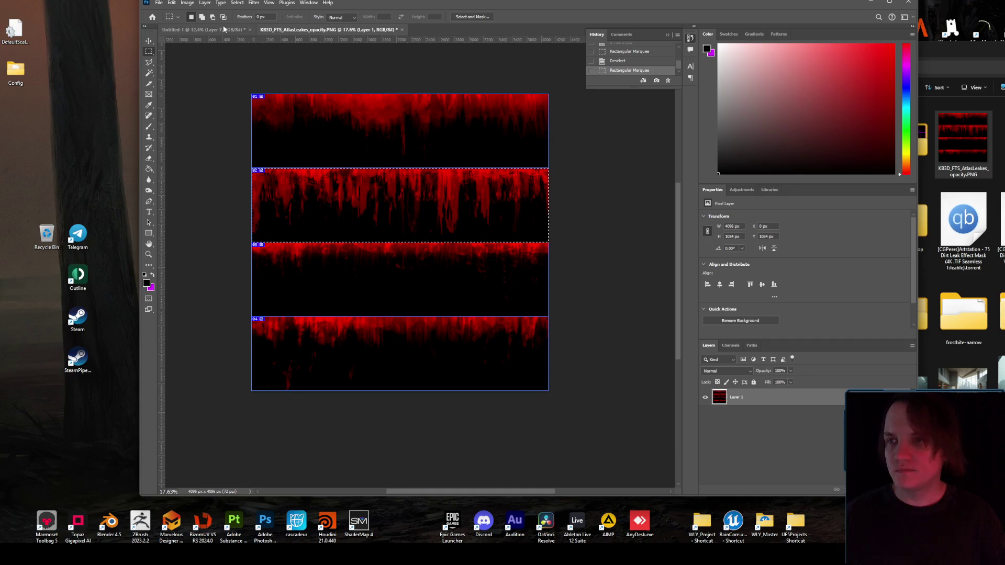
{"action": "key", "text": "ctrl+c"}
{"action": "left_click", "coordinate": [224, 29]}
{"action": "key", "text": "ctrl+v"}
{"action": "key", "text": "ctrl+t"}
{"action": "mouse_move", "coordinate": [551, 242]}
{"action": "left_mouse_down"}
{"action": "mouse_move", "coordinate": [432, 211]}
{"action": "mouse_move", "coordinate": [460, 305]}
{"action": "mouse_move", "coordinate": [428, 291]}
{"action": "mouse_move", "coordinate": [498, 316]}
{"action": "left_mouse_up"}
{"action": "scroll", "coordinate": [428, 288], "scroll_direction": "up", "scroll_amount": 3}
{"action": "key", "text": "Return"}
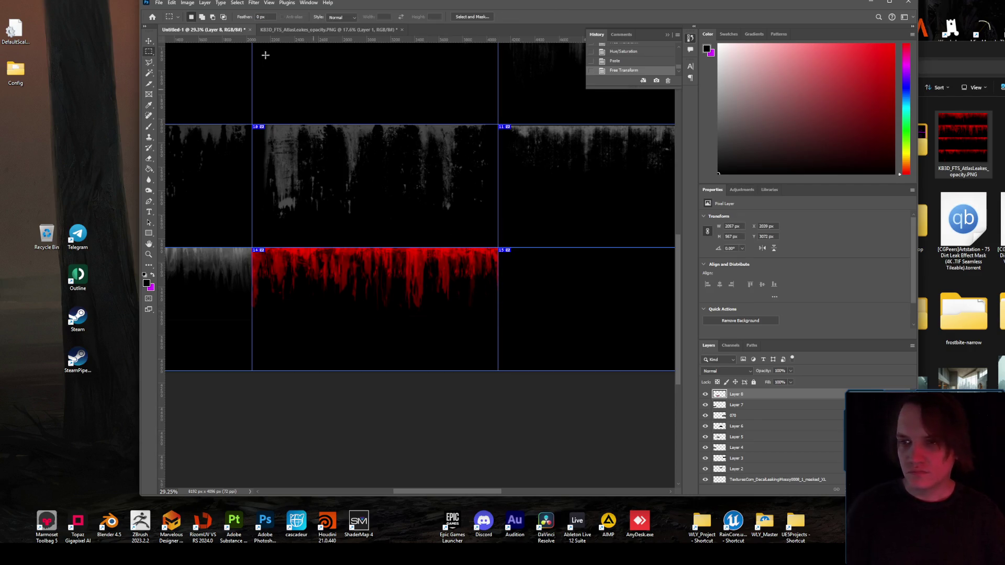
- Set the tile 14 strip's saturation to -100 to make it grey
{"action": "left_click", "coordinate": [187, 2]}
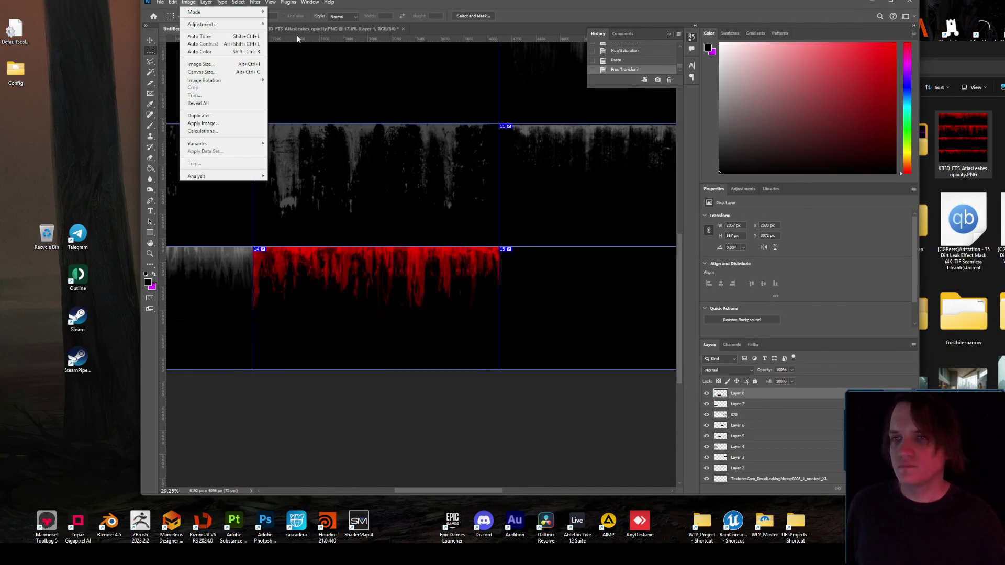
{"action": "mouse_move", "coordinate": [244, 24]}
{"action": "left_click", "coordinate": [291, 67]}
{"action": "key", "text": "Tab"}
{"action": "type", "text": "-100"}
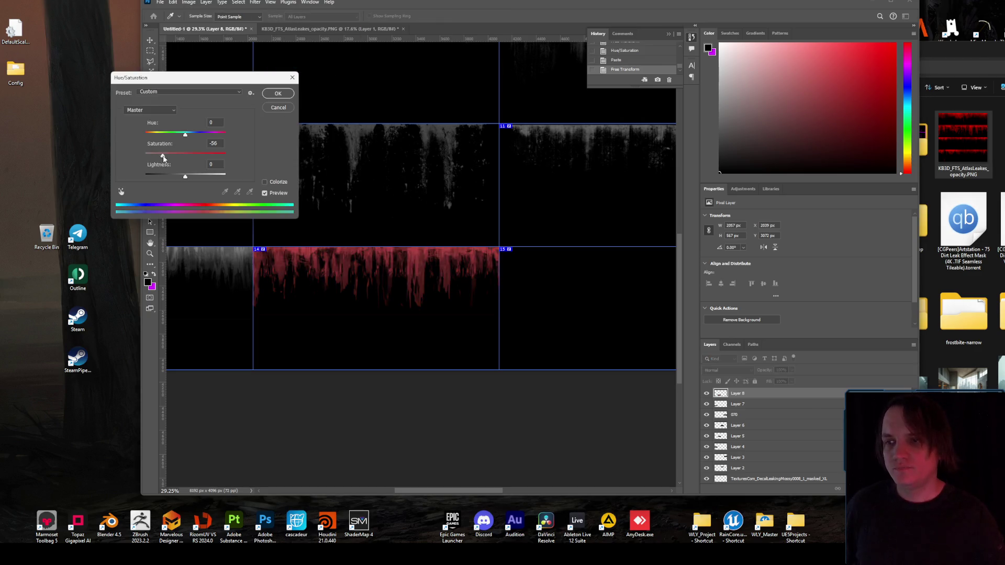
{"action": "left_click", "coordinate": [278, 93]}
{"action": "left_click", "coordinate": [330, 29]}
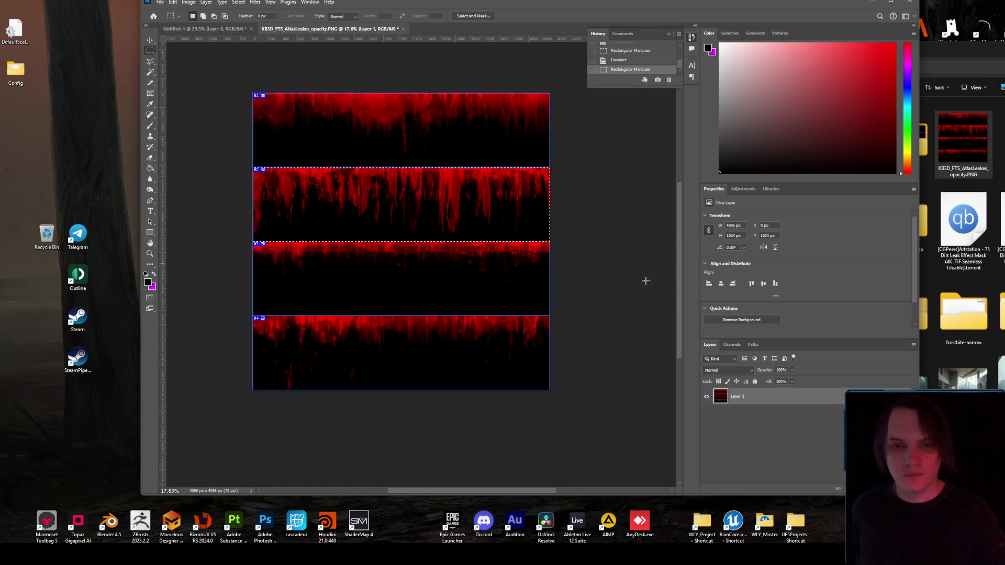
- Show only the opacity atlas's Red channel, then select and deselect the third strip
{"action": "left_click", "coordinate": [733, 344]}
{"action": "key", "text": "ctrl+3"}
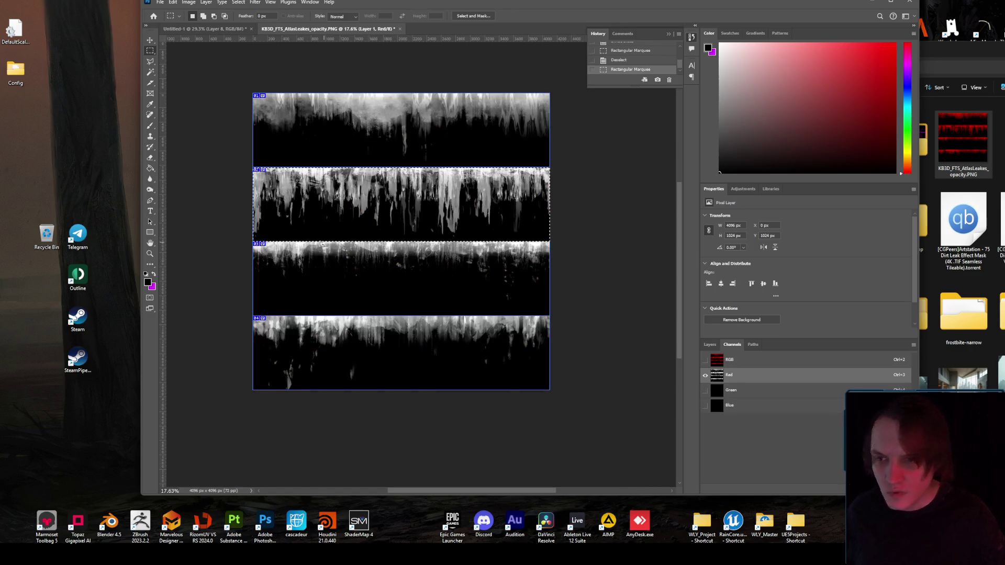
{"action": "mouse_move", "coordinate": [254, 241]}
{"action": "left_mouse_down"}
{"action": "mouse_move", "coordinate": [580, 302]}
{"action": "mouse_move", "coordinate": [591, 316]}
{"action": "left_mouse_up"}
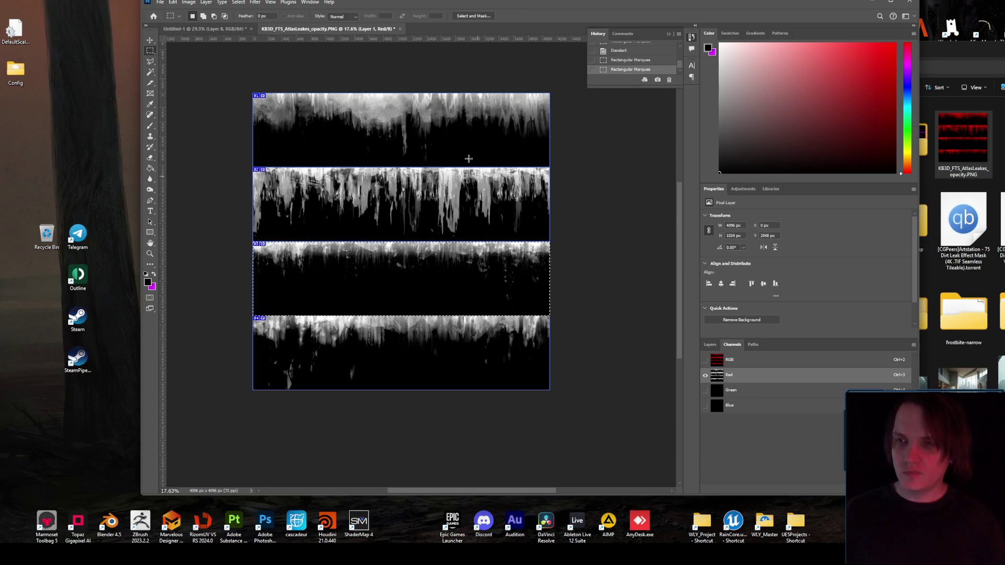
{"action": "left_click", "coordinate": [239, 313]}
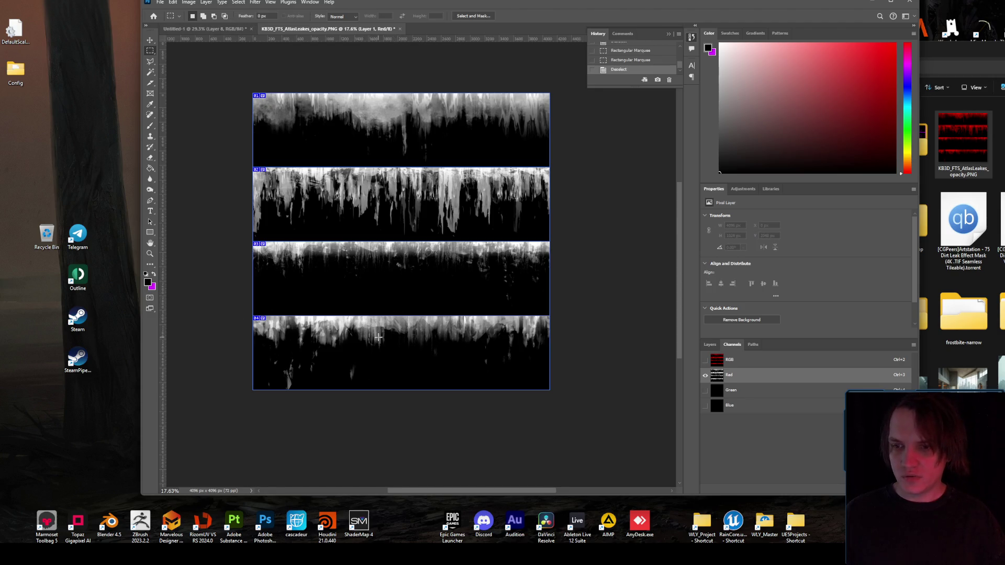
{"action": "scroll", "coordinate": [378, 338], "scroll_direction": "up", "scroll_amount": 3}
{"action": "scroll", "coordinate": [390, 363], "scroll_direction": "down", "scroll_amount": 1}
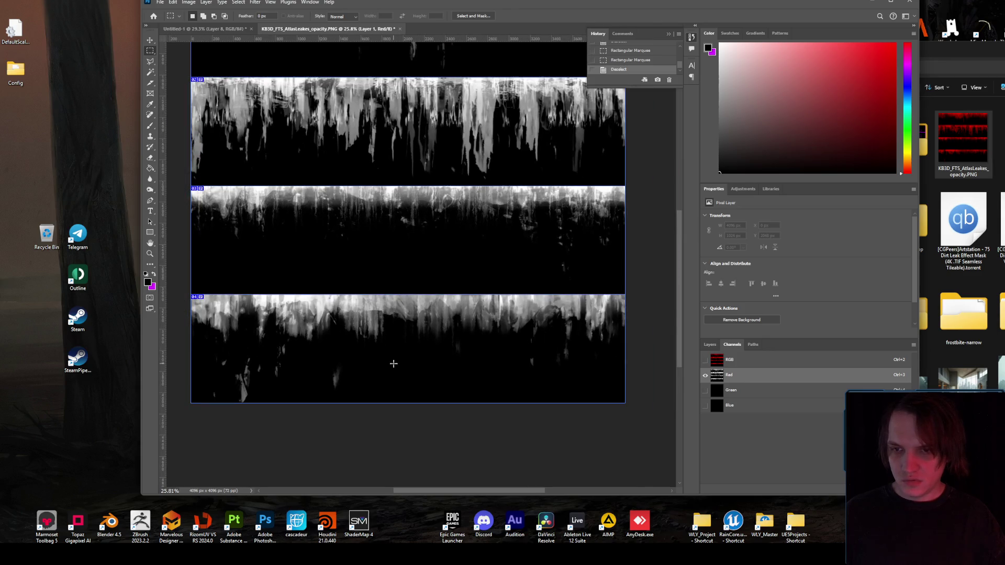
{"action": "scroll", "coordinate": [395, 356], "scroll_direction": "down", "scroll_amount": 2}
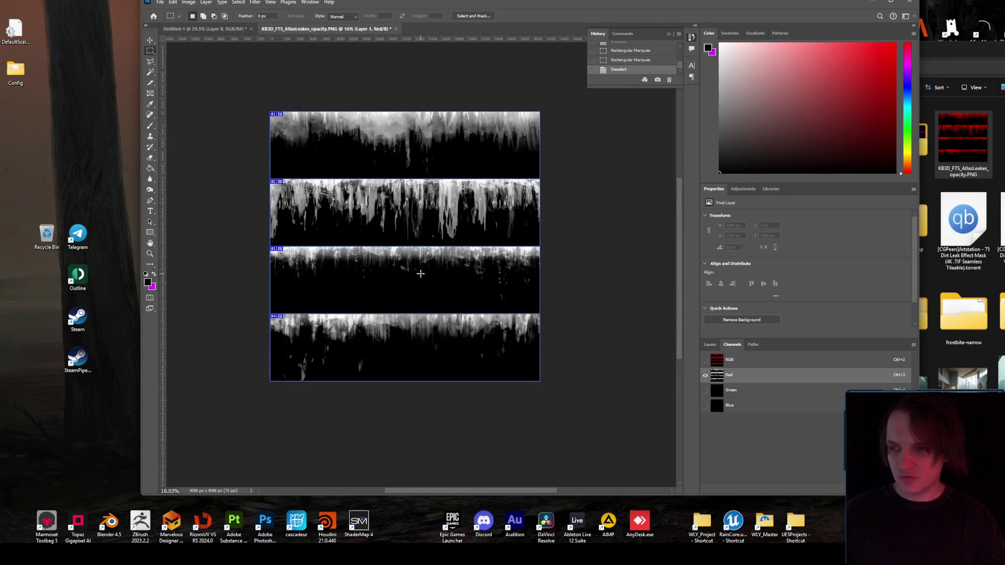
{"action": "left_click", "coordinate": [929, 157]}
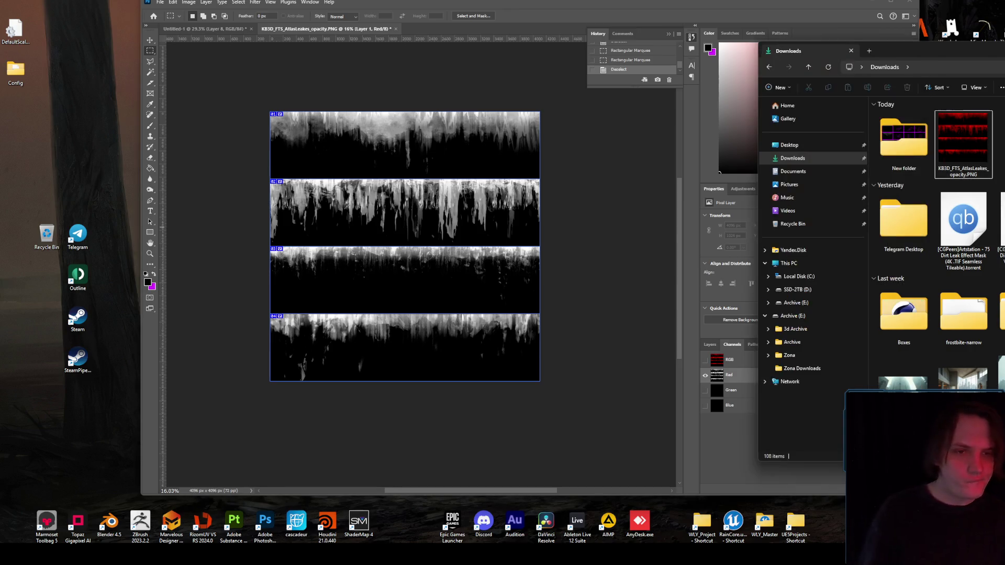
- Place a leak mask image from the GS_Dirt_Leak_Mask_Vol2.part1 folder into Untitled-1
{"action": "double_click", "coordinate": [905, 140]}
{"action": "double_click", "coordinate": [906, 140]}
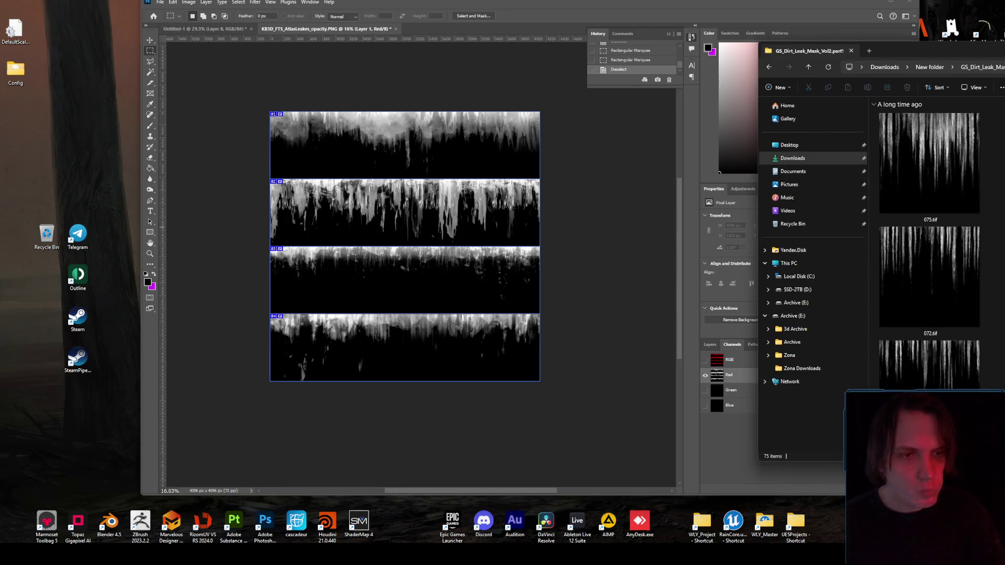
{"action": "scroll", "coordinate": [929, 246], "scroll_direction": "down", "scroll_amount": 5}
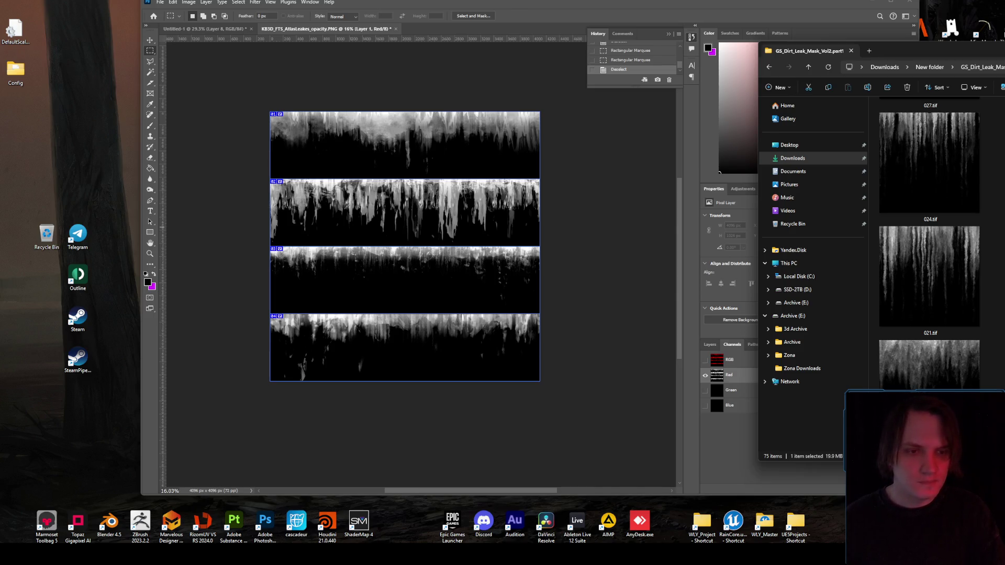
{"action": "mouse_move", "coordinate": [929, 162]}
{"action": "left_mouse_down"}
{"action": "mouse_move", "coordinate": [368, 55]}
{"action": "mouse_move", "coordinate": [203, 11]}
{"action": "mouse_move", "coordinate": [207, 36]}
{"action": "mouse_move", "coordinate": [552, 406]}
{"action": "mouse_move", "coordinate": [487, 271]}
{"action": "left_mouse_up"}
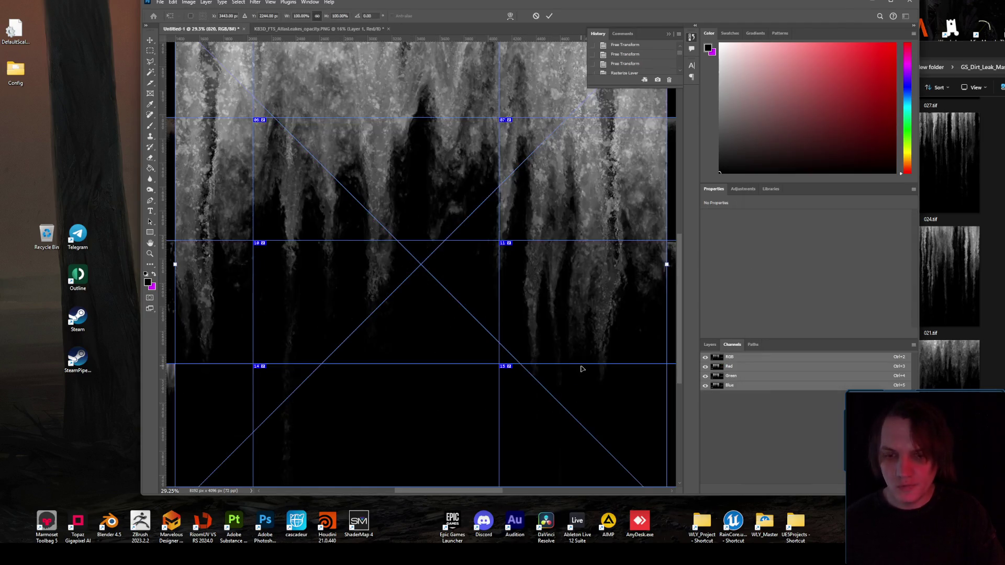
- Resize the placed leak mask so its edges fit cell 15
{"action": "left_click_drag", "start_coordinate": [351, 168], "coordinate": [550, 368]}
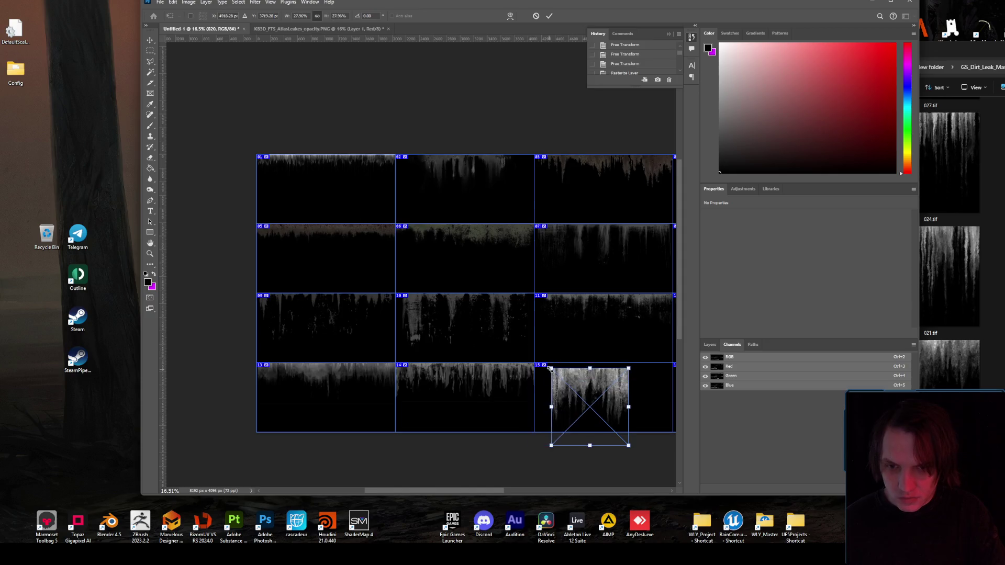
{"action": "scroll", "coordinate": [619, 379], "scroll_direction": "up", "scroll_amount": 1}
{"action": "left_click_drag", "start_coordinate": [483, 490], "coordinate": [520, 490]}
{"action": "left_click_drag", "start_coordinate": [451, 396], "coordinate": [460, 394]}
{"action": "left_click_drag", "start_coordinate": [434, 459], "coordinate": [435, 425]}
{"action": "left_click_drag", "start_coordinate": [479, 392], "coordinate": [536, 390]}
{"action": "left_click_drag", "start_coordinate": [394, 390], "coordinate": [352, 389]}
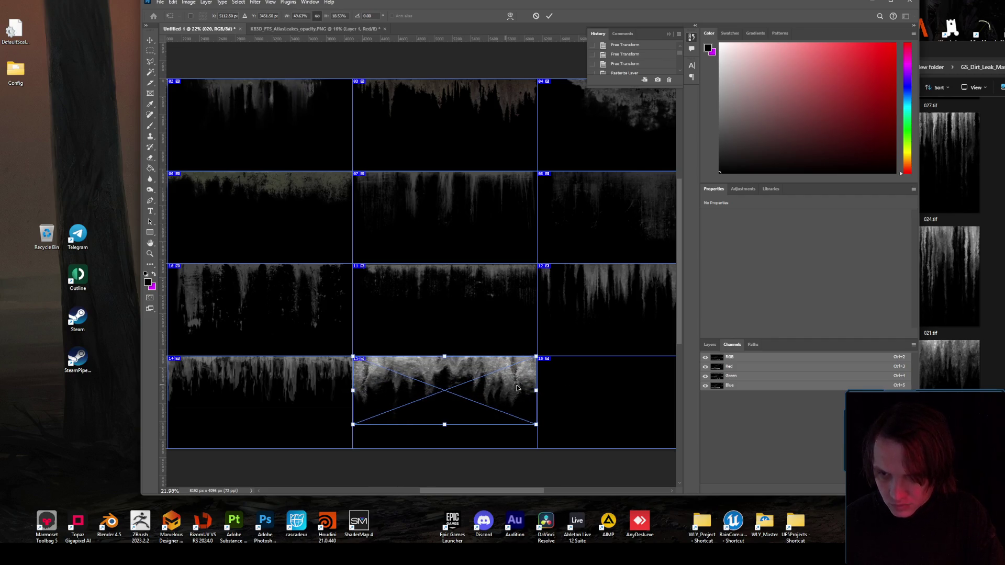
{"action": "key", "text": "Return"}
{"action": "scroll", "coordinate": [455, 386], "scroll_direction": "up", "scroll_amount": 3}
{"action": "scroll", "coordinate": [466, 390], "scroll_direction": "down", "scroll_amount": 3}
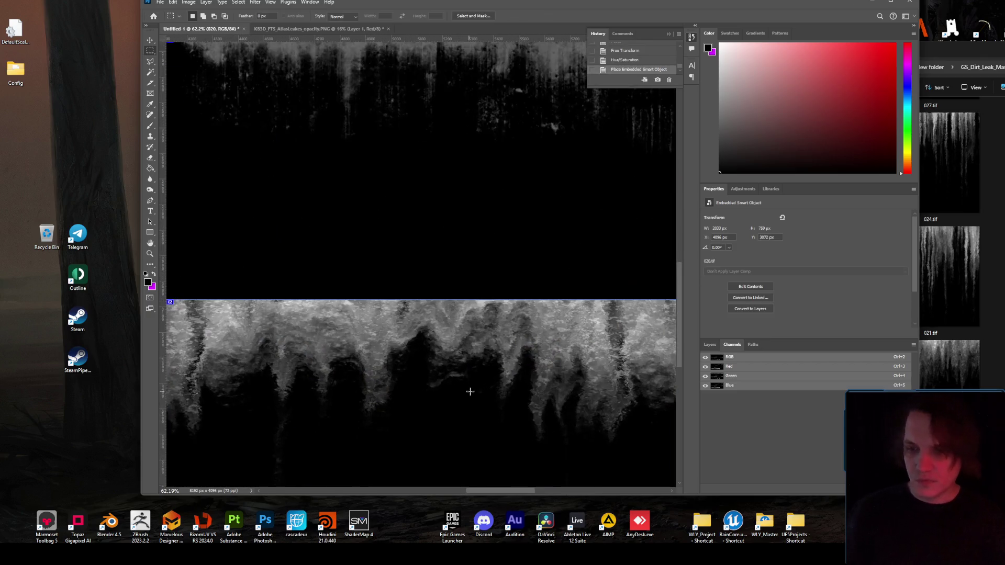
- Cancel a trial squash to 411 px, then delete layer 020 from cell 15
{"action": "key", "text": "ctrl+t"}
{"action": "left_click_drag", "start_coordinate": [464, 436], "coordinate": [464, 390]}
{"action": "key", "text": "Escape"}
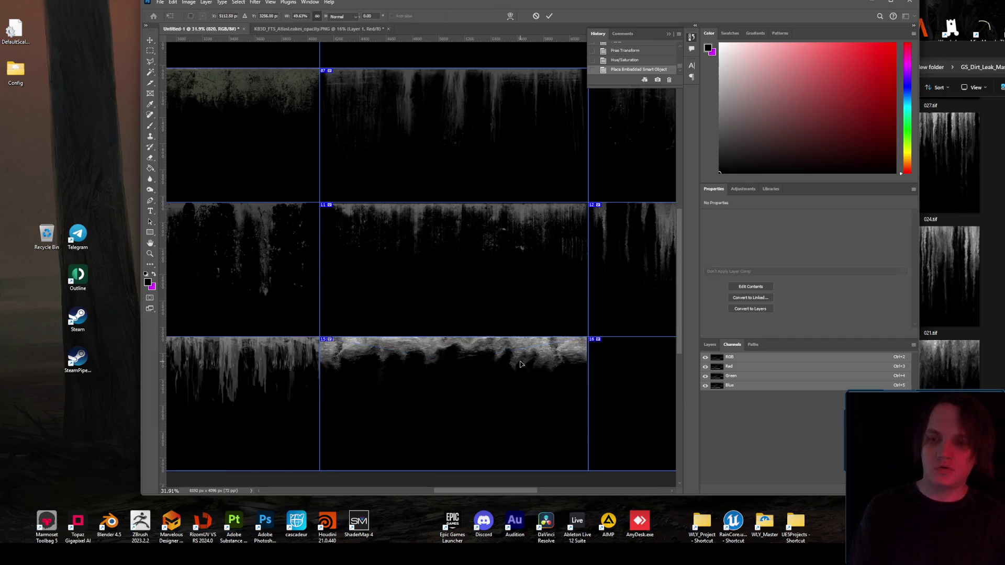
{"action": "left_click", "coordinate": [709, 345]}
{"action": "key", "text": "Delete"}
{"action": "key", "text": "alt+Tab"}
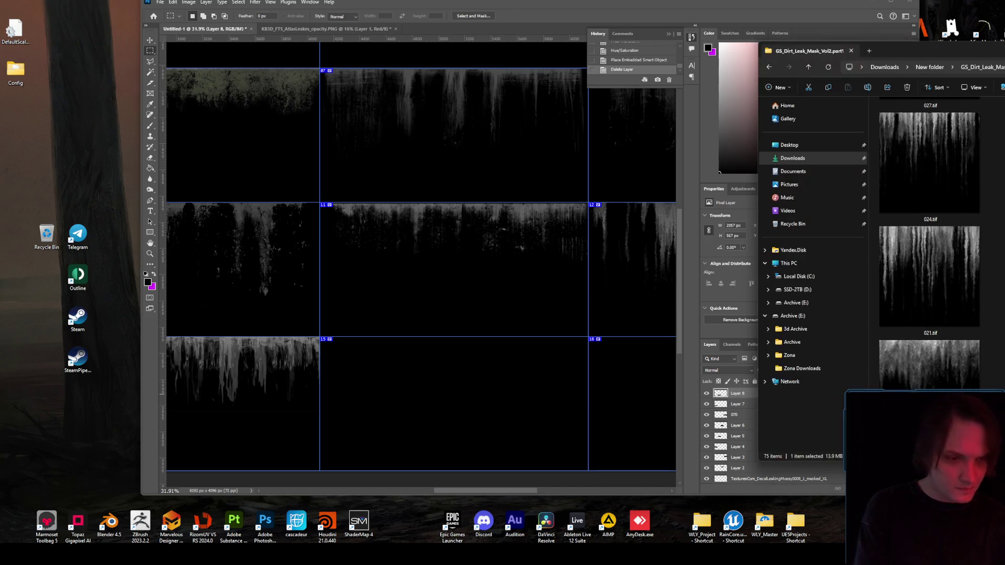
- Place 030.tif into the atlas and transform it to fill cell 15
{"action": "scroll", "coordinate": [929, 235], "scroll_direction": "down", "scroll_amount": 2}
{"action": "scroll", "coordinate": [928, 241], "scroll_direction": "down", "scroll_amount": 1}
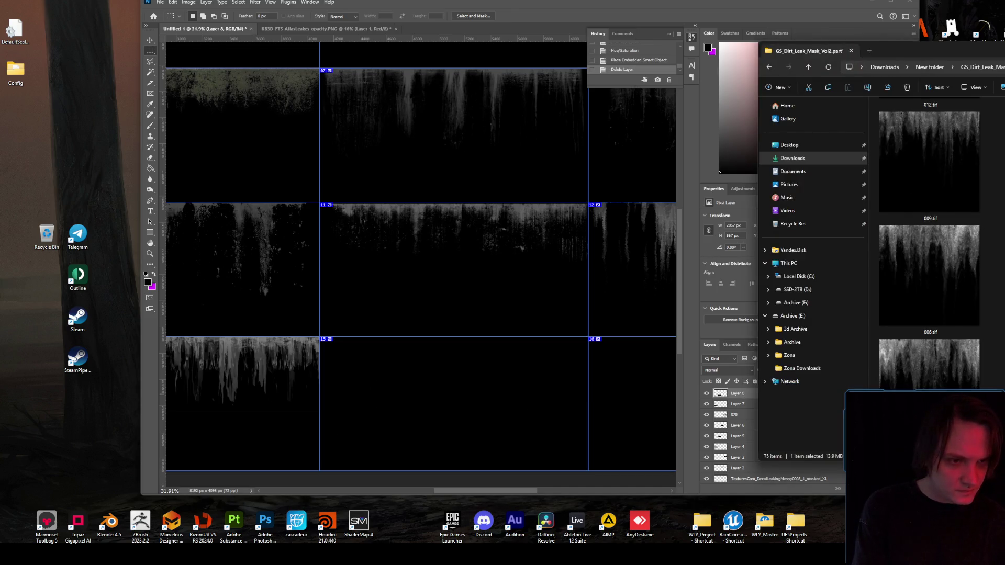
{"action": "scroll", "coordinate": [929, 240], "scroll_direction": "up", "scroll_amount": 7}
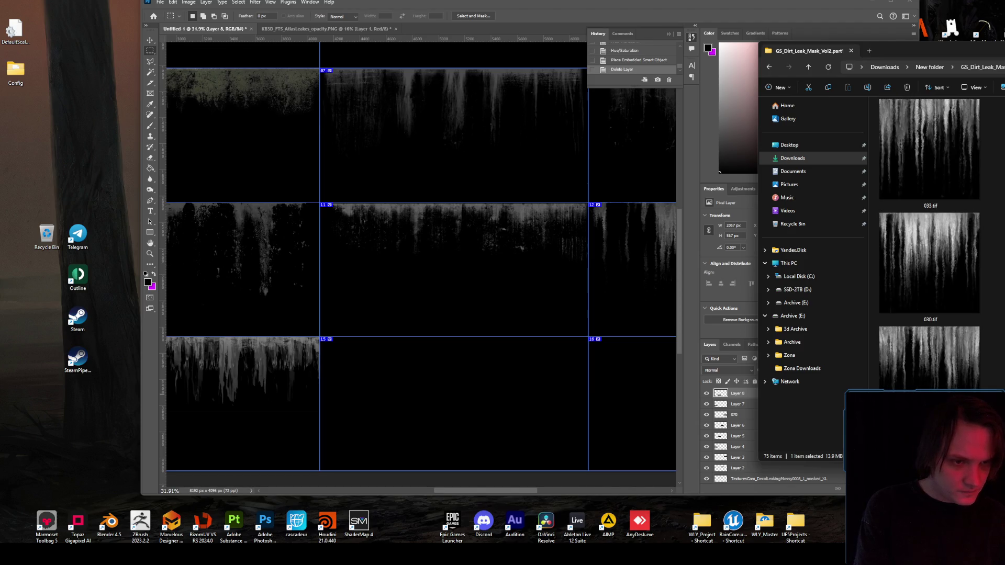
{"action": "mouse_move", "coordinate": [928, 262]}
{"action": "left_mouse_down"}
{"action": "mouse_move", "coordinate": [450, 306]}
{"action": "mouse_move", "coordinate": [465, 386]}
{"action": "mouse_move", "coordinate": [372, 262]}
{"action": "mouse_move", "coordinate": [427, 407]}
{"action": "mouse_move", "coordinate": [453, 385]}
{"action": "left_mouse_up"}
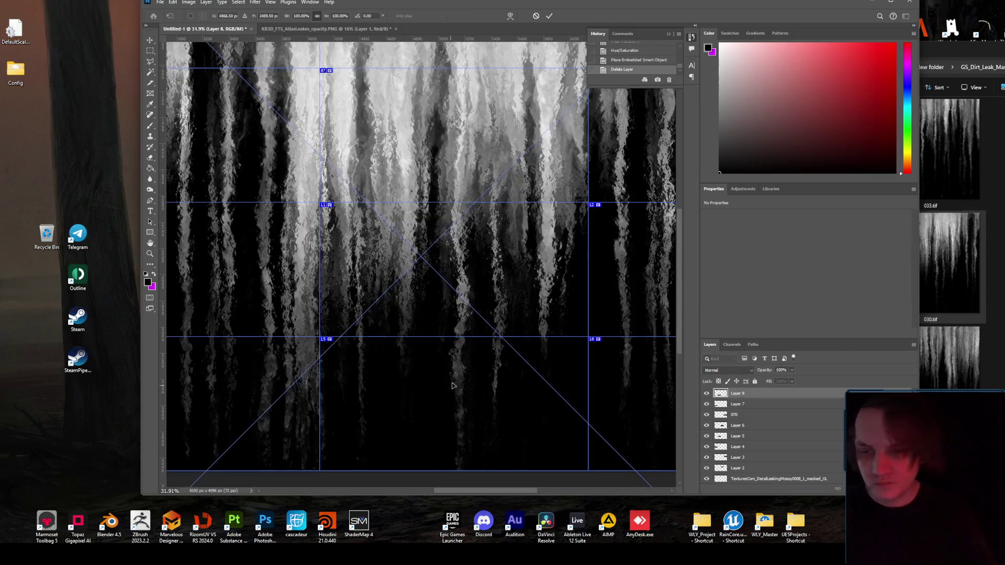
{"action": "scroll", "coordinate": [453, 386], "scroll_direction": "down", "scroll_amount": 3}
{"action": "left_click_drag", "start_coordinate": [435, 128], "coordinate": [431, 307]}
{"action": "mouse_move", "coordinate": [430, 408]}
{"action": "left_mouse_down"}
{"action": "mouse_move", "coordinate": [448, 340]}
{"action": "mouse_move", "coordinate": [523, 335]}
{"action": "mouse_move", "coordinate": [513, 346]}
{"action": "mouse_move", "coordinate": [424, 330]}
{"action": "left_mouse_up"}
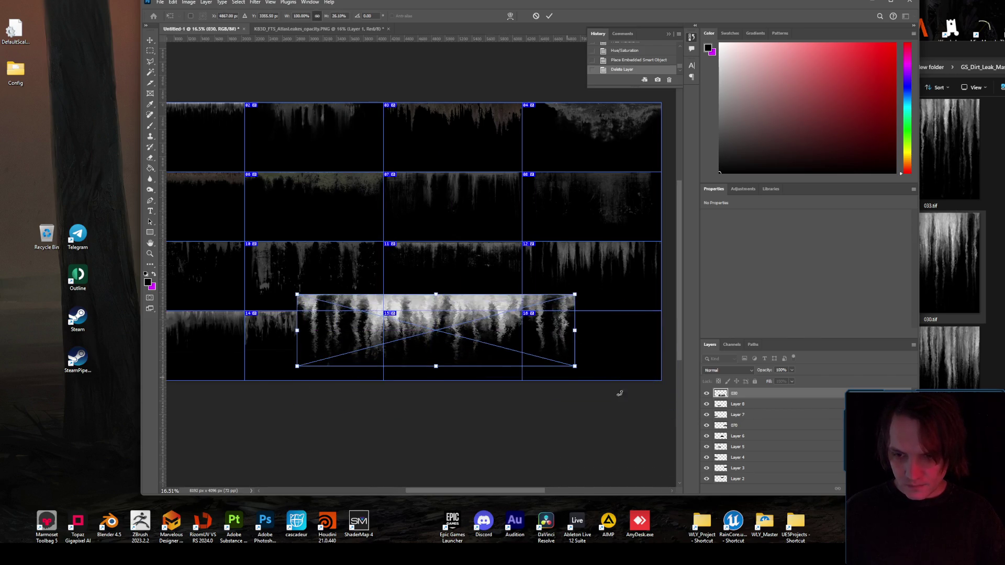
{"action": "left_click_drag", "start_coordinate": [581, 368], "coordinate": [407, 343]}
{"action": "mouse_move", "coordinate": [355, 306]}
{"action": "left_mouse_down"}
{"action": "mouse_move", "coordinate": [422, 345]}
{"action": "mouse_move", "coordinate": [448, 346]}
{"action": "mouse_move", "coordinate": [443, 322]}
{"action": "left_mouse_up"}
{"action": "mouse_move", "coordinate": [497, 340]}
{"action": "left_mouse_down"}
{"action": "mouse_move", "coordinate": [521, 347]}
{"action": "mouse_move", "coordinate": [521, 362]}
{"action": "left_mouse_up"}
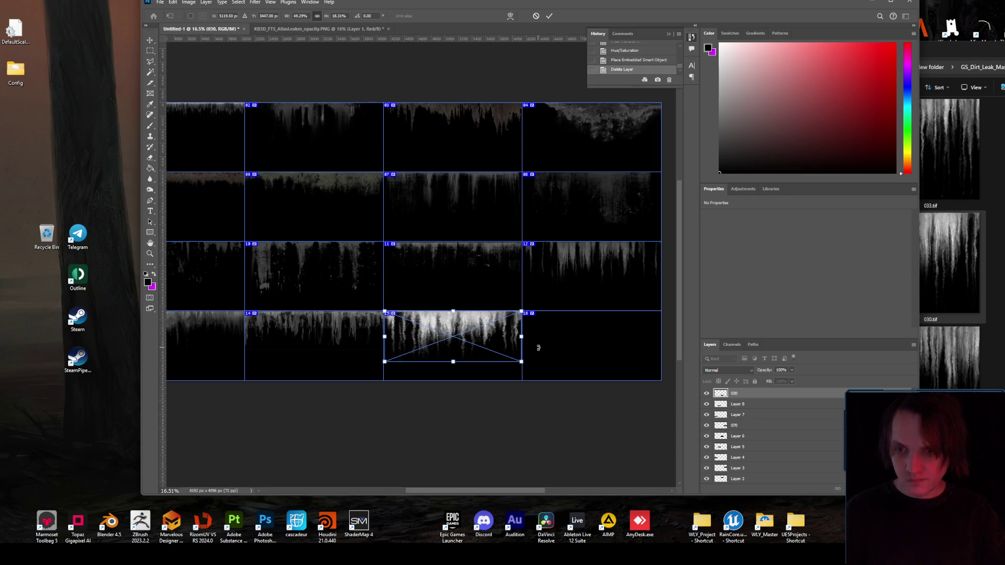
{"action": "key", "text": "Return"}
- Set layer 030's opacity to 30% and rasterize the layer
{"action": "key", "text": "m"}
{"action": "scroll", "coordinate": [517, 338], "scroll_direction": "up", "scroll_amount": 2}
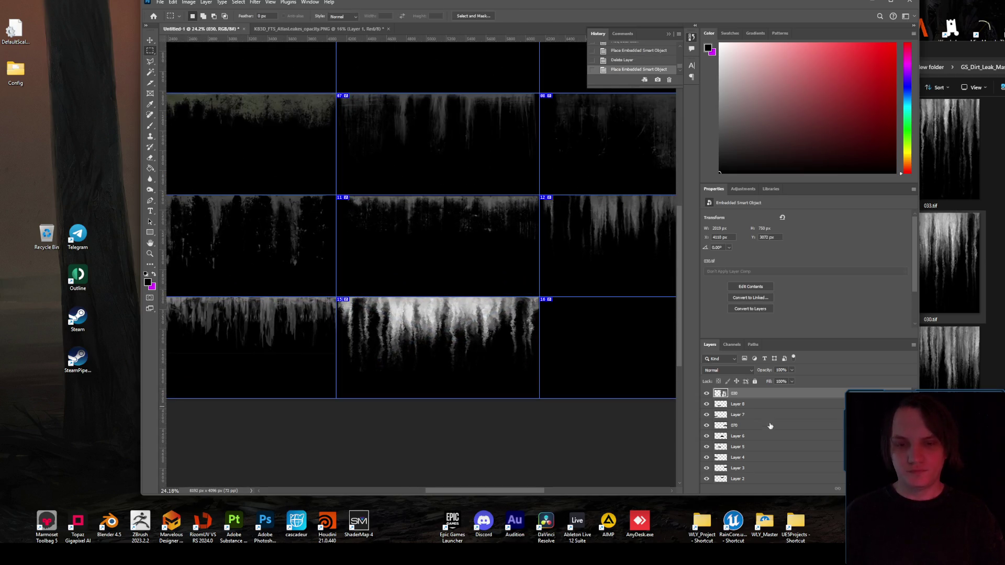
{"action": "left_click", "coordinate": [792, 370]}
{"action": "left_click", "coordinate": [765, 379]}
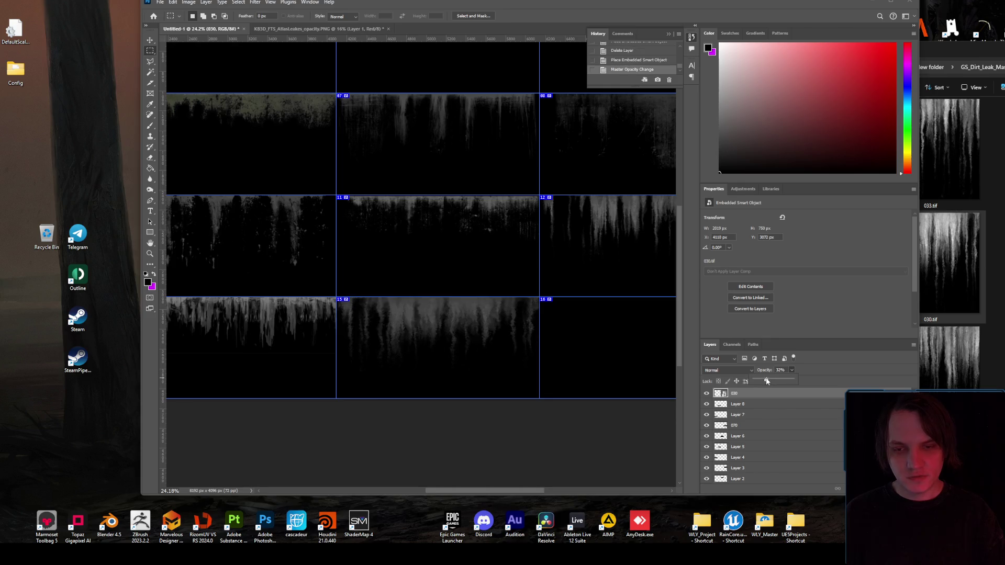
{"action": "right_click", "coordinate": [757, 397]}
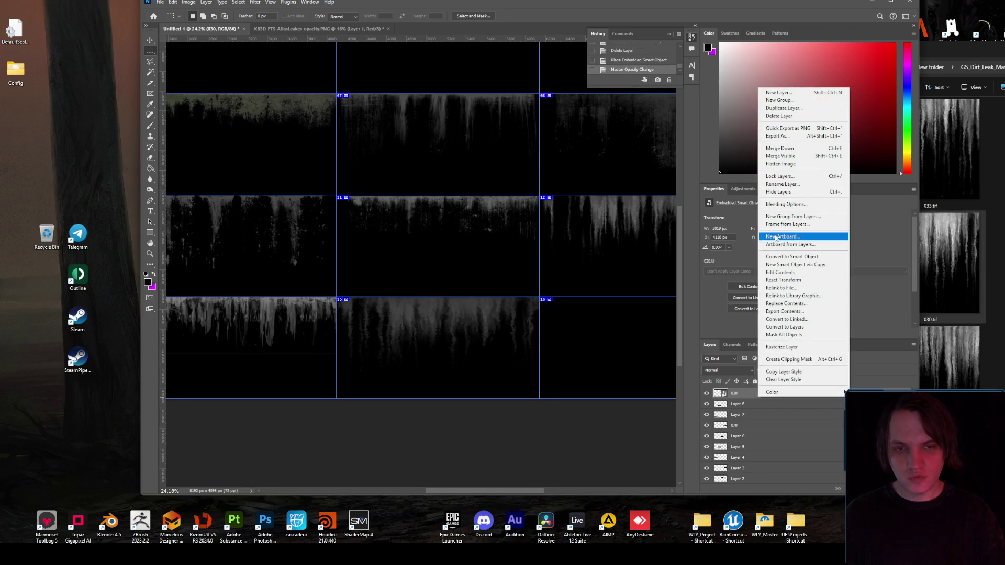
{"action": "left_click", "coordinate": [781, 347]}
- Stretch the rasterized 030 image down to fill cell 15, then return to the opacity PNG
{"action": "key", "text": "ctrl+t"}
{"action": "left_click_drag", "start_coordinate": [430, 375], "coordinate": [432, 402]}
{"action": "key", "text": "Return"}
{"action": "scroll", "coordinate": [475, 341], "scroll_direction": "down", "scroll_amount": 3}
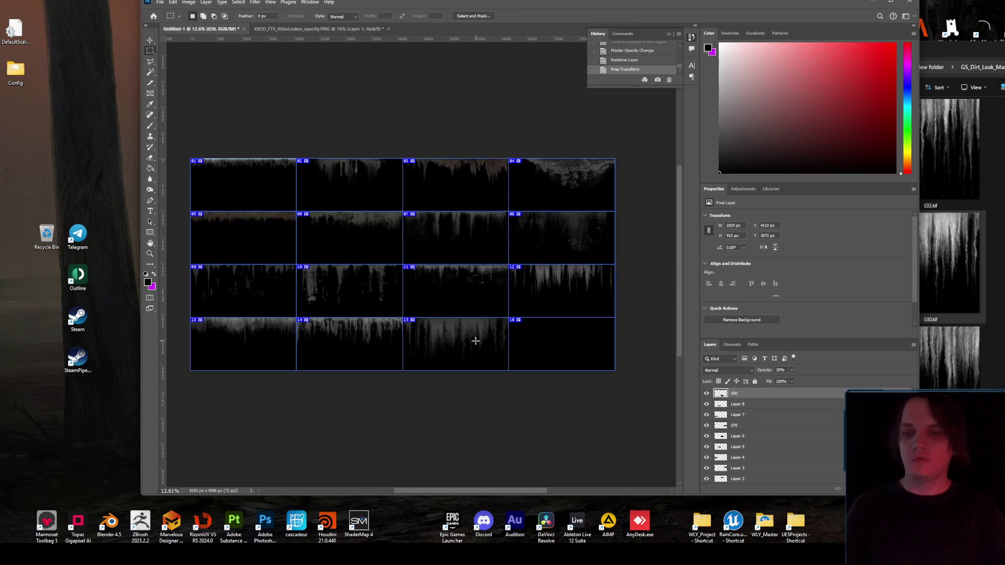
{"action": "scroll", "coordinate": [489, 343], "scroll_direction": "up", "scroll_amount": 1}
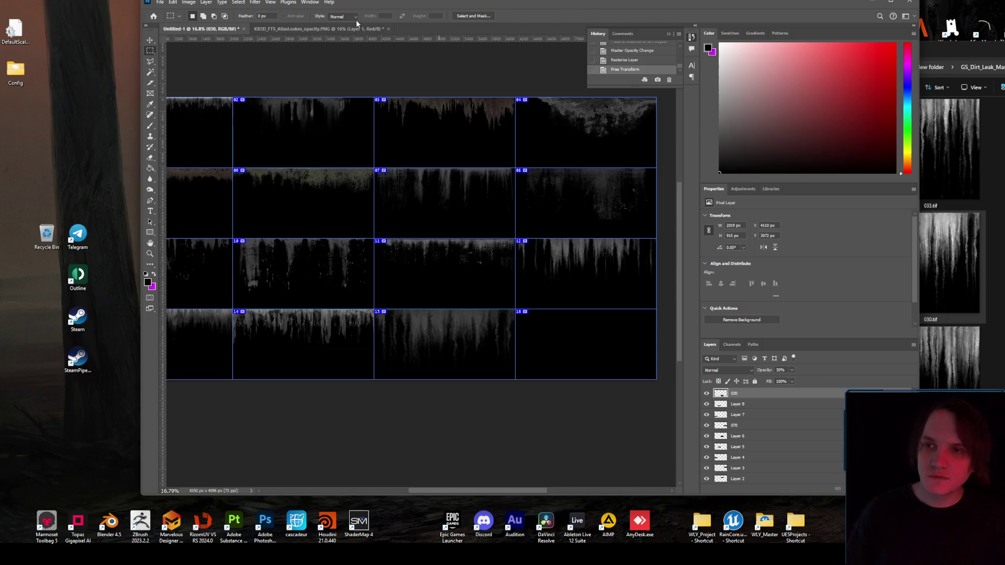
{"action": "left_click", "coordinate": [335, 28]}
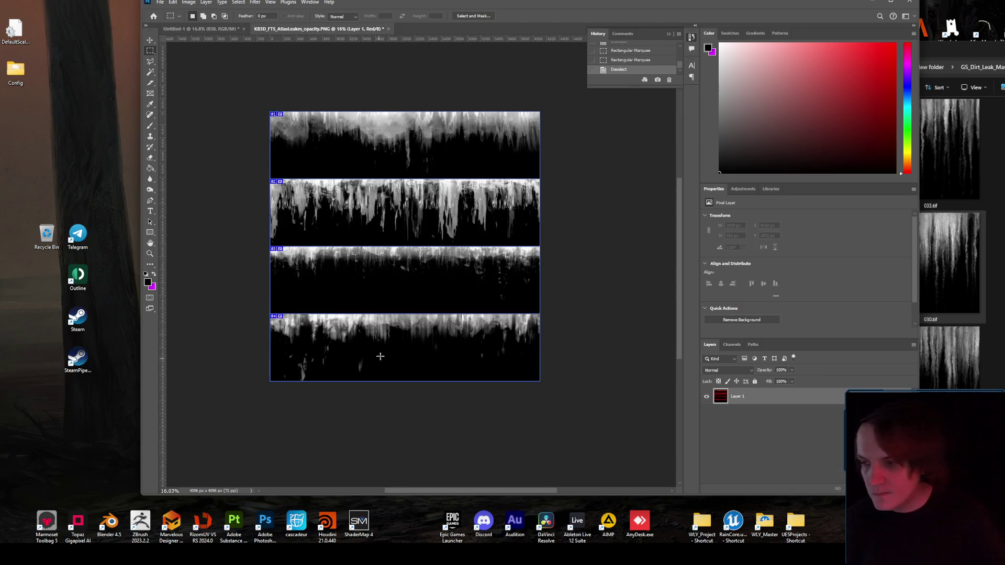
{"action": "scroll", "coordinate": [398, 324], "scroll_direction": "up", "scroll_amount": 2}
{"action": "scroll", "coordinate": [284, 267], "scroll_direction": "down", "scroll_amount": 2}
- Copy the atlas's third leak strip into Untitled-1 and move it toward the bottom rows
{"action": "mouse_move", "coordinate": [214, 228]}
{"action": "left_mouse_down"}
{"action": "mouse_move", "coordinate": [594, 280]}
{"action": "mouse_move", "coordinate": [602, 309]}
{"action": "left_mouse_up"}
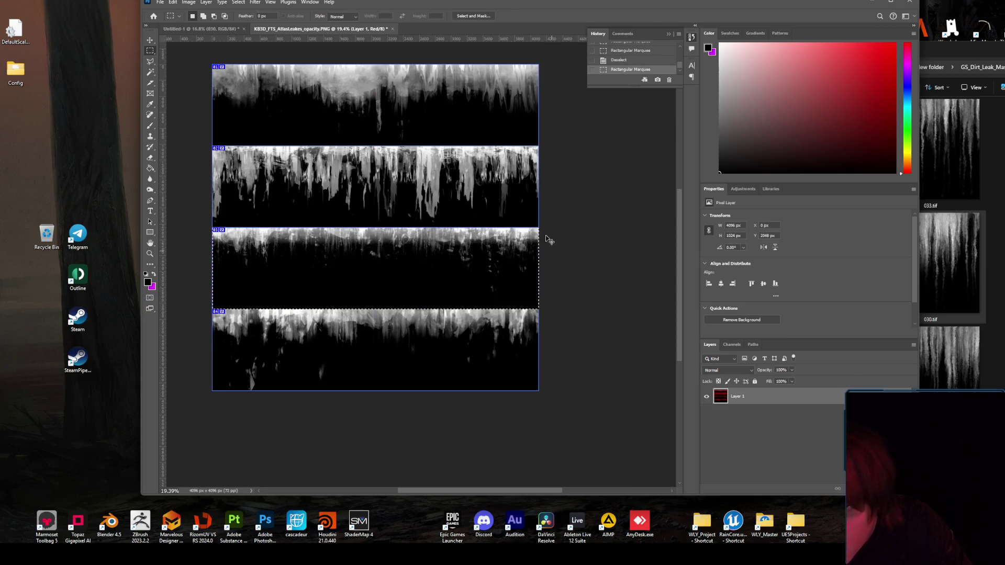
{"action": "key", "text": "ctrl+c"}
{"action": "key", "text": "ctrl+Tab"}
{"action": "key", "text": "ctrl+v"}
{"action": "key", "text": "ctrl+t"}
{"action": "mouse_move", "coordinate": [522, 246]}
{"action": "left_mouse_down"}
{"action": "mouse_move", "coordinate": [653, 356]}
{"action": "mouse_move", "coordinate": [579, 321]}
{"action": "left_mouse_up"}
- Cancel the transform and delete the pasted strip layer, leaving cell 16 empty
{"action": "scroll", "coordinate": [344, 270], "scroll_direction": "up", "scroll_amount": 2}
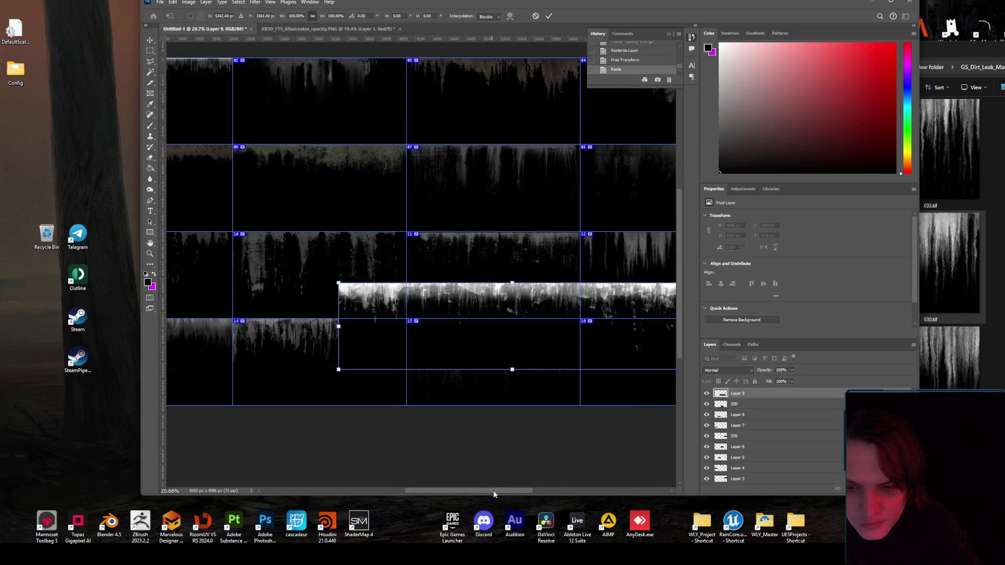
{"action": "left_click_drag", "start_coordinate": [493, 490], "coordinate": [538, 492]}
{"action": "mouse_move", "coordinate": [459, 274]}
{"action": "left_mouse_down"}
{"action": "mouse_move", "coordinate": [674, 394]}
{"action": "mouse_move", "coordinate": [683, 340]}
{"action": "mouse_move", "coordinate": [587, 307]}
{"action": "left_mouse_up"}
{"action": "scroll", "coordinate": [602, 342], "scroll_direction": "down", "scroll_amount": 2}
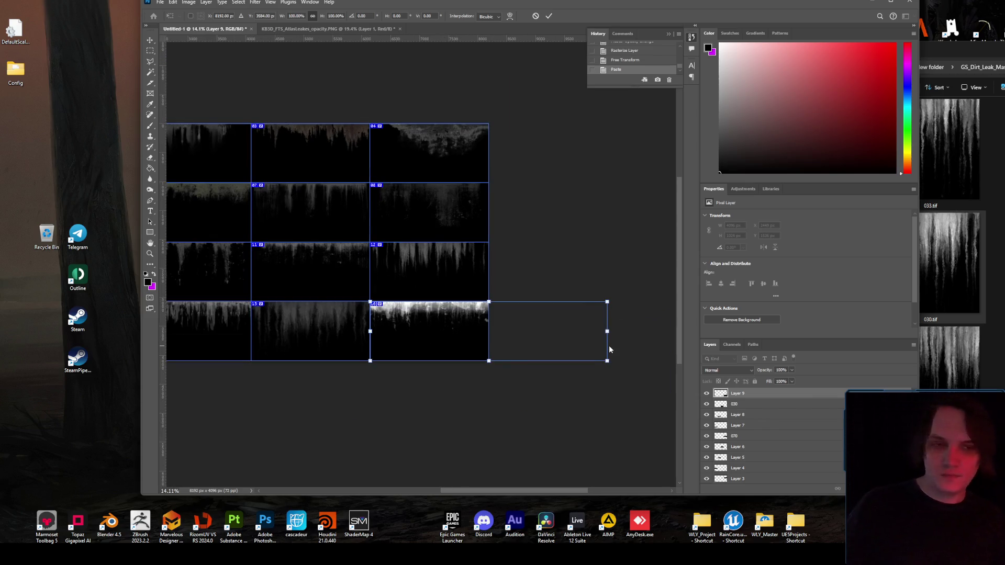
{"action": "key", "text": "Escape"}
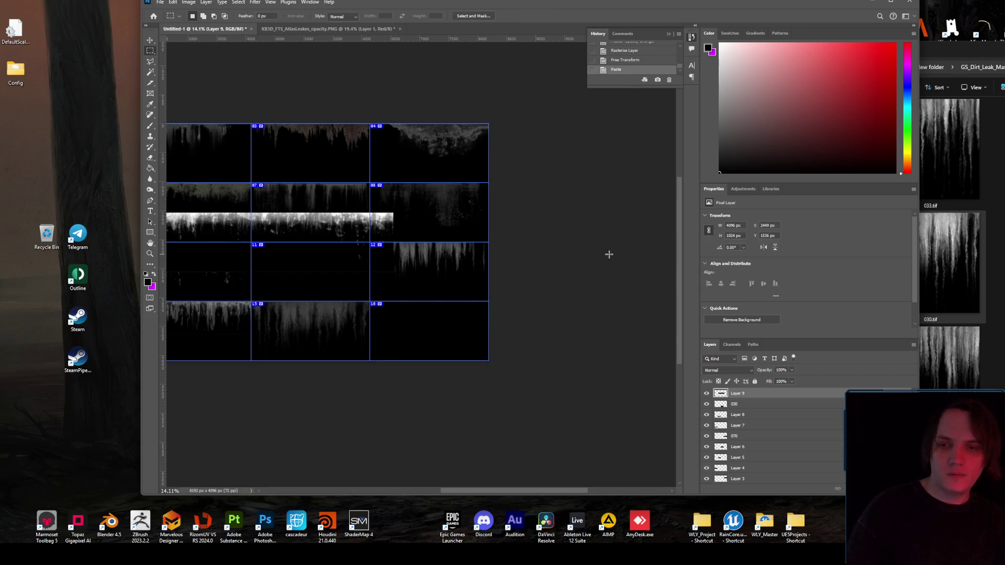
{"action": "key", "text": "Delete"}
{"action": "left_click", "coordinate": [931, 251]}
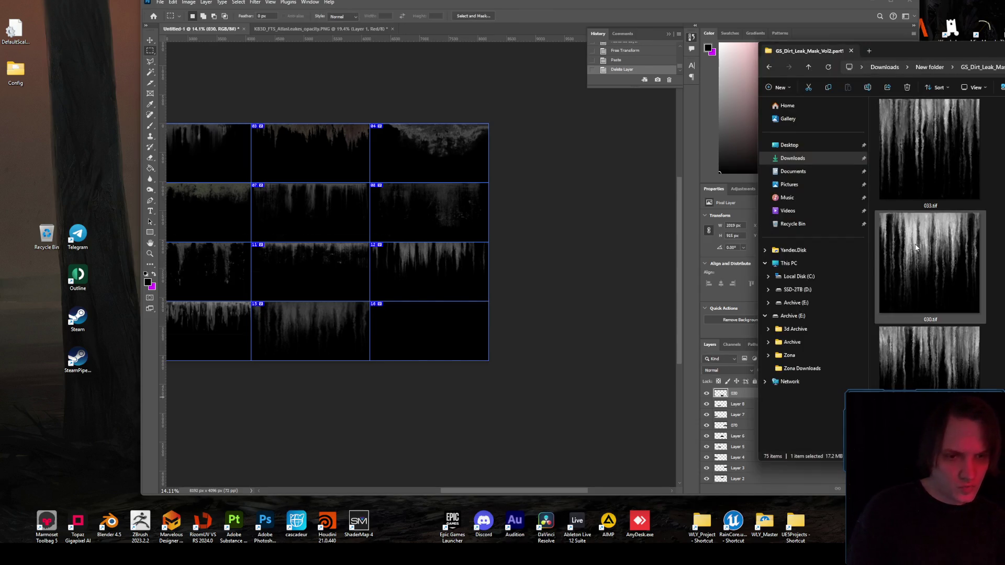
- Drop 012.tif into the lower-right of the atlas, then scale and position it to fill cell 16
{"action": "scroll", "coordinate": [916, 247], "scroll_direction": "down", "scroll_amount": 5}
{"action": "scroll", "coordinate": [929, 252], "scroll_direction": "up", "scroll_amount": 2}
{"action": "left_click_drag", "start_coordinate": [946, 258], "coordinate": [434, 328]}
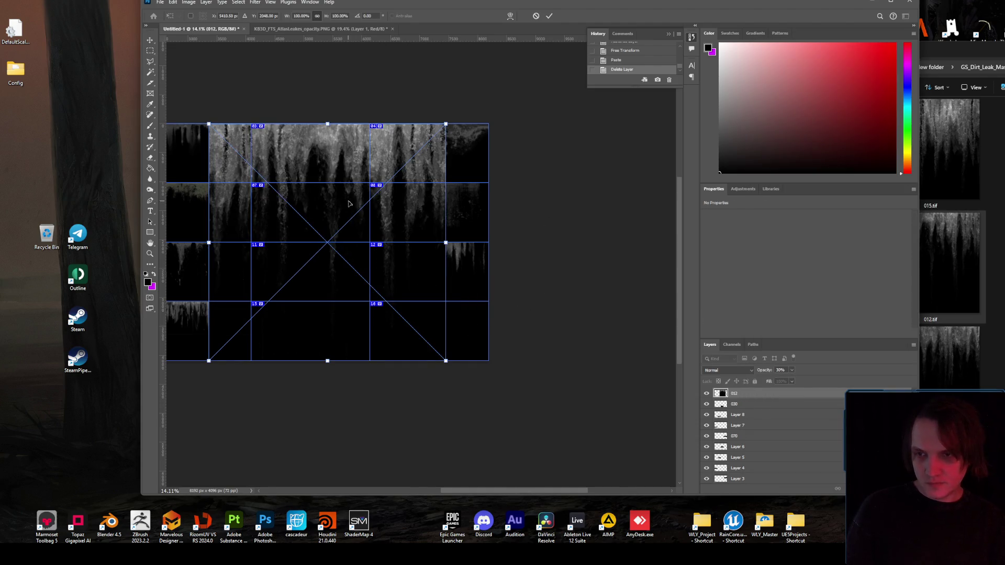
{"action": "left_click_drag", "start_coordinate": [345, 201], "coordinate": [528, 378]}
{"action": "scroll", "coordinate": [527, 382], "scroll_direction": "down", "scroll_amount": 3}
{"action": "left_click_drag", "start_coordinate": [537, 419], "coordinate": [466, 348]}
{"action": "scroll", "coordinate": [460, 343], "scroll_direction": "up", "scroll_amount": 5}
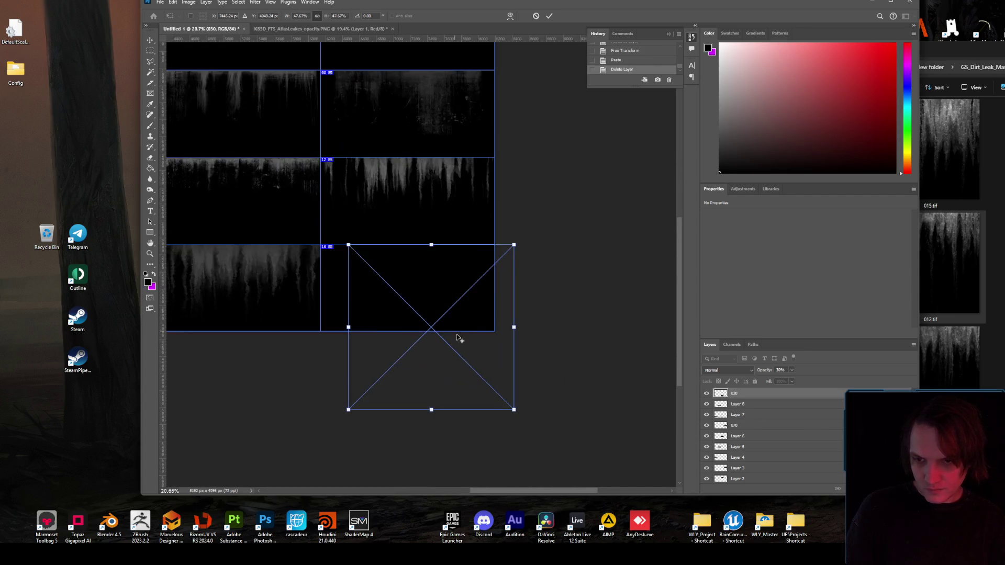
{"action": "mouse_move", "coordinate": [513, 408]}
{"action": "left_mouse_down"}
{"action": "mouse_move", "coordinate": [471, 361]}
{"action": "mouse_move", "coordinate": [482, 376]}
{"action": "left_mouse_up"}
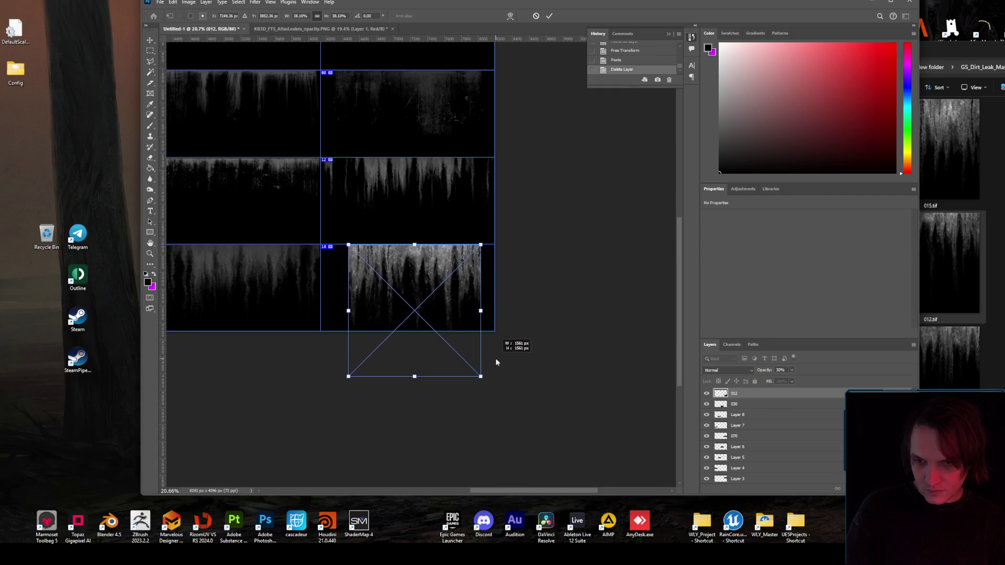
{"action": "left_click_drag", "start_coordinate": [414, 377], "coordinate": [413, 343]}
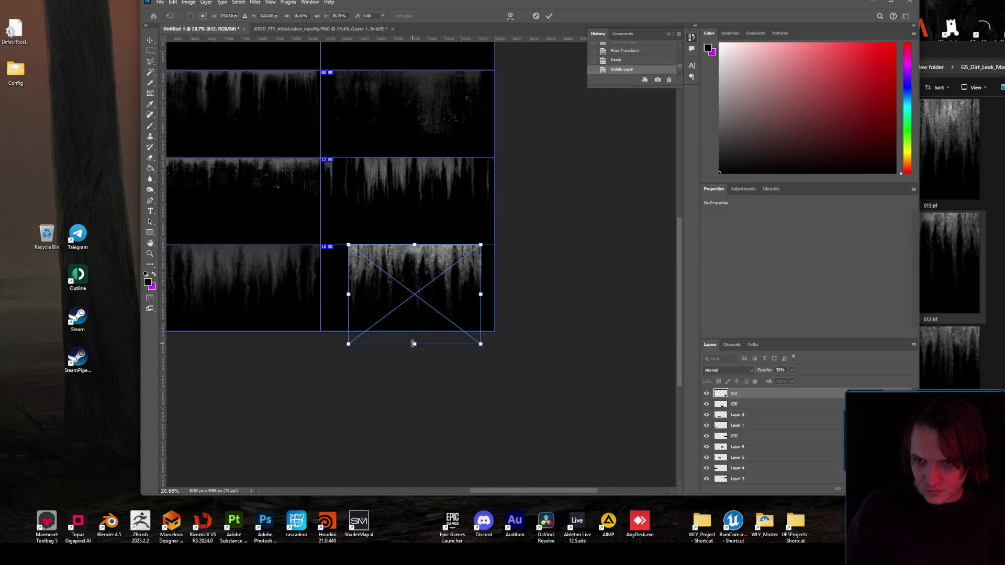
{"action": "left_click_drag", "start_coordinate": [480, 295], "coordinate": [495, 296]}
{"action": "left_click_drag", "start_coordinate": [420, 343], "coordinate": [420, 331]}
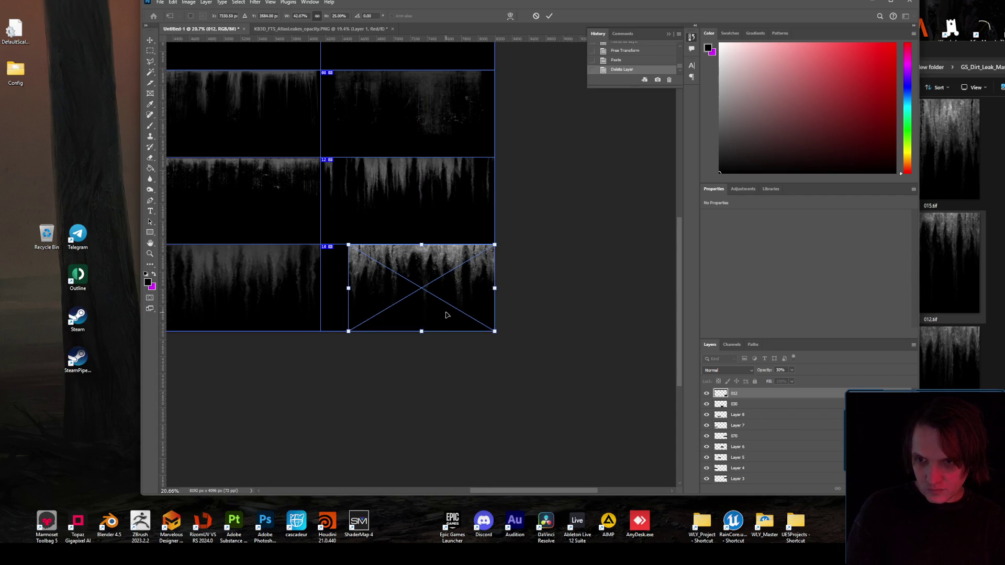
{"action": "left_click_drag", "start_coordinate": [386, 286], "coordinate": [354, 281]}
{"action": "mouse_move", "coordinate": [466, 331]}
{"action": "left_mouse_down"}
{"action": "mouse_move", "coordinate": [515, 372]}
{"action": "mouse_move", "coordinate": [497, 344]}
{"action": "mouse_move", "coordinate": [491, 357]}
{"action": "mouse_move", "coordinate": [495, 376]}
{"action": "mouse_move", "coordinate": [495, 334]}
{"action": "mouse_move", "coordinate": [508, 342]}
{"action": "mouse_move", "coordinate": [522, 333]}
{"action": "mouse_move", "coordinate": [496, 333]}
{"action": "left_mouse_up"}
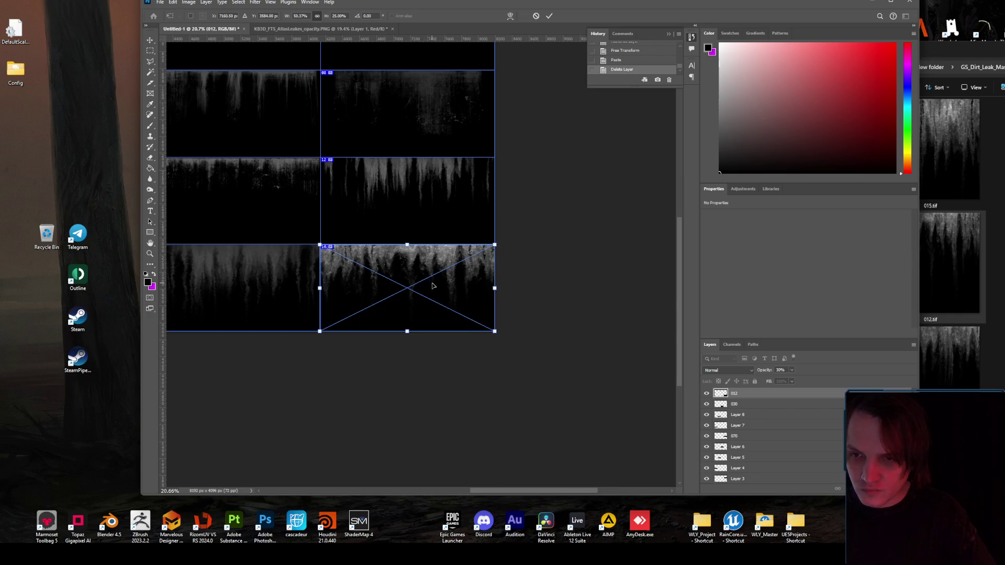
{"action": "scroll", "coordinate": [433, 285], "scroll_direction": "up", "scroll_amount": 5}
{"action": "left_click_drag", "start_coordinate": [420, 259], "coordinate": [443, 271]}
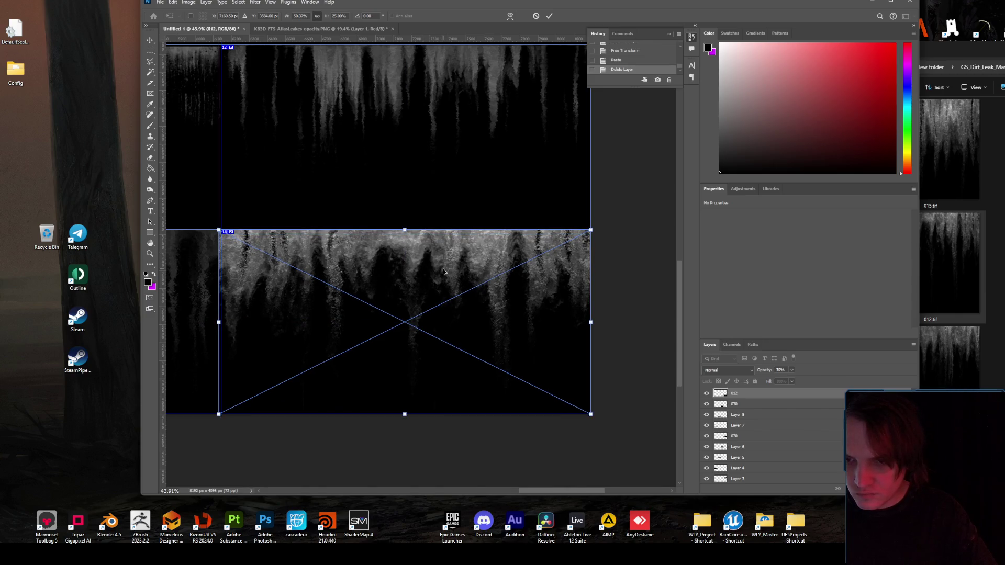
{"action": "key", "text": "Return"}
- Re-transform 012 to 777 × 1024 px in tile 16, then switch to the GS_Dirt_Leak_Mask folder
{"action": "key", "text": "ctrl+t"}
{"action": "left_click_drag", "start_coordinate": [366, 285], "coordinate": [368, 283]}
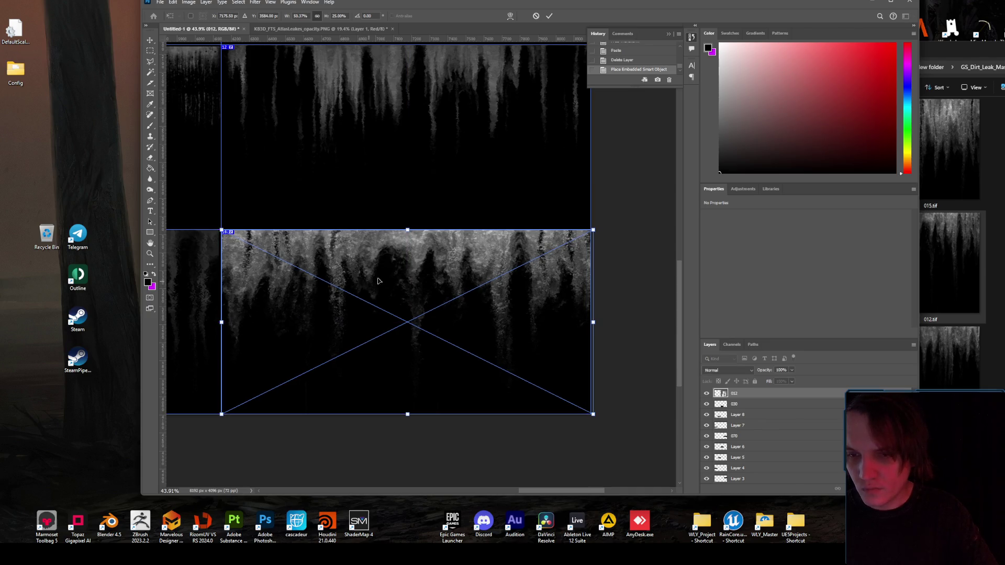
{"action": "left_click_drag", "start_coordinate": [595, 325], "coordinate": [589, 323]}
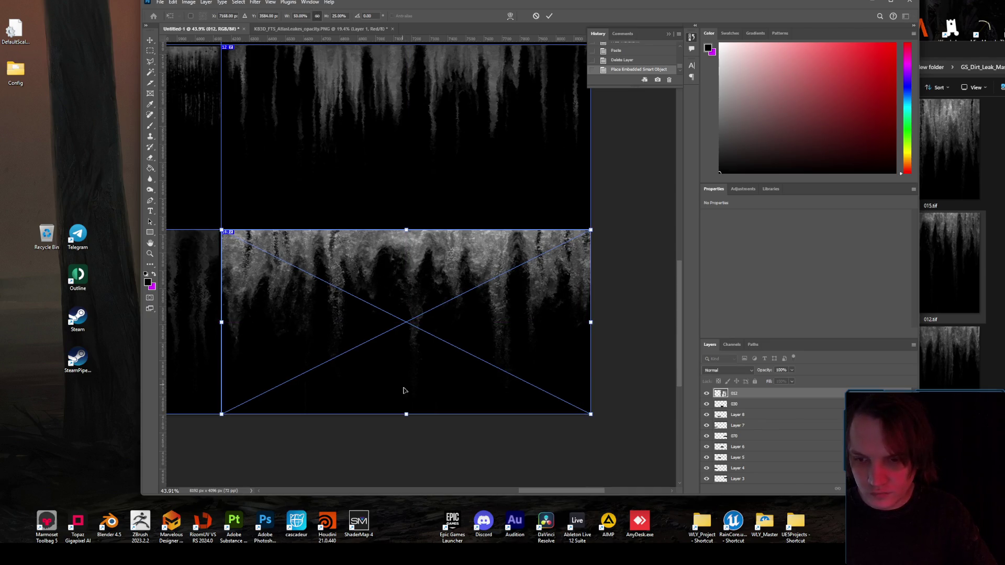
{"action": "mouse_move", "coordinate": [406, 415]}
{"action": "left_mouse_down"}
{"action": "mouse_move", "coordinate": [399, 498]}
{"action": "mouse_move", "coordinate": [406, 365]}
{"action": "left_mouse_up"}
{"action": "scroll", "coordinate": [397, 294], "scroll_direction": "down", "scroll_amount": 5}
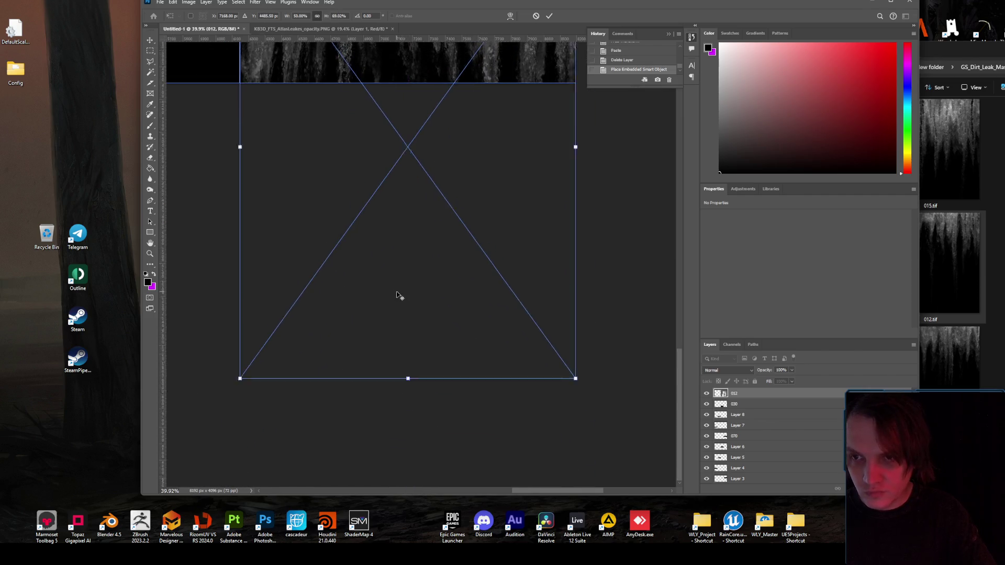
{"action": "scroll", "coordinate": [564, 154], "scroll_direction": "up", "scroll_amount": 3}
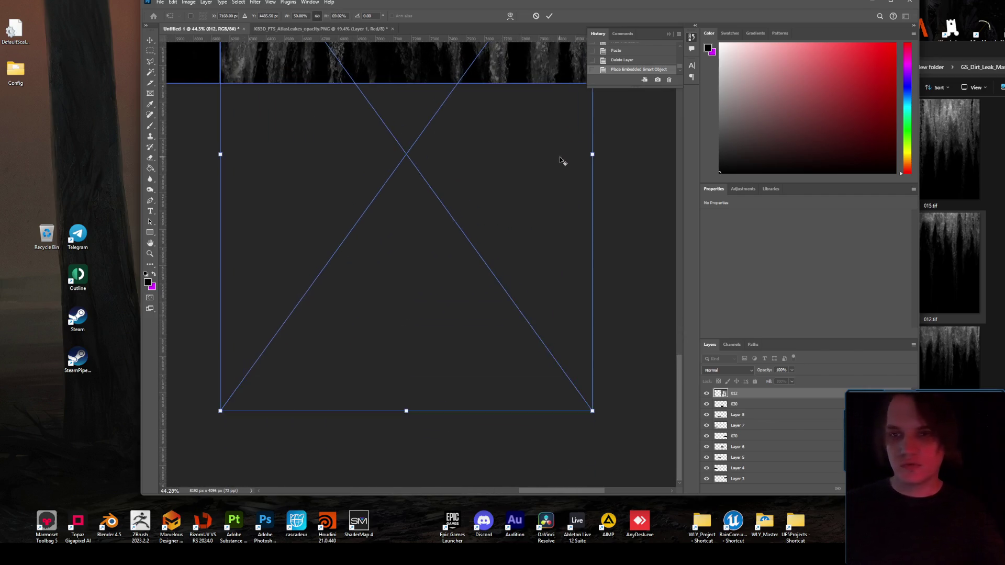
{"action": "scroll", "coordinate": [565, 139], "scroll_direction": "down", "scroll_amount": 5}
{"action": "scroll", "coordinate": [665, 275], "scroll_direction": "up", "scroll_amount": 4}
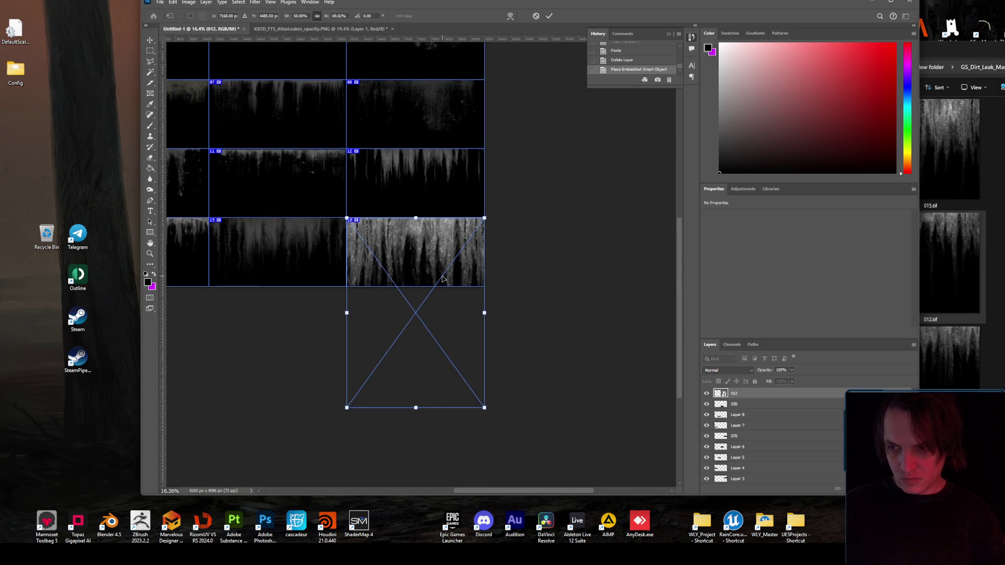
{"action": "mouse_move", "coordinate": [486, 409]}
{"action": "left_mouse_down"}
{"action": "mouse_move", "coordinate": [404, 316]}
{"action": "mouse_move", "coordinate": [401, 289]}
{"action": "left_mouse_up"}
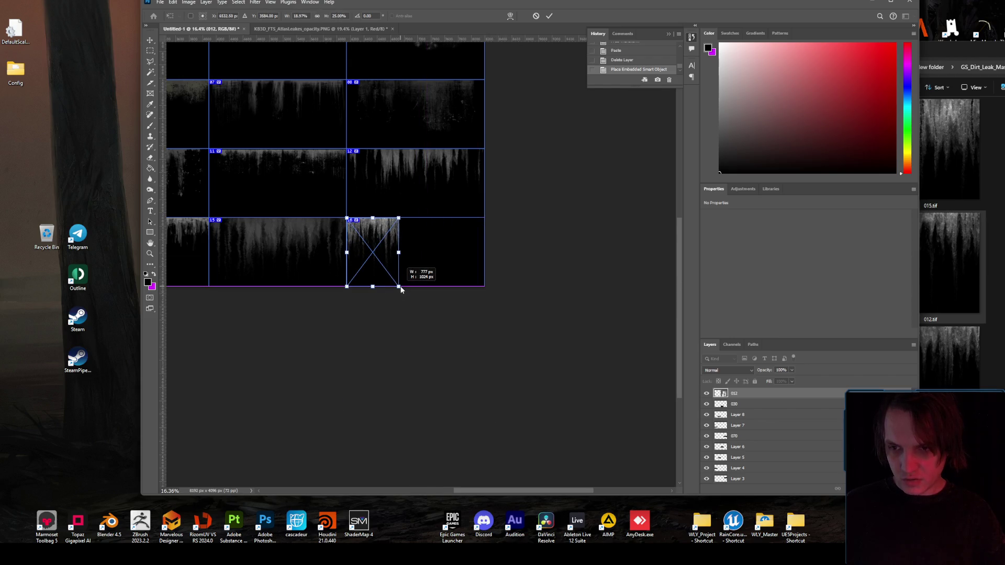
{"action": "key", "text": "Return"}
{"action": "scroll", "coordinate": [397, 246], "scroll_direction": "up", "scroll_amount": 3}
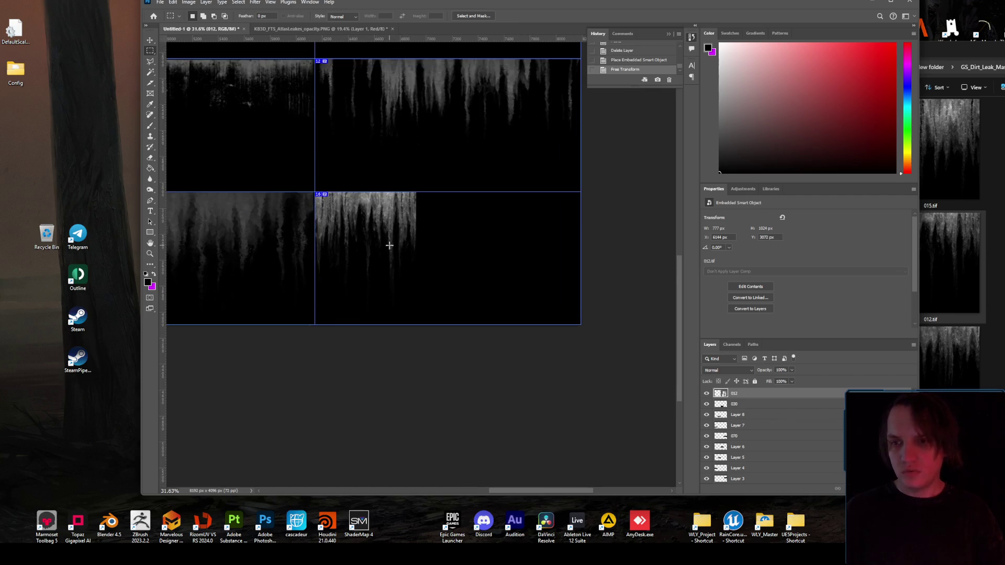
{"action": "scroll", "coordinate": [391, 246], "scroll_direction": "up", "scroll_amount": 2}
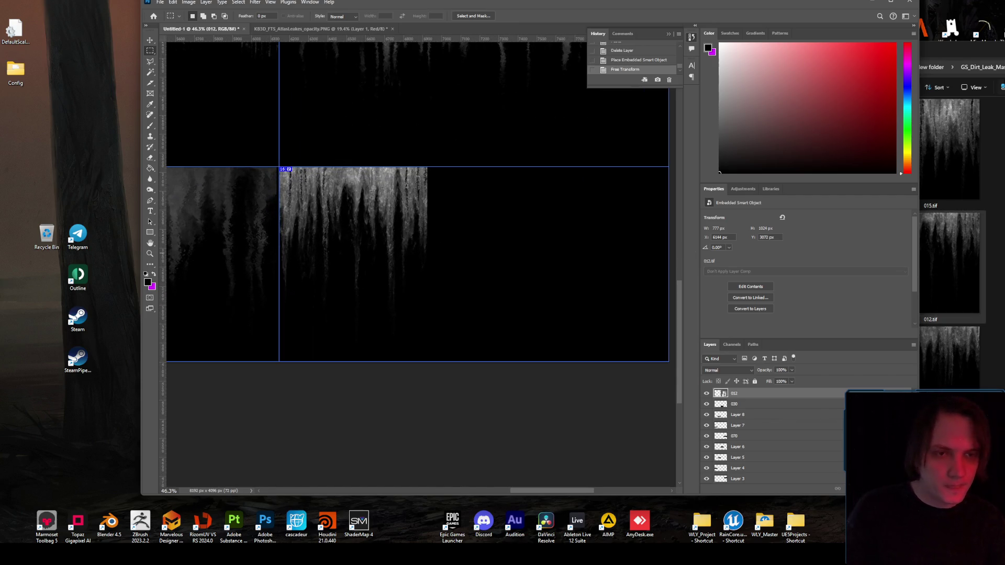
{"action": "key", "text": "alt+Tab"}
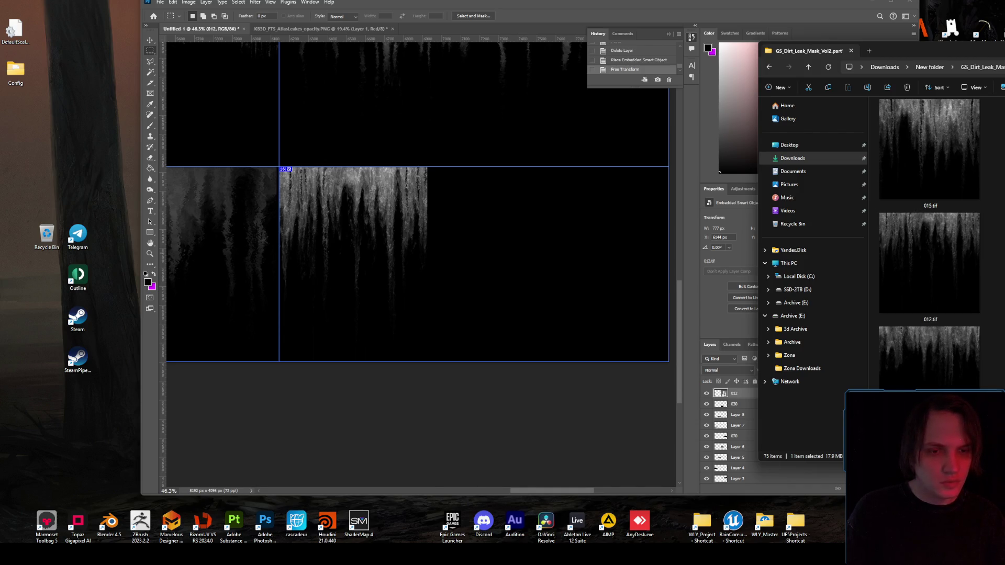
- Place 009.tif on the canvas and scale it down into tile 16 beside 012
{"action": "mouse_move", "coordinate": [940, 369]}
{"action": "left_mouse_down"}
{"action": "mouse_move", "coordinate": [916, 340]}
{"action": "mouse_move", "coordinate": [504, 217]}
{"action": "mouse_move", "coordinate": [557, 269]}
{"action": "left_mouse_up"}
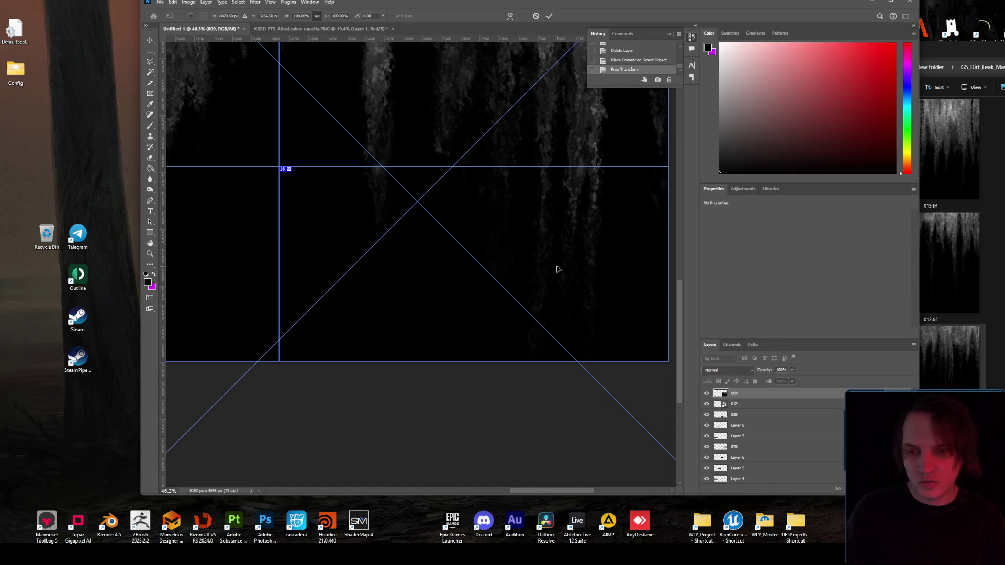
{"action": "scroll", "coordinate": [557, 269], "scroll_direction": "down", "scroll_amount": 4}
{"action": "mouse_move", "coordinate": [396, 135]}
{"action": "left_mouse_down"}
{"action": "mouse_move", "coordinate": [498, 236]}
{"action": "mouse_move", "coordinate": [537, 204]}
{"action": "left_mouse_up"}
{"action": "scroll", "coordinate": [531, 252], "scroll_direction": "up", "scroll_amount": 4}
{"action": "scroll", "coordinate": [576, 314], "scroll_direction": "down", "scroll_amount": 2}
{"action": "scroll", "coordinate": [576, 353], "scroll_direction": "down", "scroll_amount": 2}
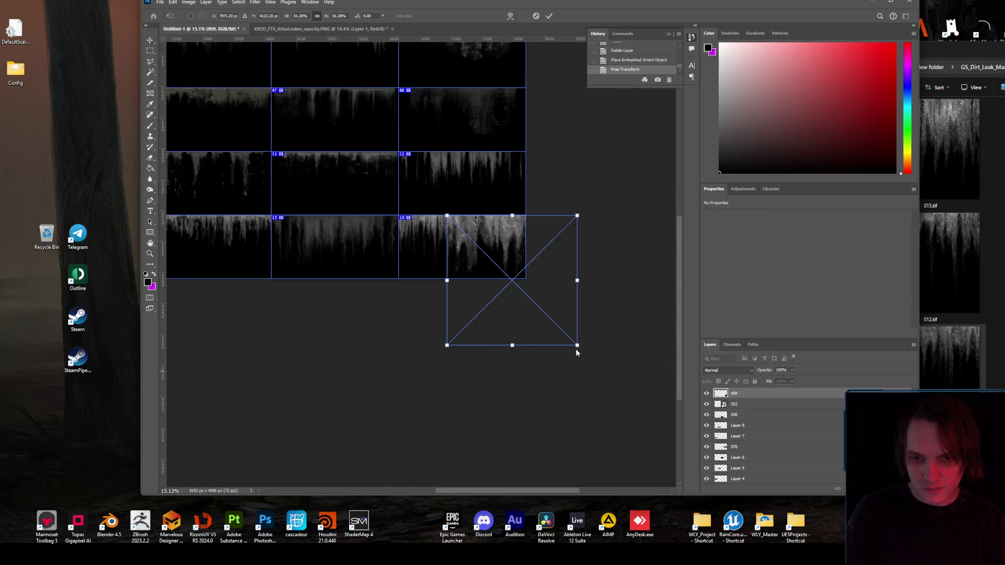
{"action": "left_click_drag", "start_coordinate": [577, 344], "coordinate": [525, 279]}
{"action": "key", "text": "Return"}
- Rasterize the 009 and 012 layers and merge them into one layer
{"action": "scroll", "coordinate": [527, 242], "scroll_direction": "up", "scroll_amount": 4}
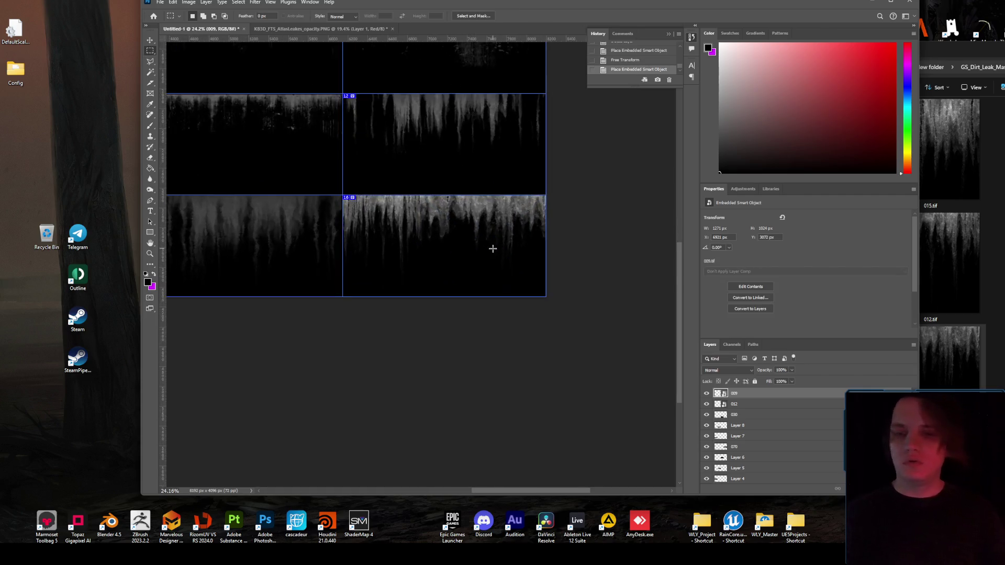
{"action": "scroll", "coordinate": [406, 196], "scroll_direction": "up", "scroll_amount": 3}
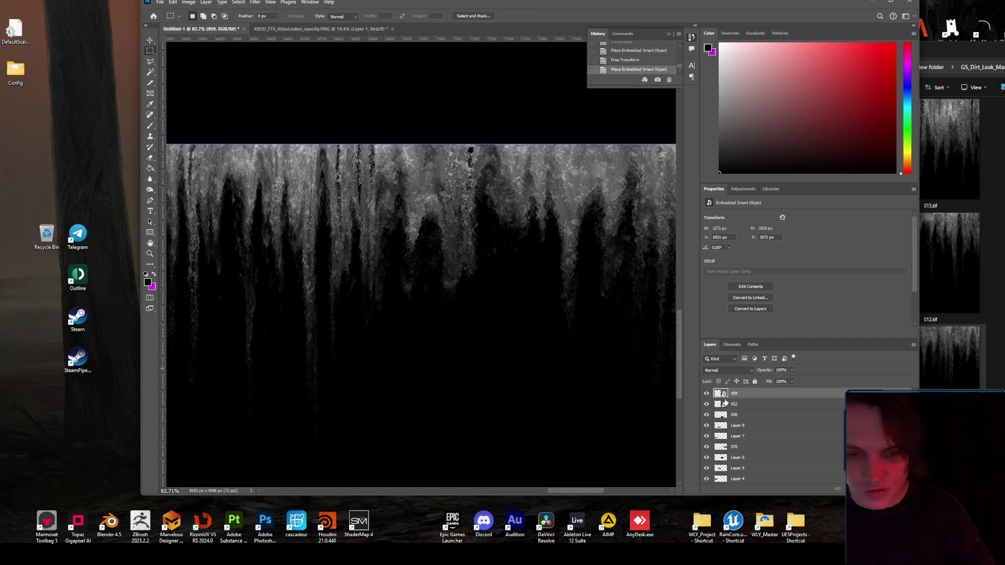
{"action": "left_click", "coordinate": [744, 405], "text": "ctrl"}
{"action": "right_click", "coordinate": [743, 405]}
{"action": "left_click", "coordinate": [774, 371]}
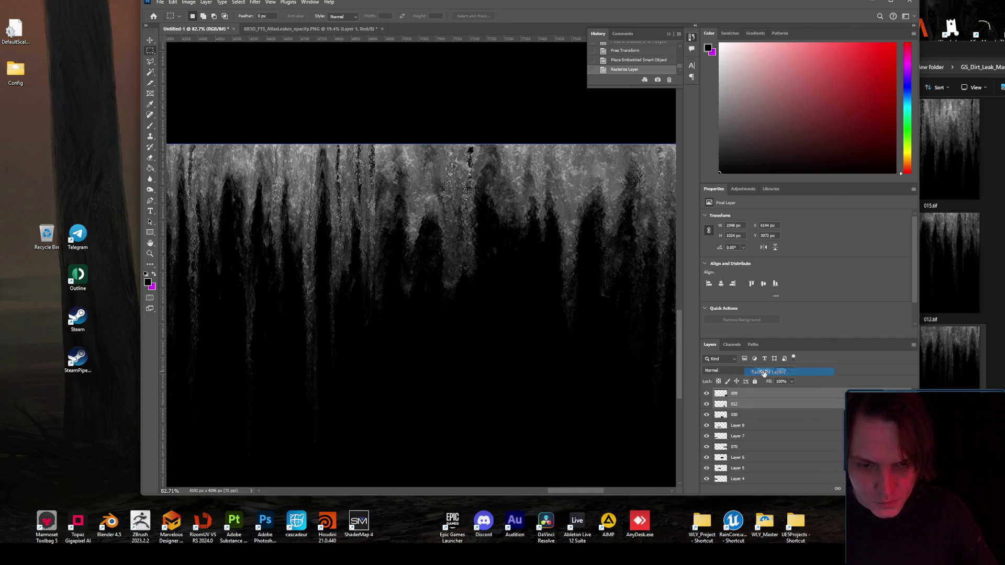
{"action": "right_click", "coordinate": [753, 403]}
{"action": "left_click", "coordinate": [775, 270]}
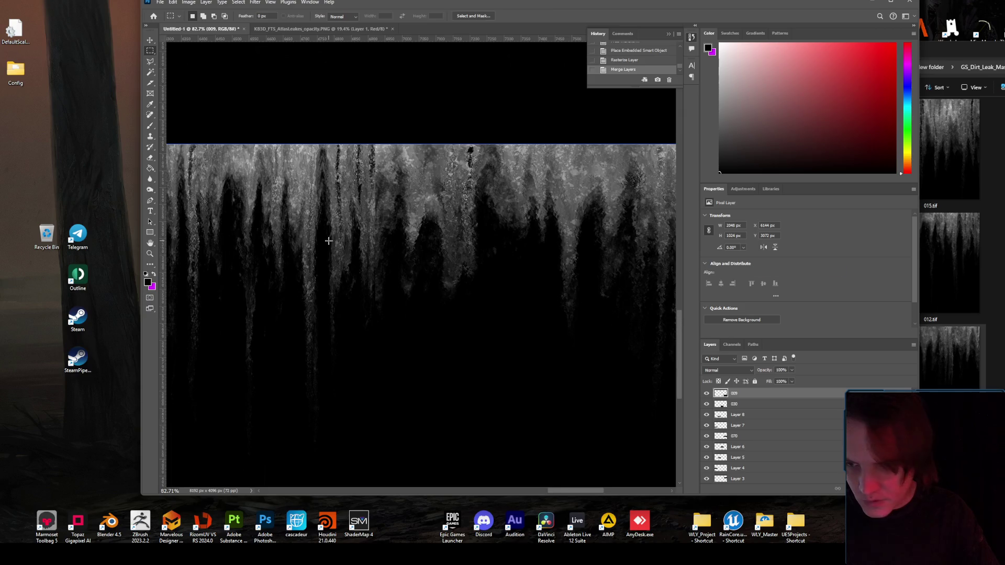
- Spot-heal the dark vertical seam between the two leak textures
{"action": "scroll", "coordinate": [415, 218], "scroll_direction": "up", "scroll_amount": 2}
{"action": "scroll", "coordinate": [415, 219], "scroll_direction": "up", "scroll_amount": 1}
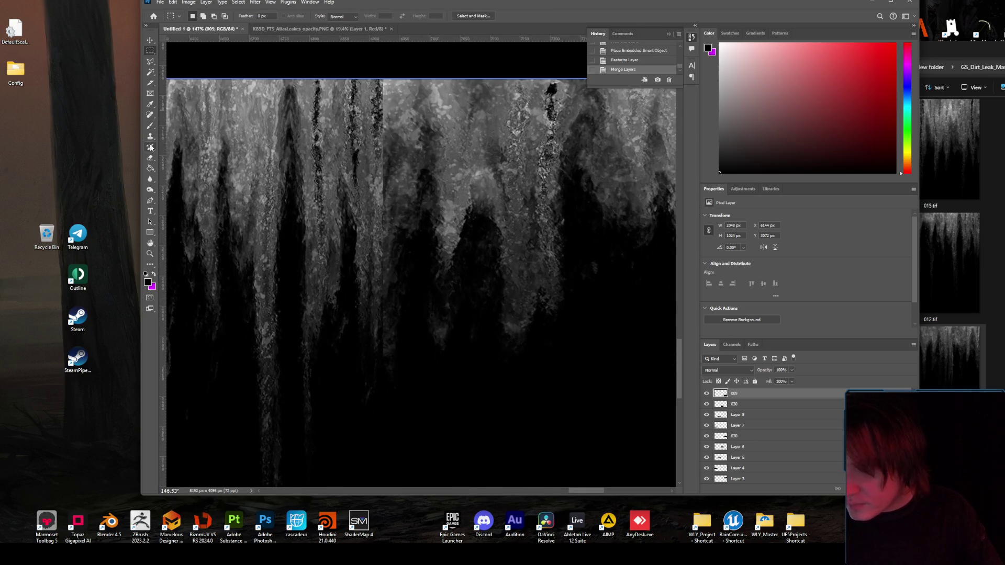
{"action": "left_click", "coordinate": [151, 114]}
{"action": "left_click", "coordinate": [382, 84]}
{"action": "left_click_drag", "start_coordinate": [382, 81], "coordinate": [382, 354]}
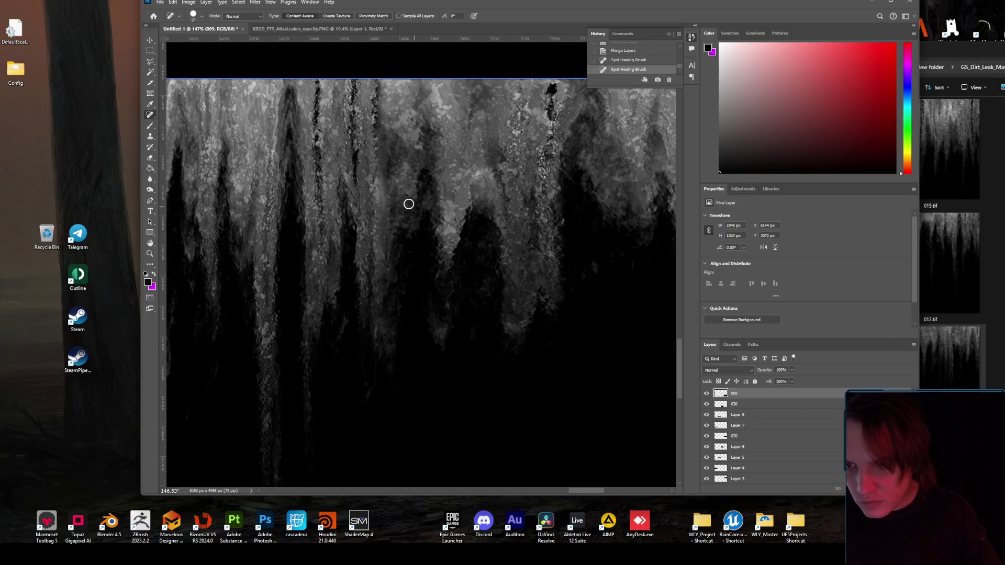
{"action": "left_click_drag", "start_coordinate": [377, 141], "coordinate": [381, 83]}
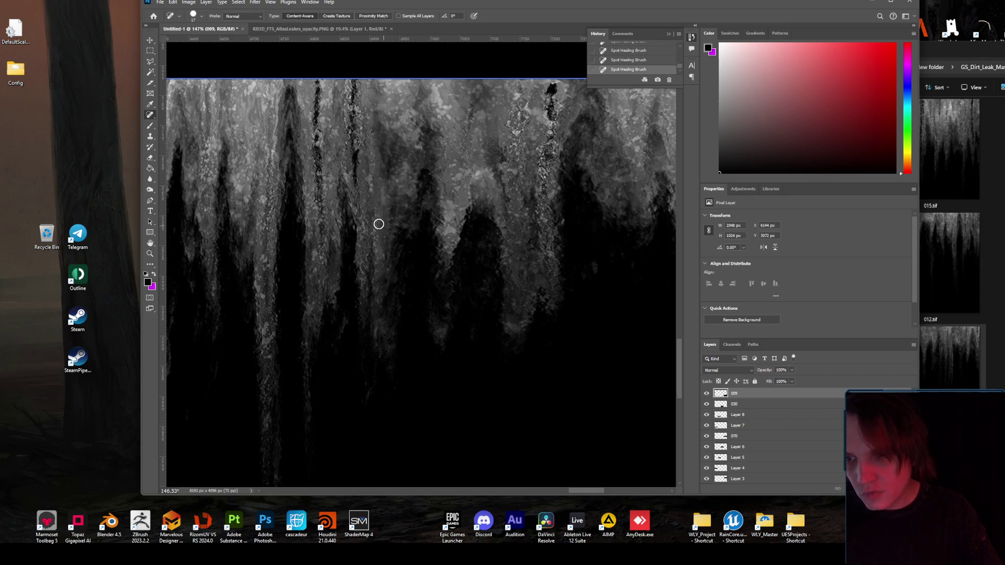
{"action": "scroll", "coordinate": [383, 323], "scroll_direction": "down", "scroll_amount": 5}
{"action": "scroll", "coordinate": [383, 323], "scroll_direction": "down", "scroll_amount": 6}
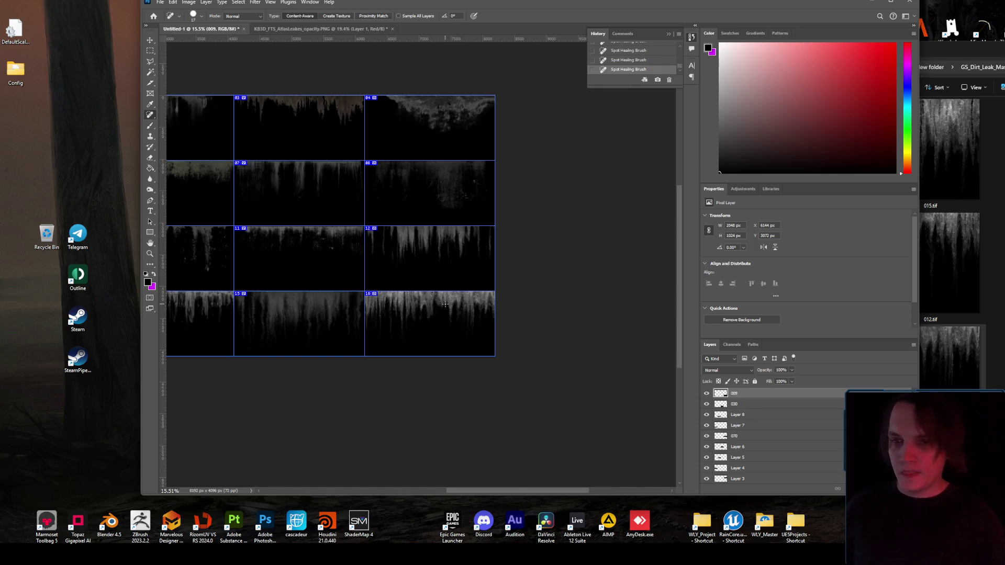
- Lower layer 009 to 70% opacity and set layer 030 to 39%
{"action": "scroll", "coordinate": [452, 244], "scroll_direction": "down", "scroll_amount": 2}
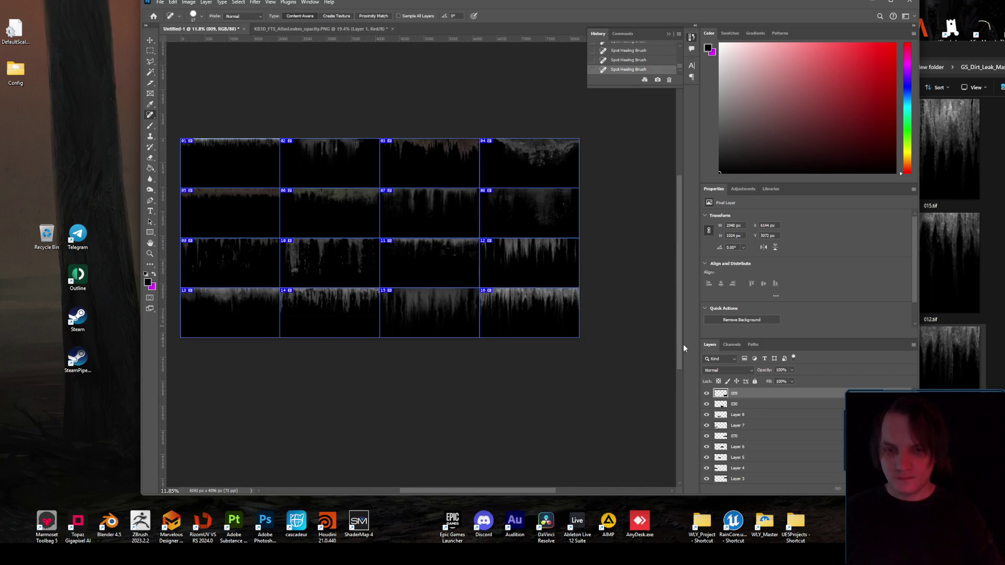
{"action": "left_click_drag", "start_coordinate": [781, 380], "coordinate": [780, 381]}
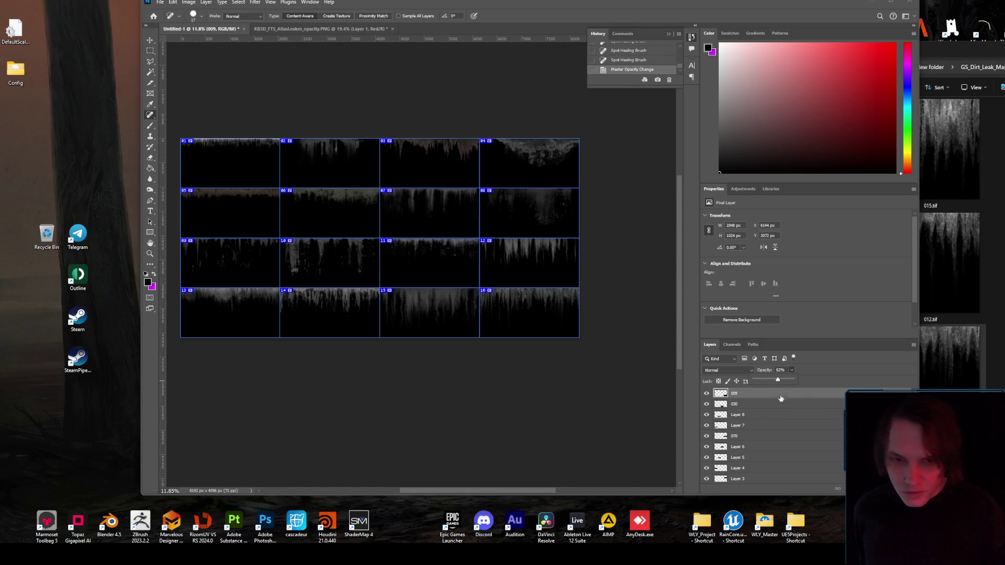
{"action": "left_click", "coordinate": [751, 404]}
{"action": "left_click", "coordinate": [707, 404]}
{"action": "left_click", "coordinate": [707, 404]}
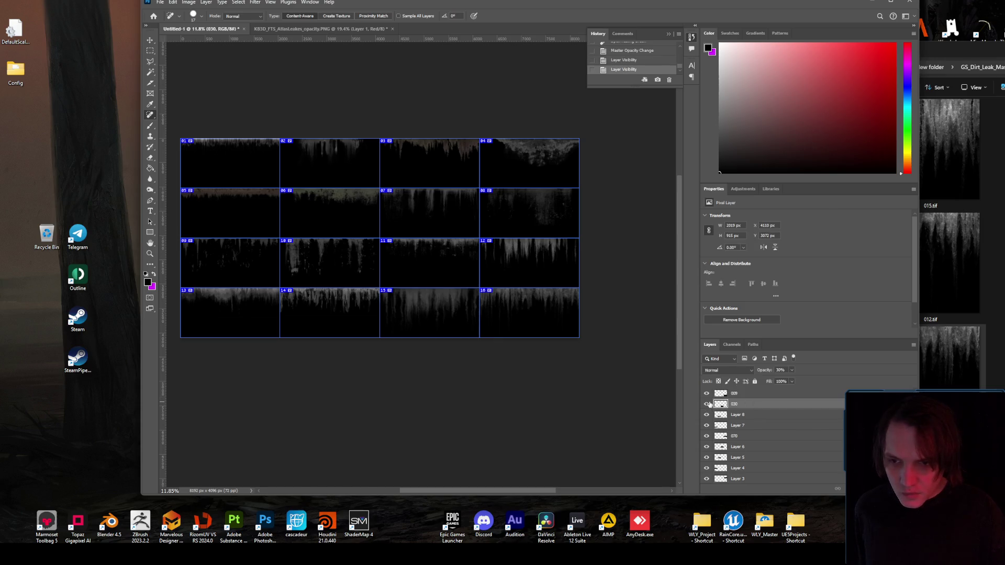
{"action": "left_click_drag", "start_coordinate": [791, 381], "coordinate": [796, 382]}
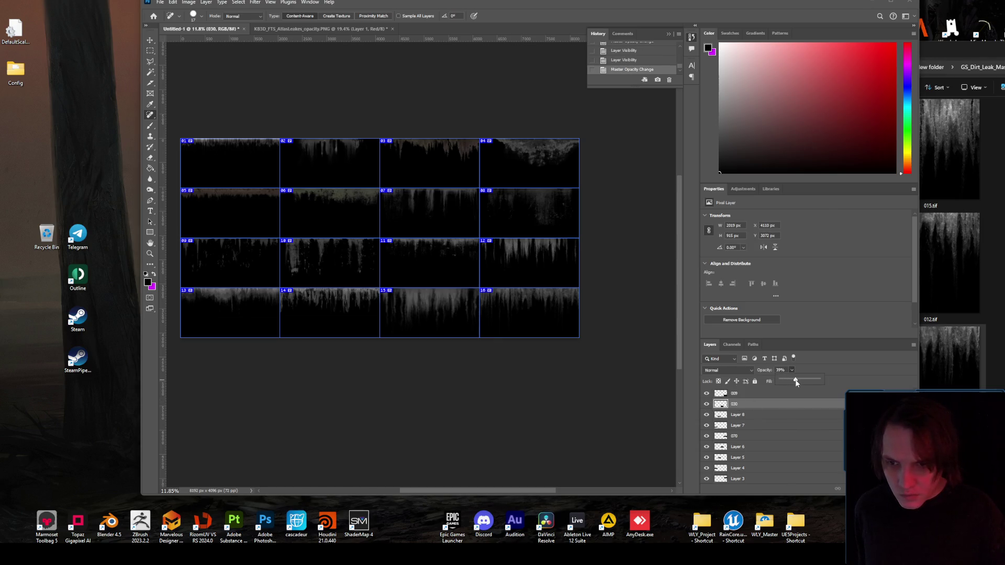
- Raise layer 070's opacity to 54%
{"action": "left_click", "coordinate": [757, 416]}
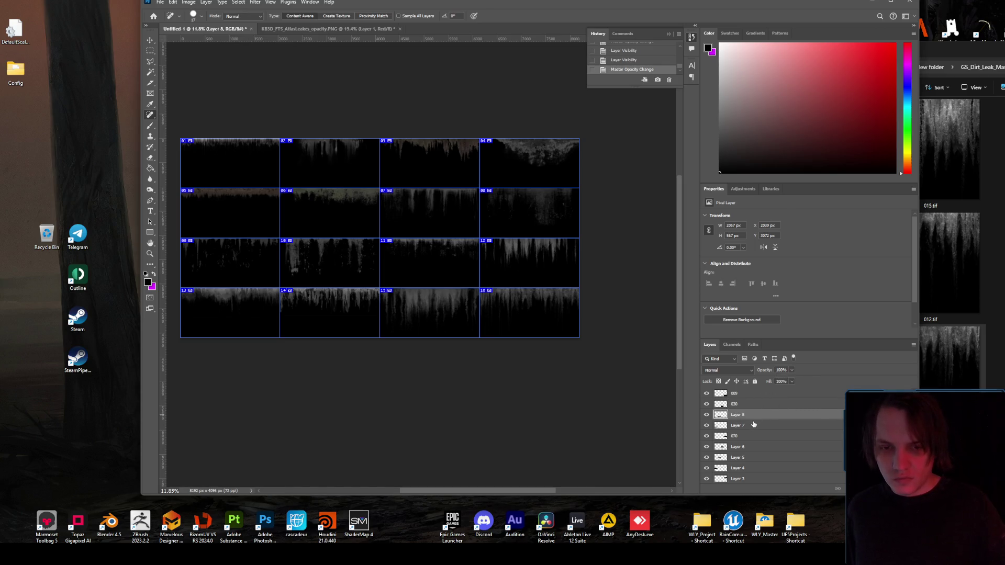
{"action": "left_click", "coordinate": [753, 425]}
{"action": "left_click", "coordinate": [751, 436]}
{"action": "scroll", "coordinate": [774, 414], "scroll_direction": "down", "scroll_amount": 1}
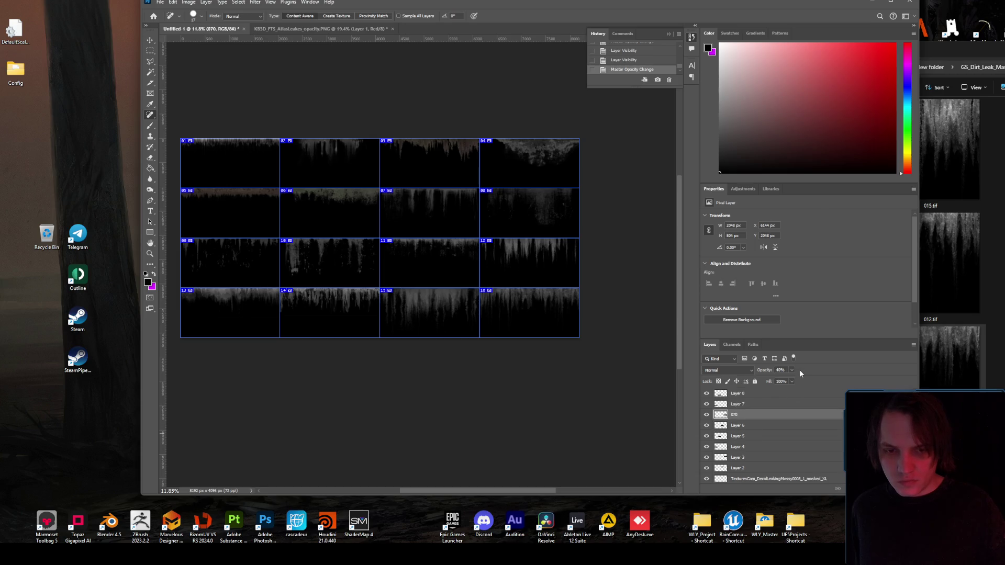
{"action": "left_click_drag", "start_coordinate": [794, 381], "coordinate": [792, 382]}
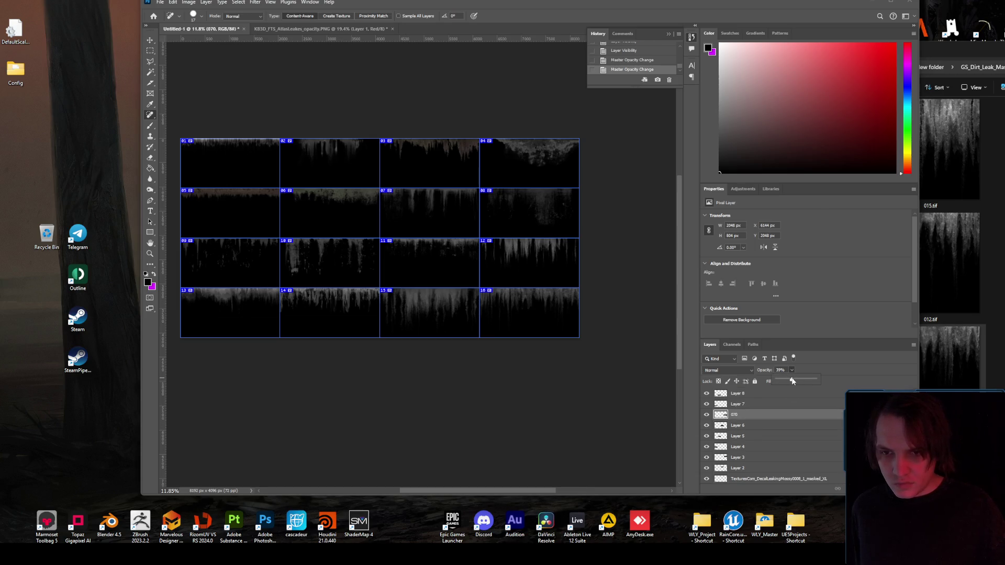
- Set Layer 5 to 36% opacity and Layer 4 to 21% via Blending Options
{"action": "left_click", "coordinate": [761, 426]}
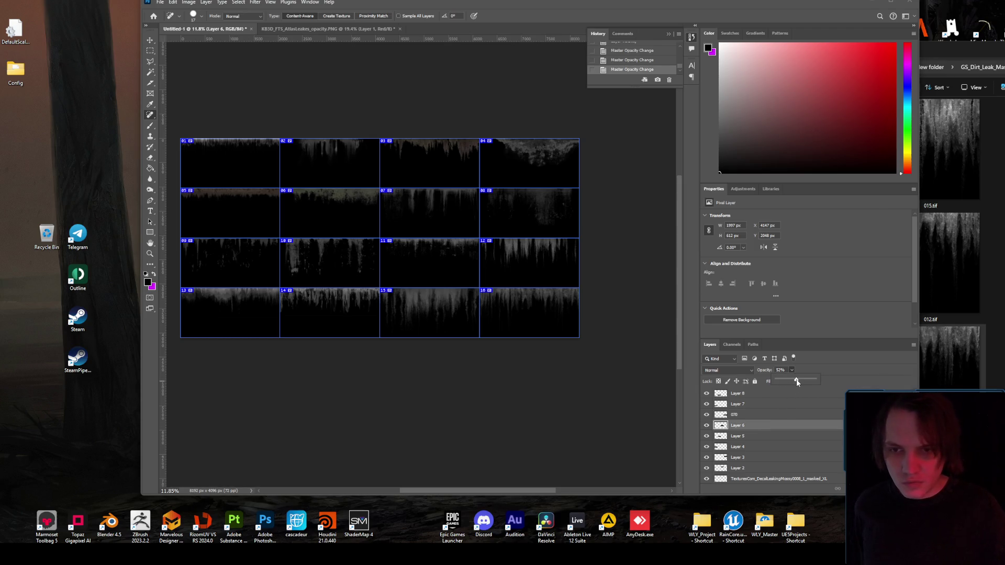
{"action": "key", "text": "alt+bracketleft"}
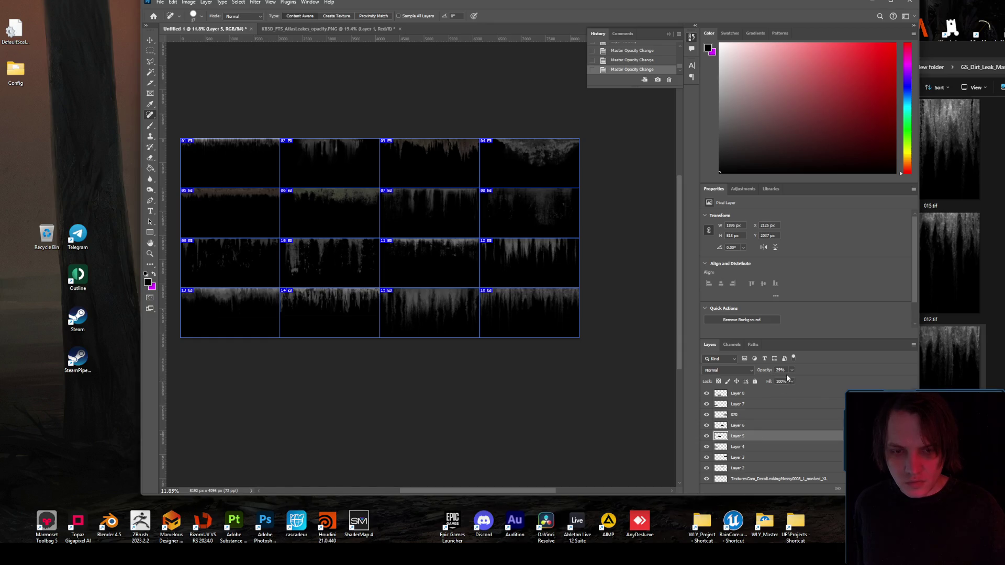
{"action": "left_click_drag", "start_coordinate": [792, 381], "coordinate": [795, 382]}
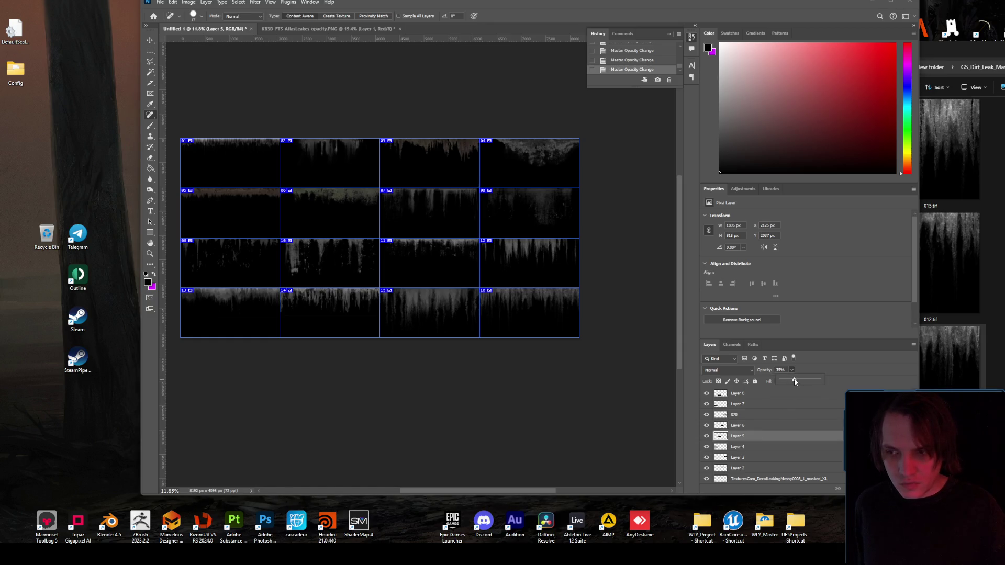
{"action": "double_click", "coordinate": [753, 447]}
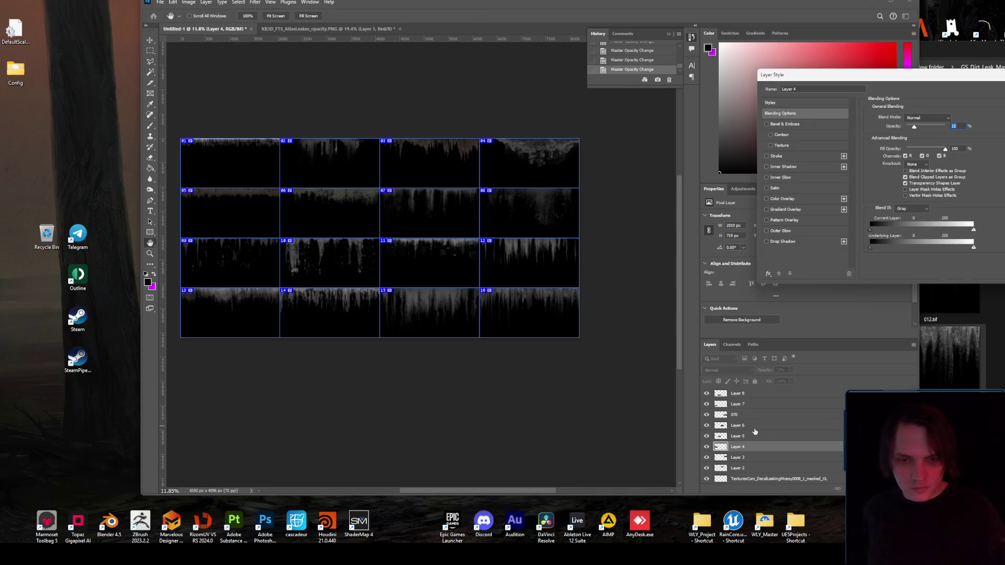
{"action": "key", "text": "Return"}
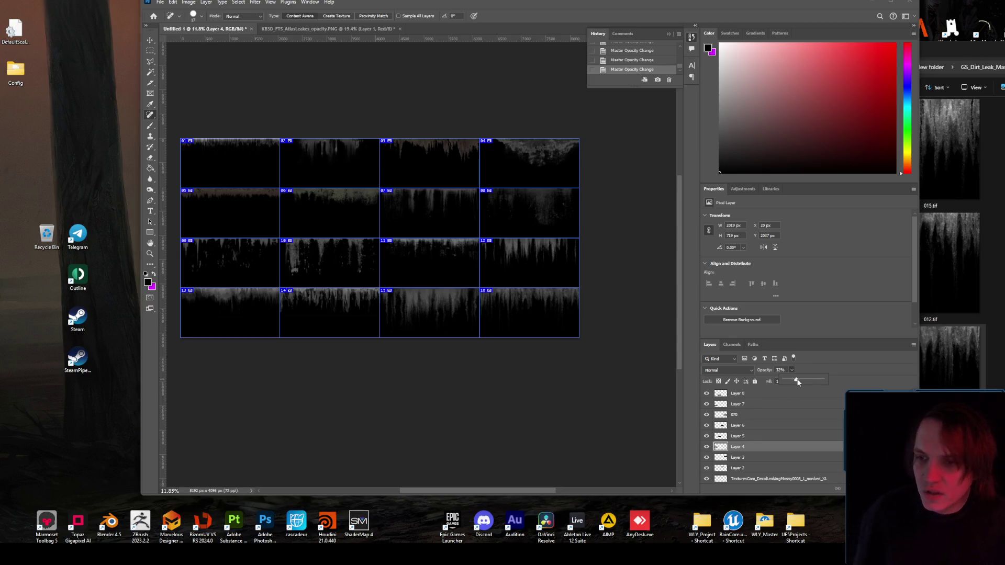
- Step down through Layer 3, Layer 2 and the leak stain decal layers
{"action": "left_click", "coordinate": [749, 460]}
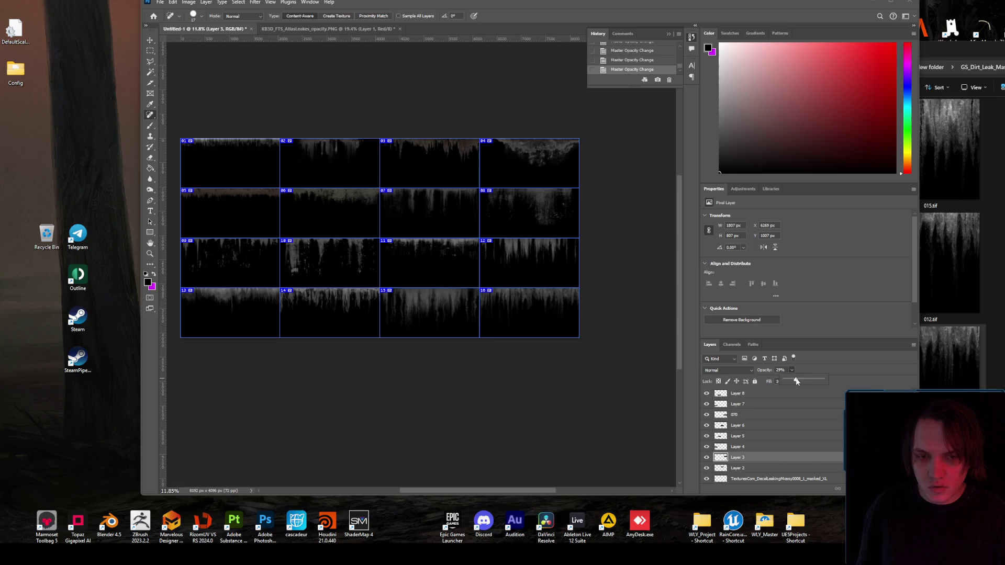
{"action": "left_click", "coordinate": [745, 468]}
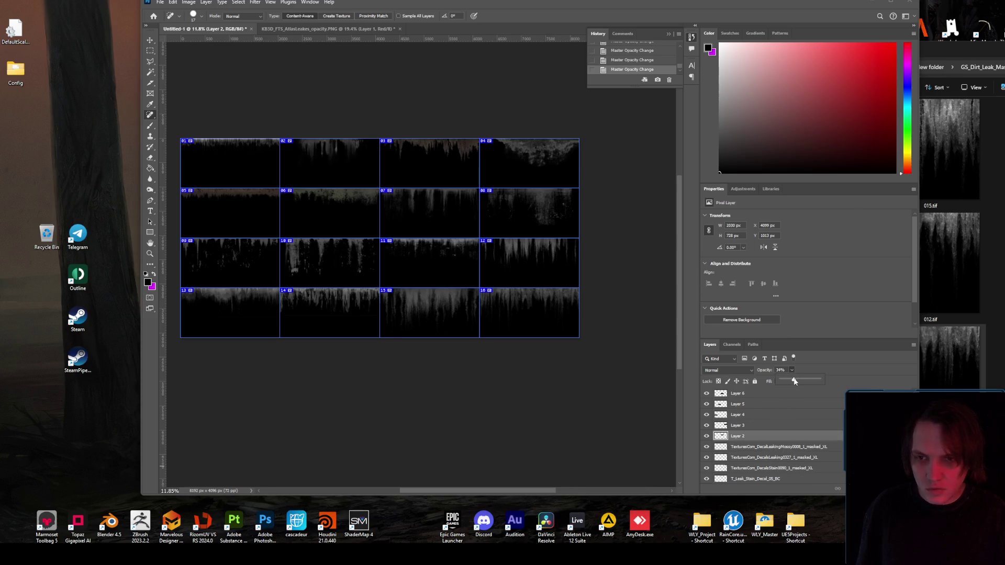
{"action": "left_click", "coordinate": [757, 446]}
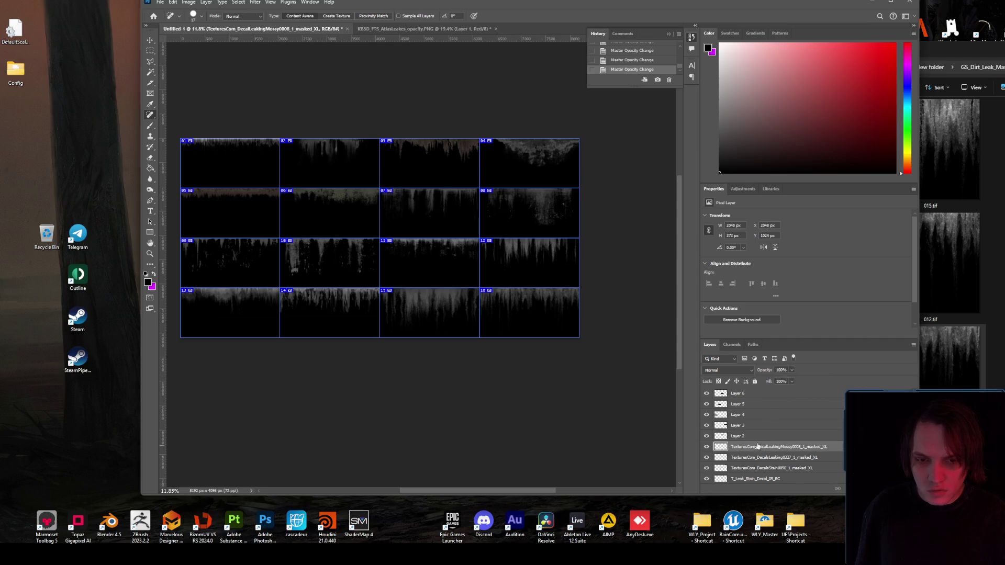
{"action": "left_click", "coordinate": [753, 457]}
{"action": "left_click", "coordinate": [749, 467]}
{"action": "left_click", "coordinate": [749, 478]}
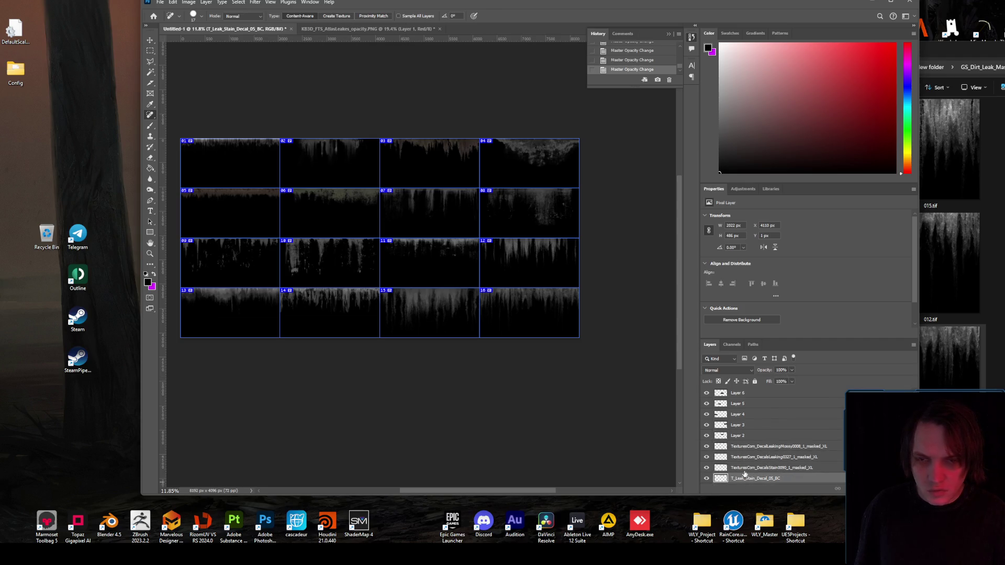
{"action": "scroll", "coordinate": [287, 163], "scroll_direction": "up", "scroll_amount": 2}
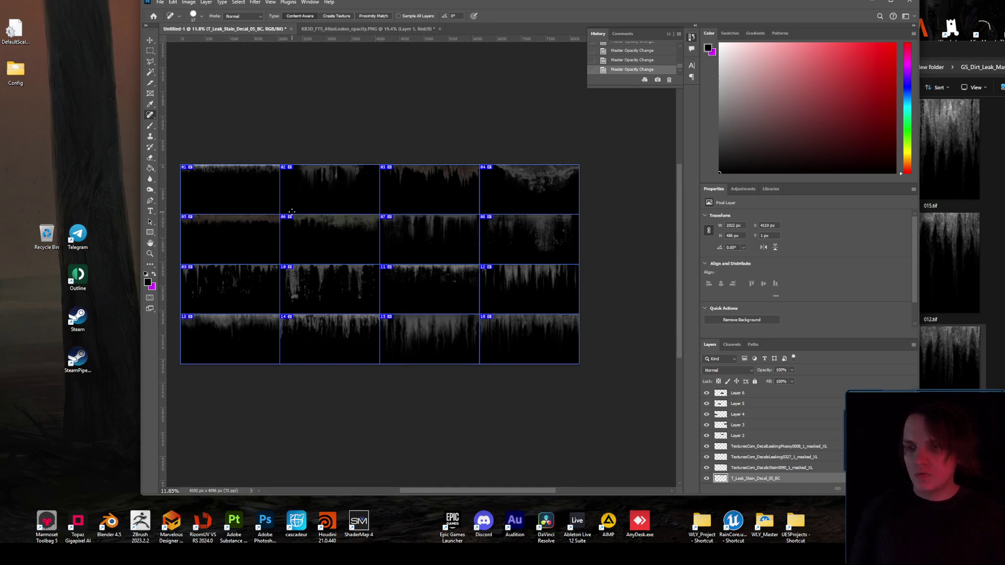
- Select the VPMSK_0007_Leaks layer and toggle its visibility to compare the tile
{"action": "scroll", "coordinate": [759, 456], "scroll_direction": "down", "scroll_amount": 3}
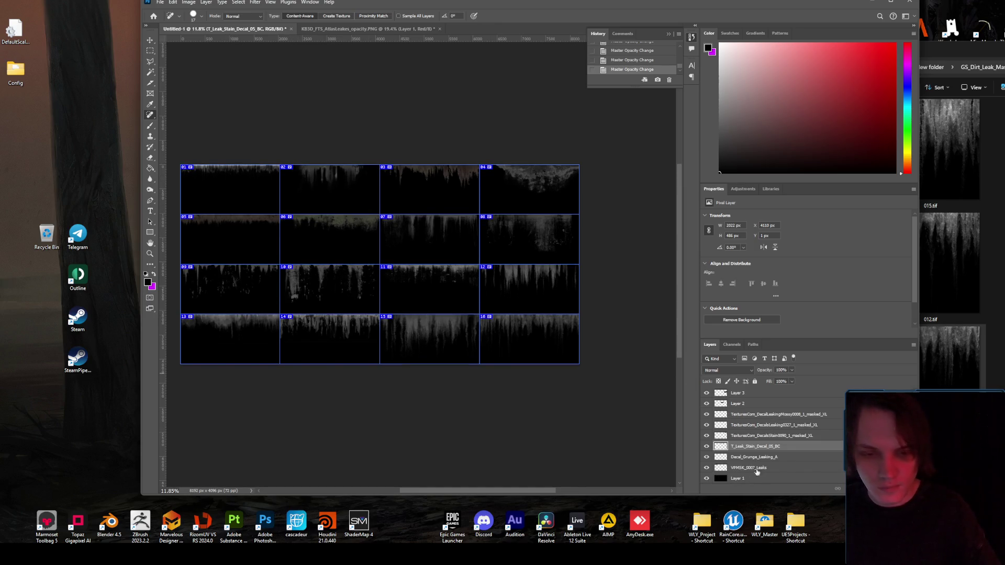
{"action": "left_click", "coordinate": [749, 467]}
{"action": "left_click", "coordinate": [706, 467]}
{"action": "left_click", "coordinate": [706, 467]}
{"action": "scroll", "coordinate": [192, 144], "scroll_direction": "up", "scroll_amount": 5}
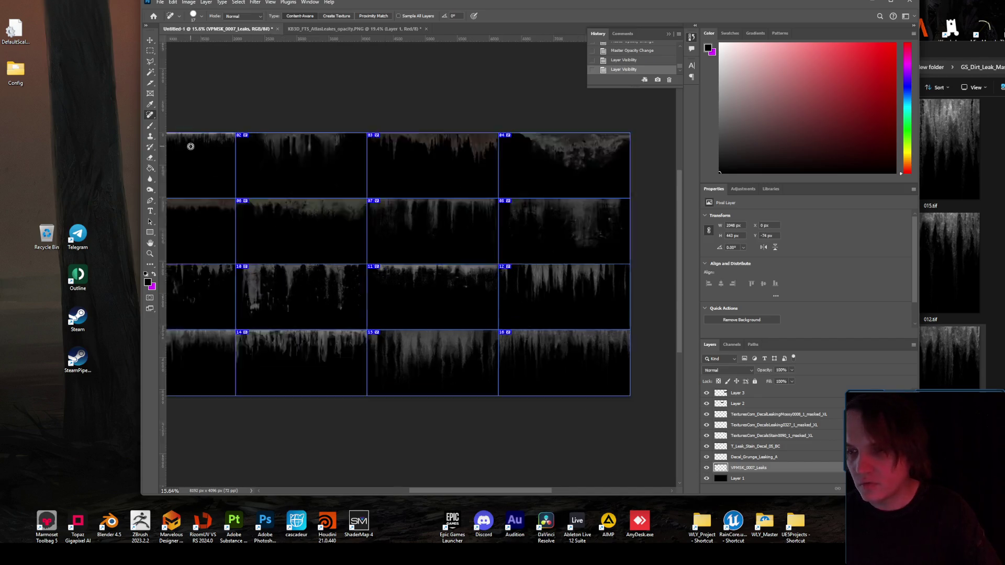
{"action": "scroll", "coordinate": [194, 140], "scroll_direction": "up", "scroll_amount": 2}
{"action": "left_click_drag", "start_coordinate": [425, 494], "coordinate": [325, 487]}
{"action": "scroll", "coordinate": [516, 372], "scroll_direction": "down", "scroll_amount": 2}
- Stretch the leak layer taller to 2048 × 512 px and nudge it up a few pixels
{"action": "key", "text": "ctrl+t"}
{"action": "mouse_move", "coordinate": [487, 253]}
{"action": "left_mouse_down"}
{"action": "mouse_move", "coordinate": [491, 286]}
{"action": "mouse_move", "coordinate": [491, 265]}
{"action": "left_mouse_up"}
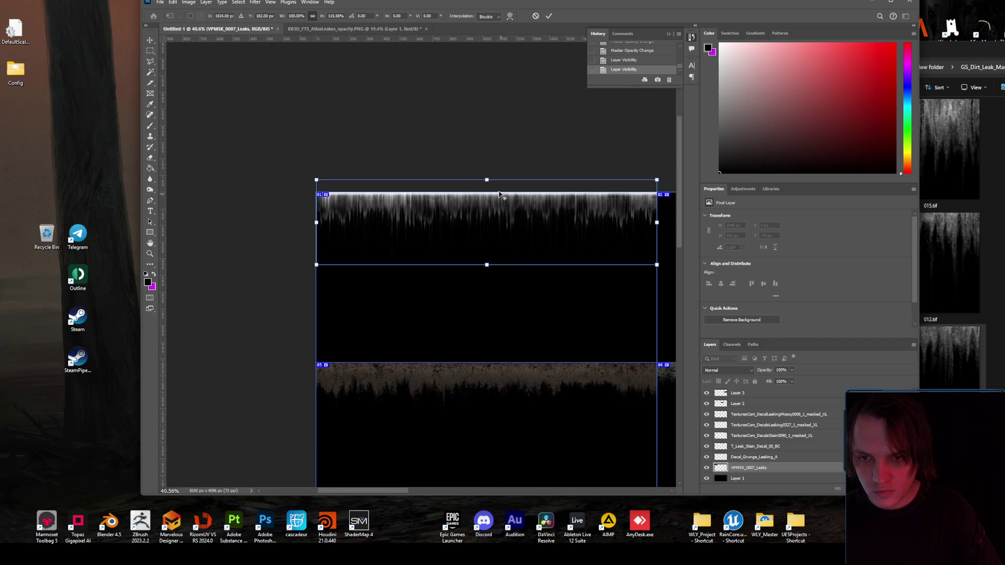
{"action": "scroll", "coordinate": [498, 195], "scroll_direction": "up", "scroll_amount": 5}
{"action": "left_click_drag", "start_coordinate": [514, 213], "coordinate": [514, 205]}
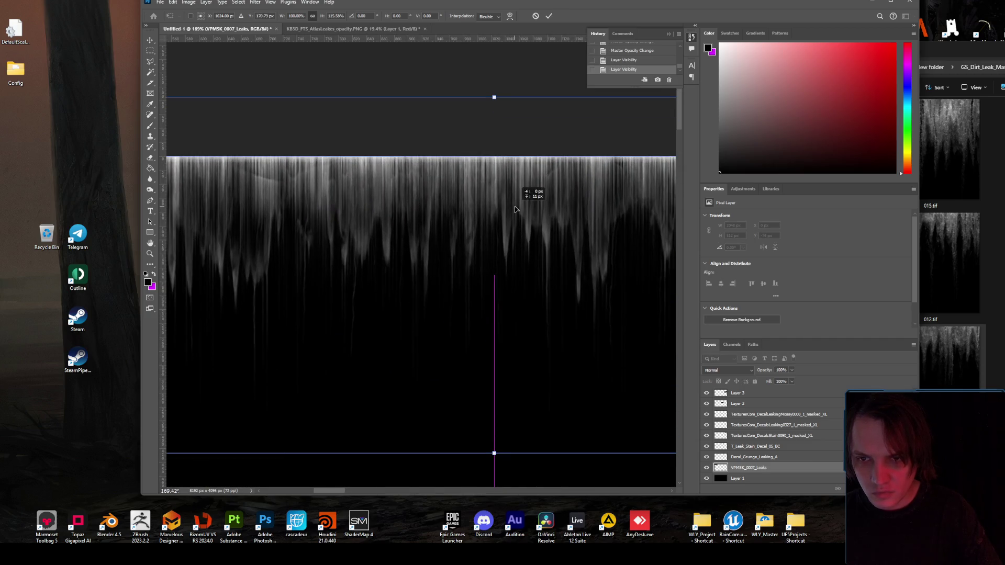
{"action": "key", "text": "Return"}
{"action": "key", "text": "j"}
{"action": "scroll", "coordinate": [491, 196], "scroll_direction": "down", "scroll_amount": 15}
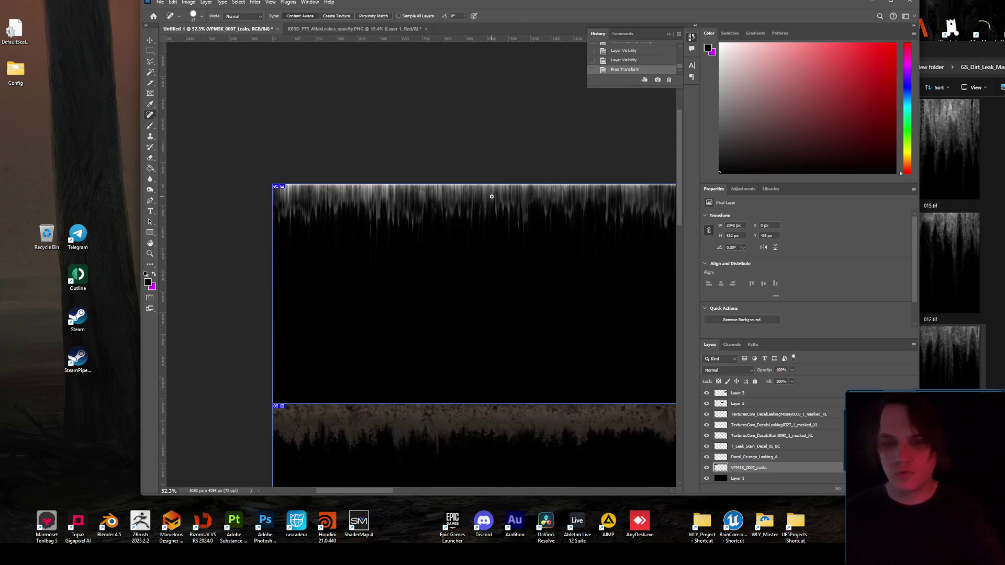
{"action": "scroll", "coordinate": [600, 255], "scroll_direction": "up", "scroll_amount": 1}
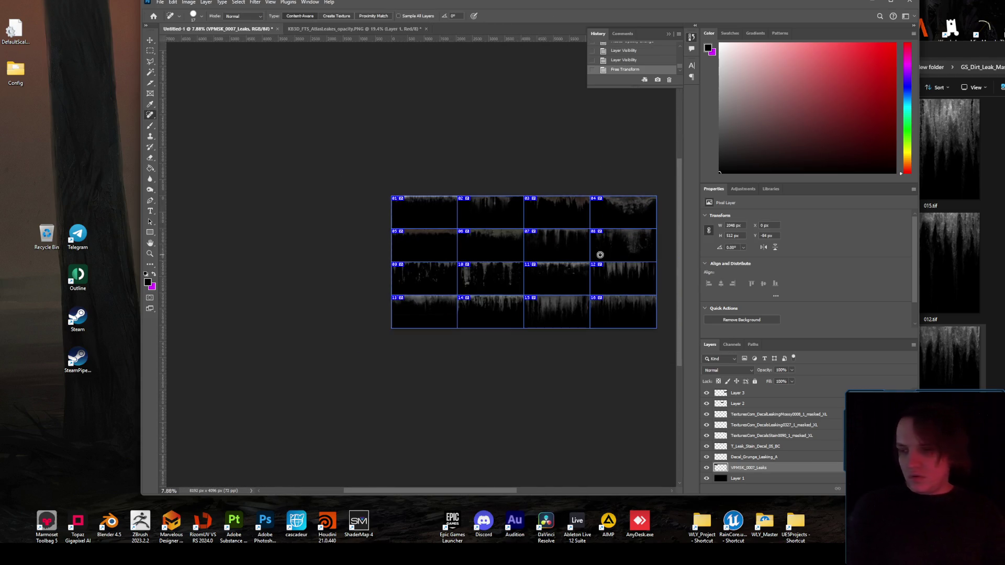
{"action": "left_click", "coordinate": [160, 2]}
- Export the atlas as PNG over Untitled-1.png in Downloads > New folder, confirming the replacement
{"action": "mouse_move", "coordinate": [226, 132]}
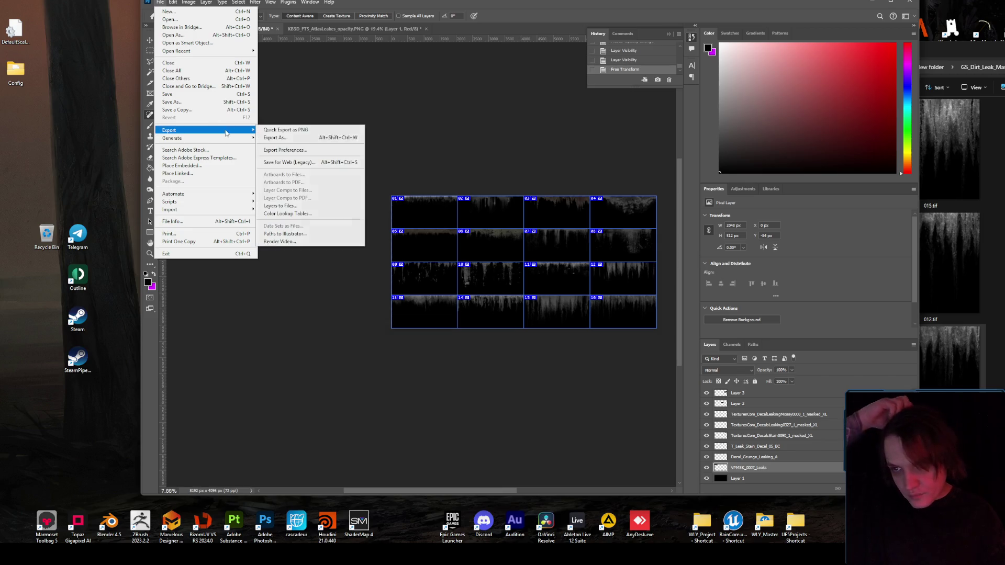
{"action": "left_click", "coordinate": [300, 131]}
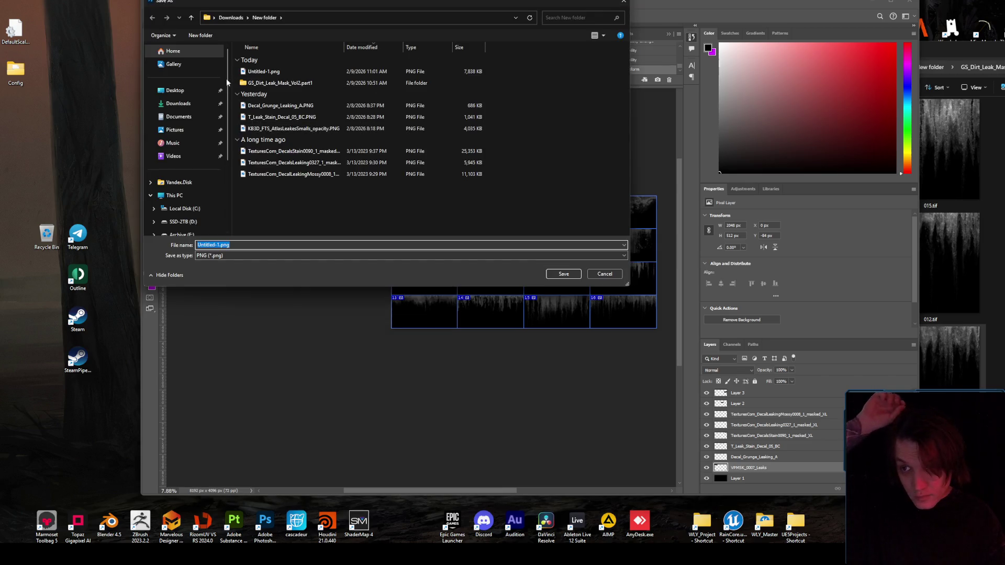
{"action": "left_click", "coordinate": [178, 104]}
{"action": "left_click", "coordinate": [293, 104]}
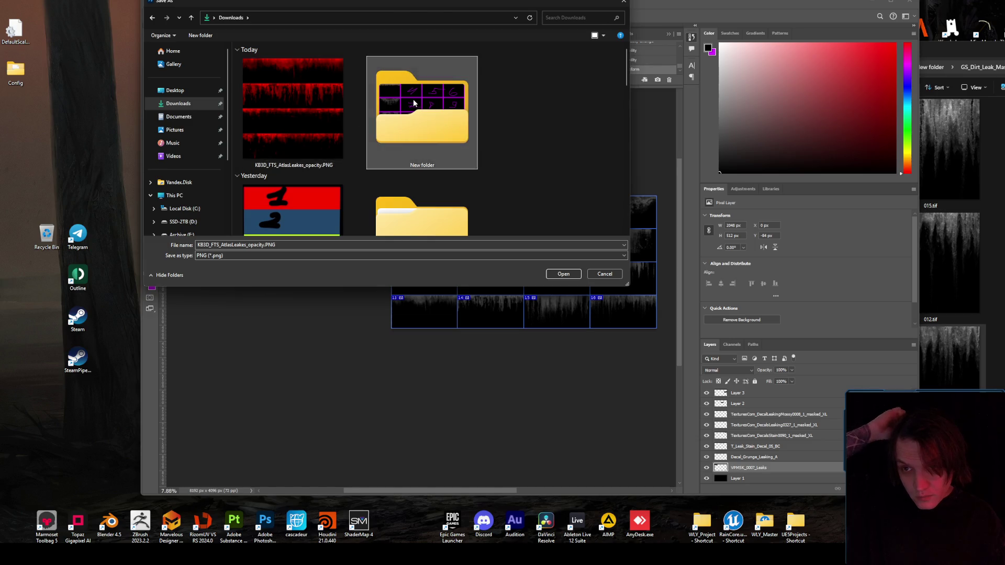
{"action": "double_click", "coordinate": [423, 107]}
{"action": "double_click", "coordinate": [272, 71]}
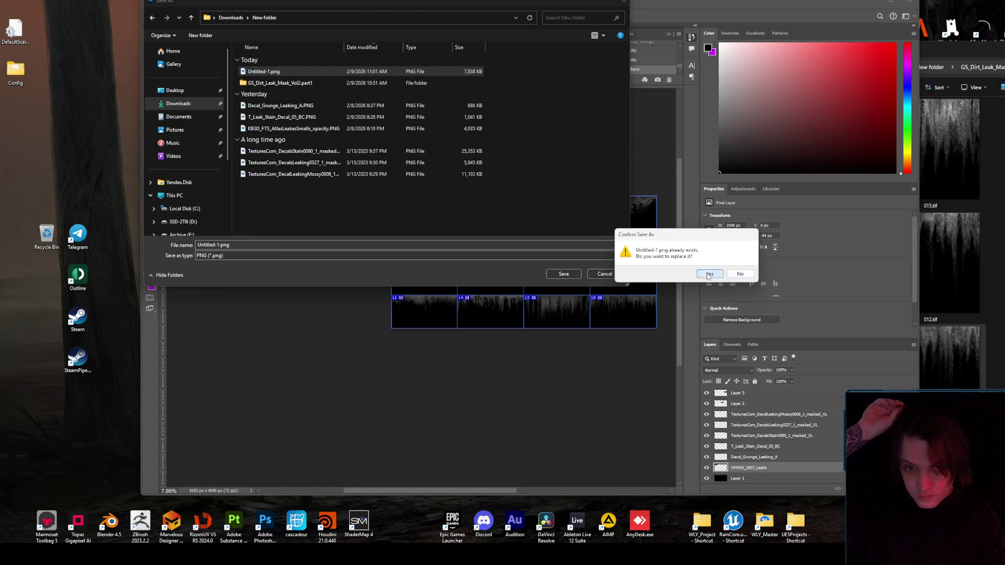
{"action": "left_click", "coordinate": [697, 274]}
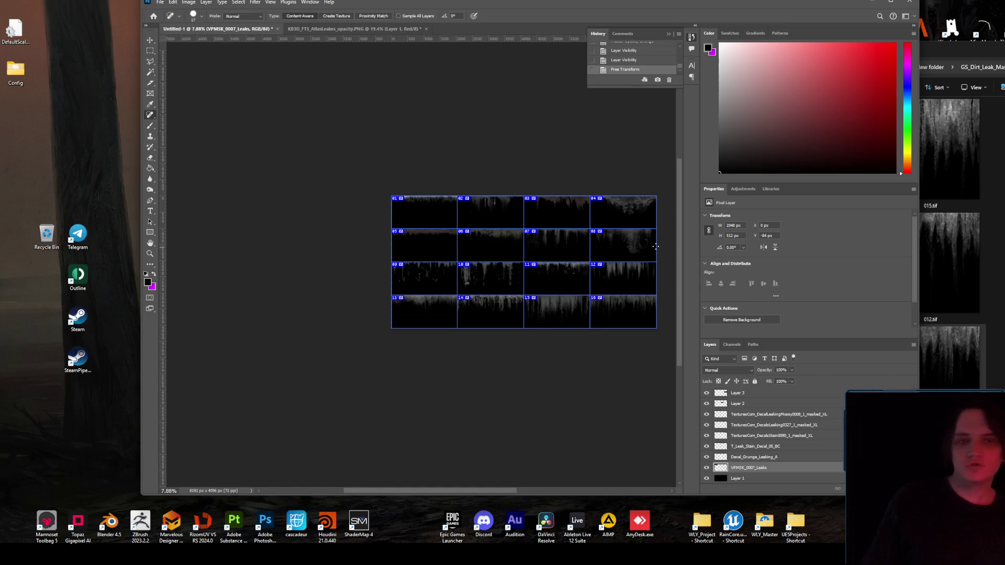
{"action": "left_click", "coordinate": [871, 3]}
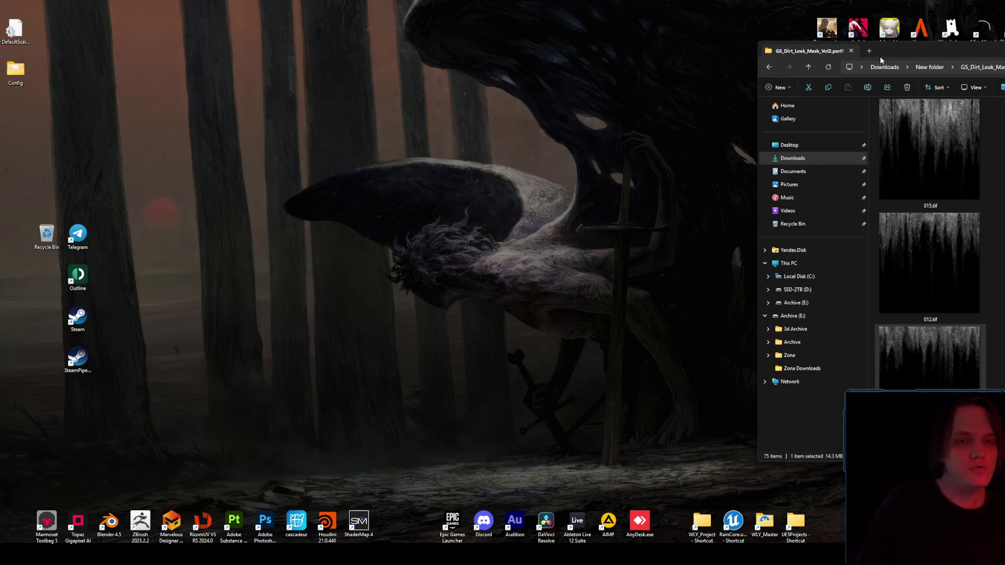
- Clear File Explorer away and check the Untitled-1 Texture Sample node in the content browser
{"action": "left_click_drag", "start_coordinate": [806, 51], "coordinate": [419, 65]}
{"action": "left_click", "coordinate": [939, 80]}
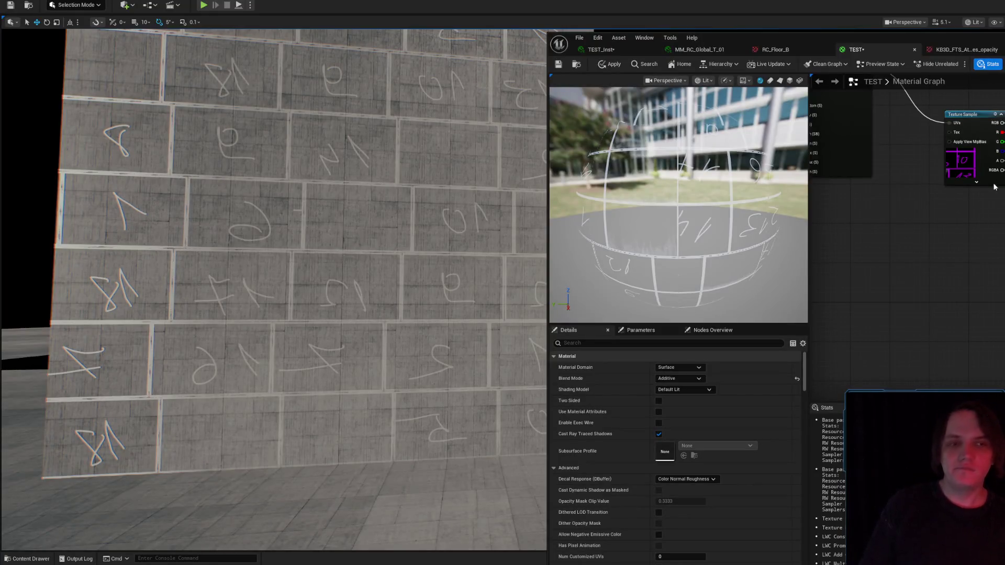
{"action": "left_click", "coordinate": [993, 183]}
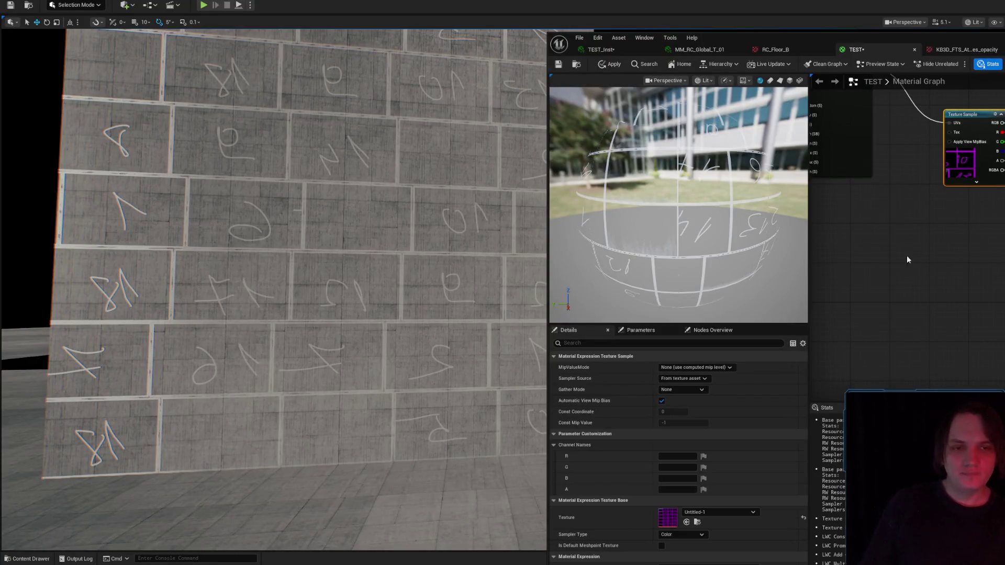
{"action": "left_click", "coordinate": [698, 522]}
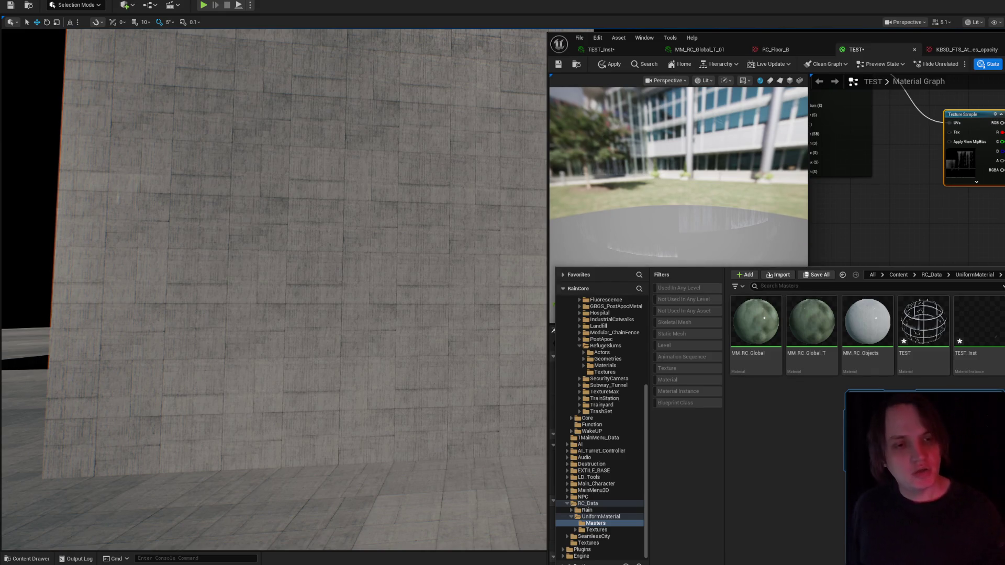
{"action": "scroll", "coordinate": [962, 262], "scroll_direction": "down", "scroll_amount": 10}
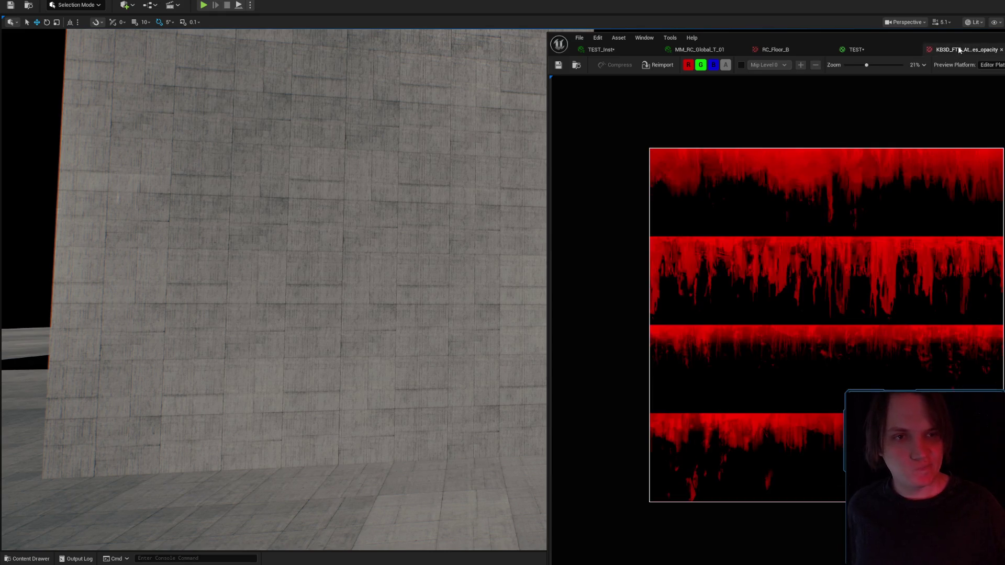
- Return to the TEST material graph and open its Blend Mode options
{"action": "left_click", "coordinate": [856, 50]}
{"action": "left_click", "coordinate": [602, 50]}
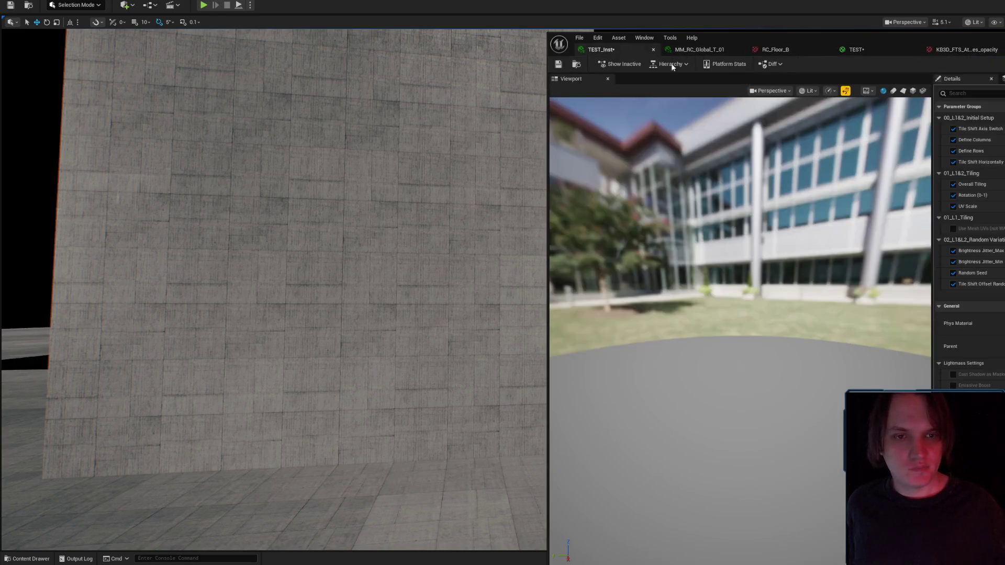
{"action": "left_click", "coordinate": [878, 47]}
{"action": "scroll", "coordinate": [919, 218], "scroll_direction": "down", "scroll_amount": 5}
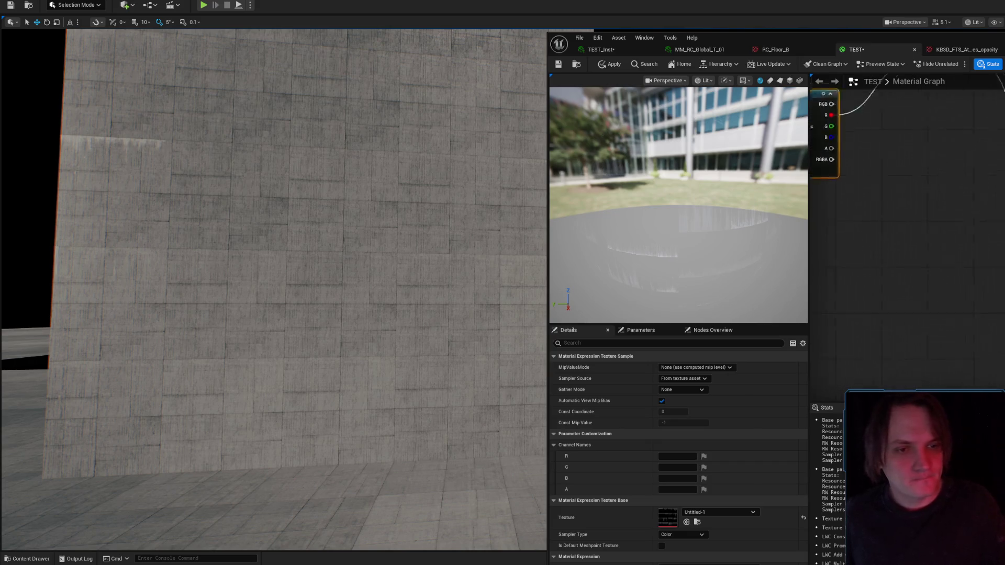
{"action": "scroll", "coordinate": [906, 205], "scroll_direction": "up", "scroll_amount": 5}
{"action": "left_click_drag", "start_coordinate": [865, 373], "coordinate": [746, 297]}
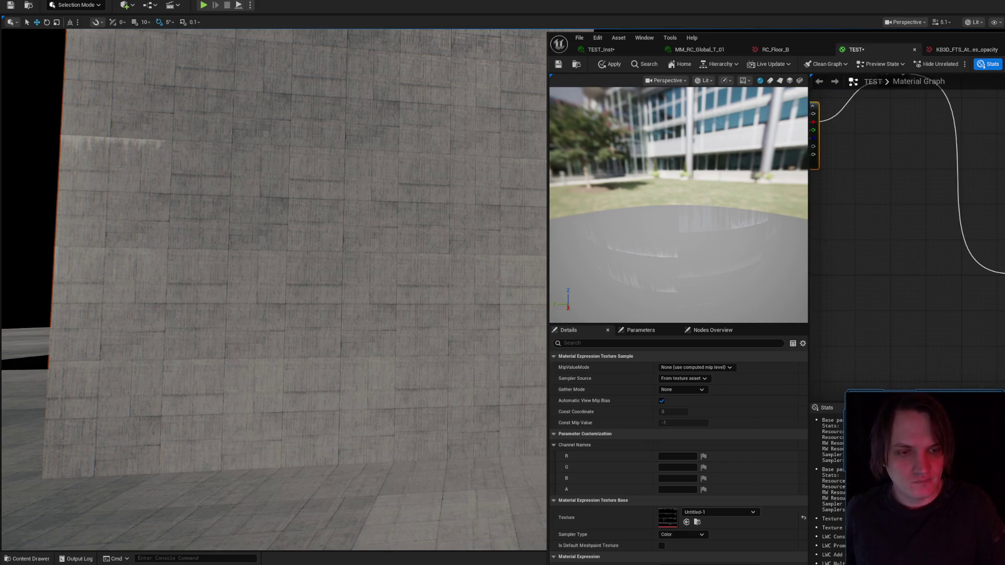
{"action": "left_click", "coordinate": [865, 374]}
{"action": "left_click", "coordinate": [695, 378]}
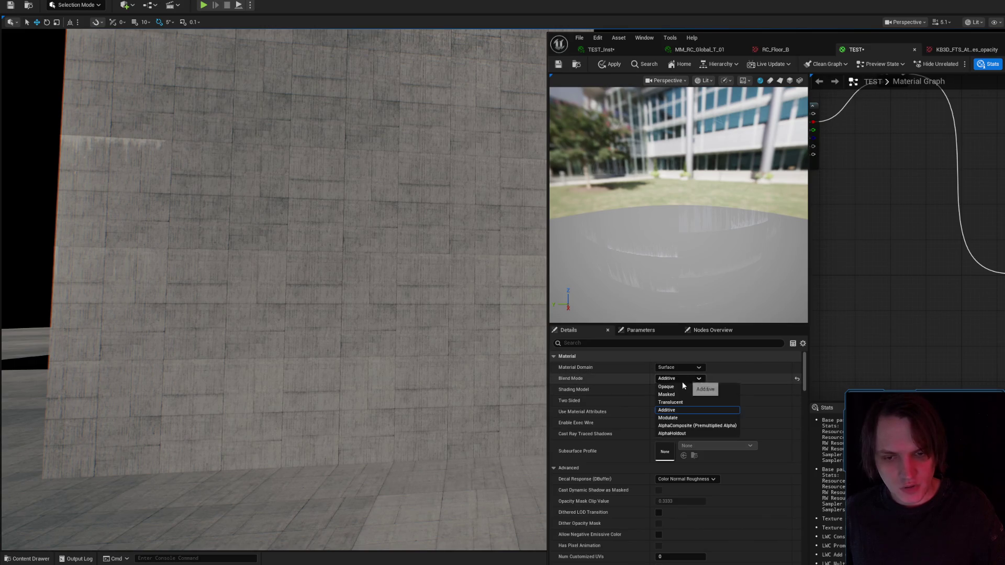
- Set the TEST material to Masked, apply it, inspect the wall and save
{"action": "left_click", "coordinate": [680, 393]}
{"action": "left_click", "coordinate": [613, 63]}
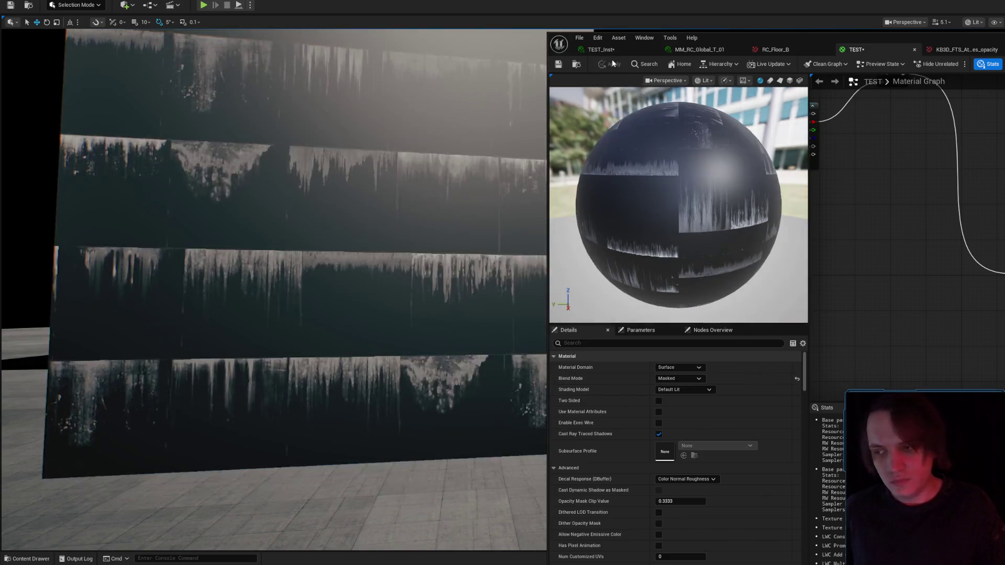
{"action": "mouse_move", "coordinate": [380, 228]}
{"action": "left_mouse_down"}
{"action": "mouse_move", "coordinate": [351, 233]}
{"action": "mouse_move", "coordinate": [381, 228]}
{"action": "mouse_move", "coordinate": [381, 207]}
{"action": "mouse_move", "coordinate": [351, 223]}
{"action": "mouse_move", "coordinate": [427, 242]}
{"action": "left_mouse_up"}
{"action": "scroll", "coordinate": [356, 219], "scroll_direction": "up", "scroll_amount": 2}
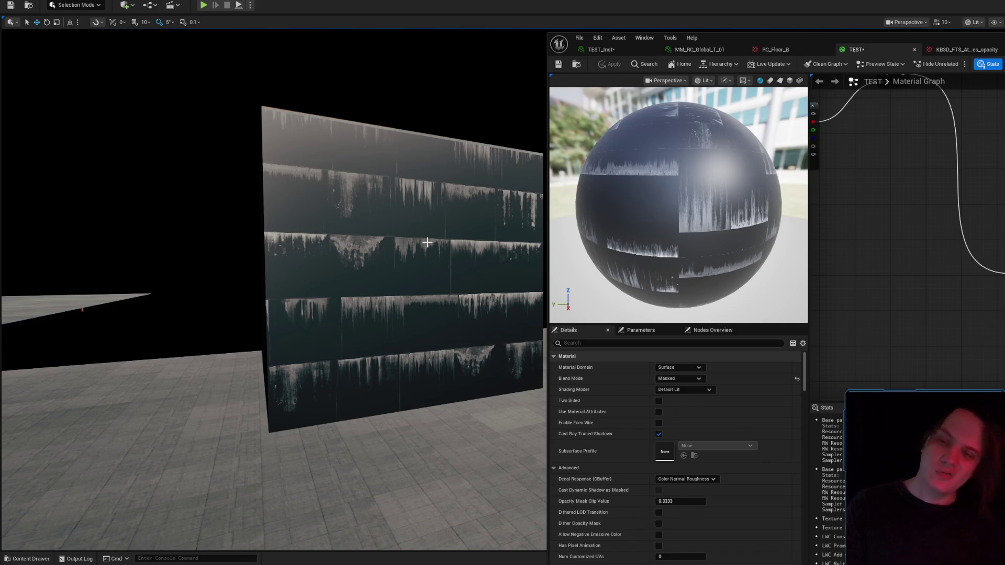
{"action": "left_click", "coordinate": [557, 64]}
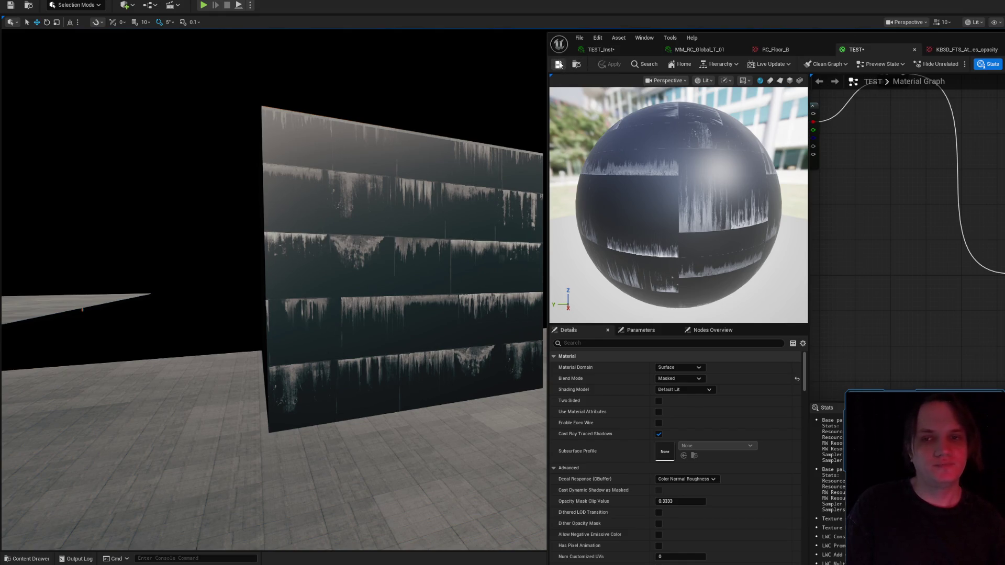
- Switch the blend mode back to Additive and fly the camera to face the wall
{"action": "left_click", "coordinate": [602, 49]}
{"action": "left_click", "coordinate": [853, 49]}
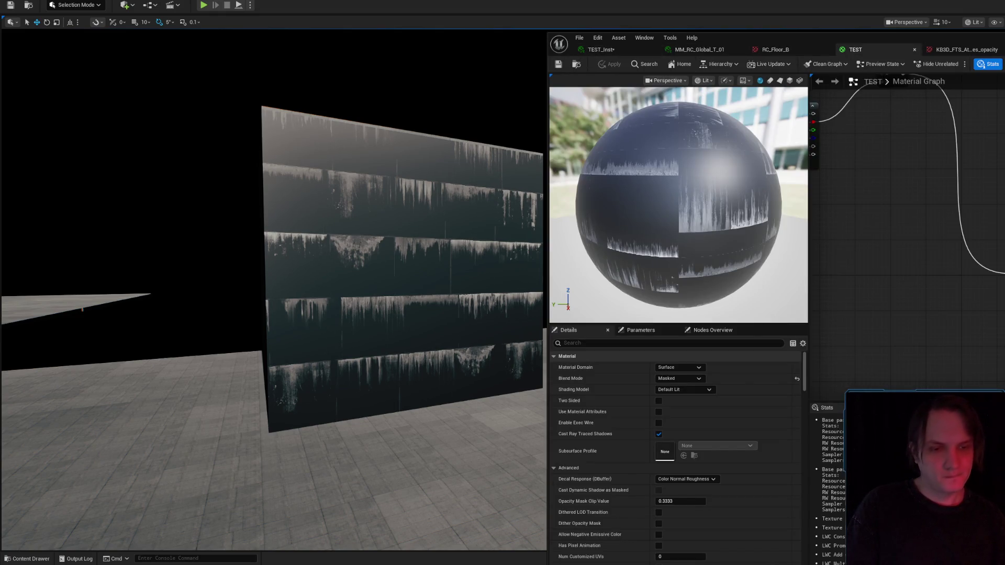
{"action": "left_click", "coordinate": [677, 377]}
{"action": "left_click", "coordinate": [678, 411]}
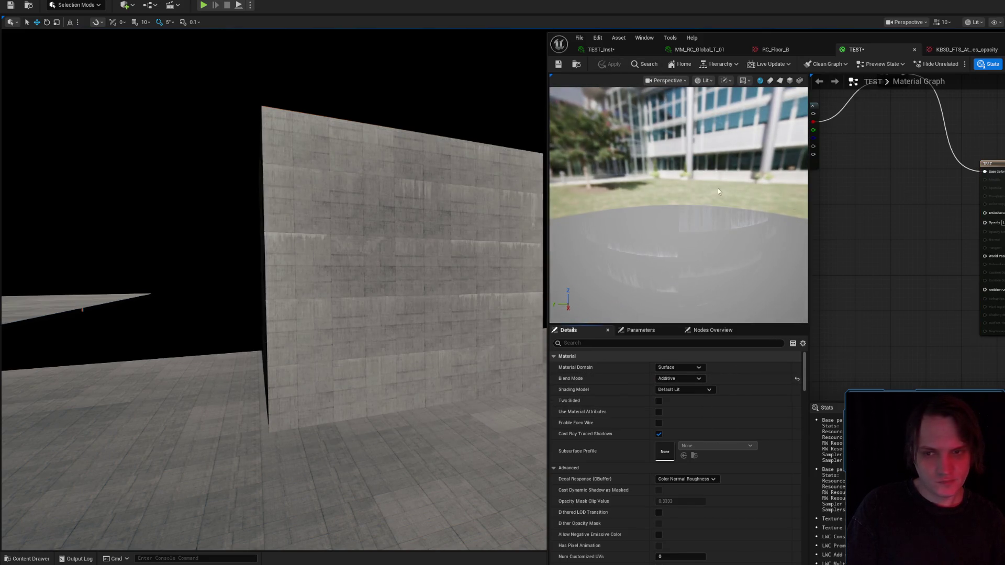
{"action": "key", "text": "w"}
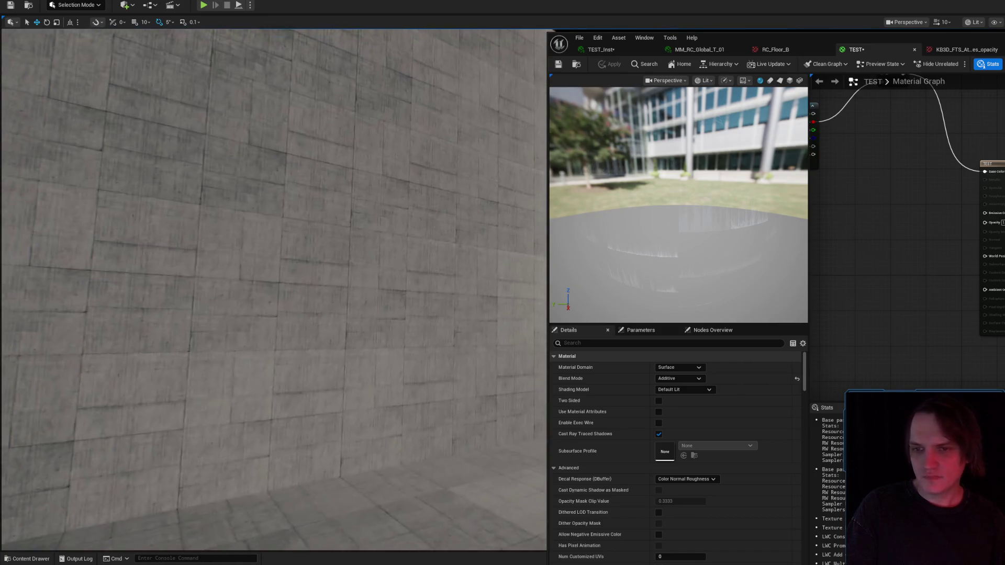
{"action": "left_click_drag", "start_coordinate": [248, 226], "coordinate": [225, 226]}
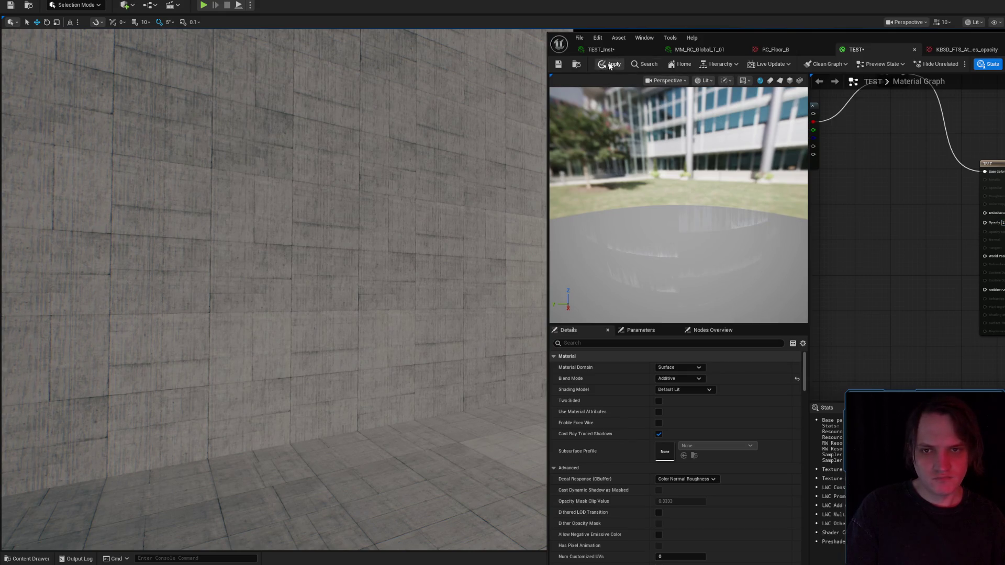
- Apply the Additive material, view the opacity atlas texture, and swing the camera to the drip streaks
{"action": "left_click", "coordinate": [609, 64]}
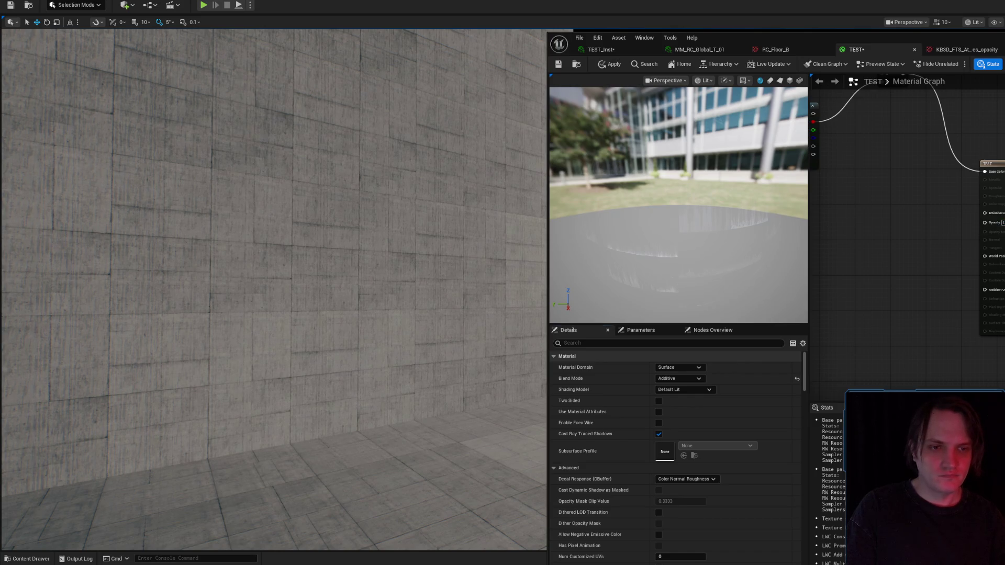
{"action": "left_click", "coordinate": [966, 49]}
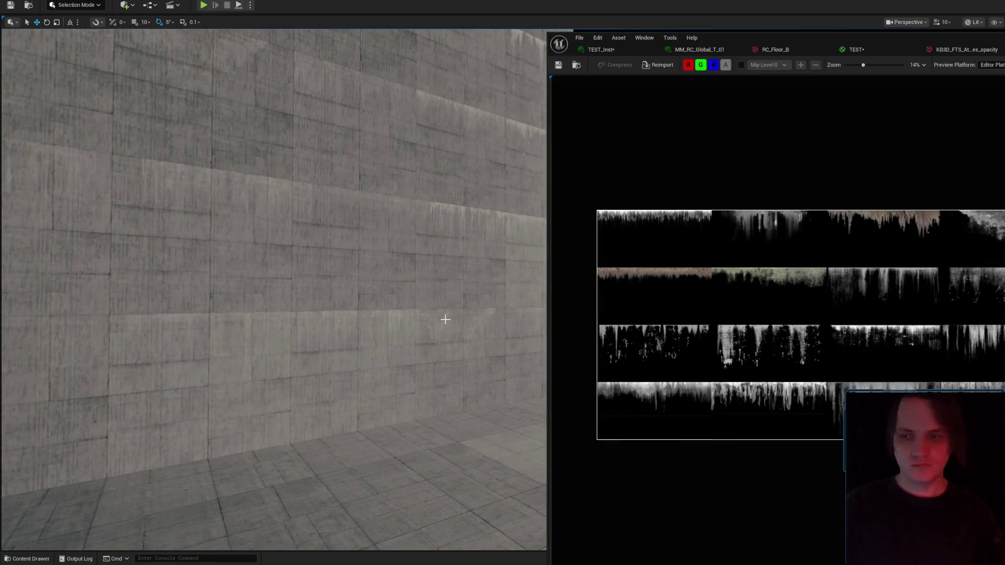
{"action": "left_click_drag", "start_coordinate": [444, 318], "coordinate": [337, 315]}
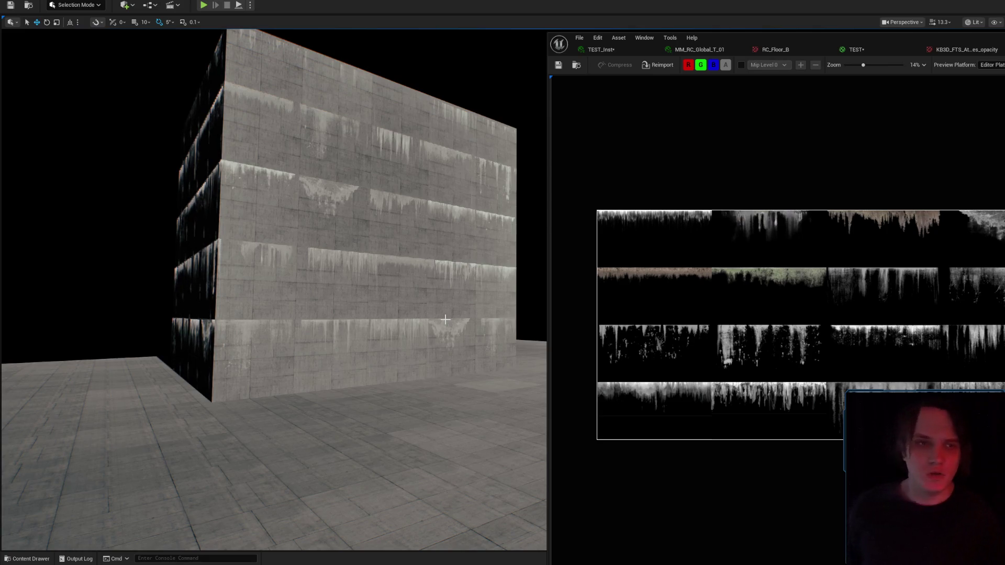
{"action": "left_click", "coordinate": [874, 50]}
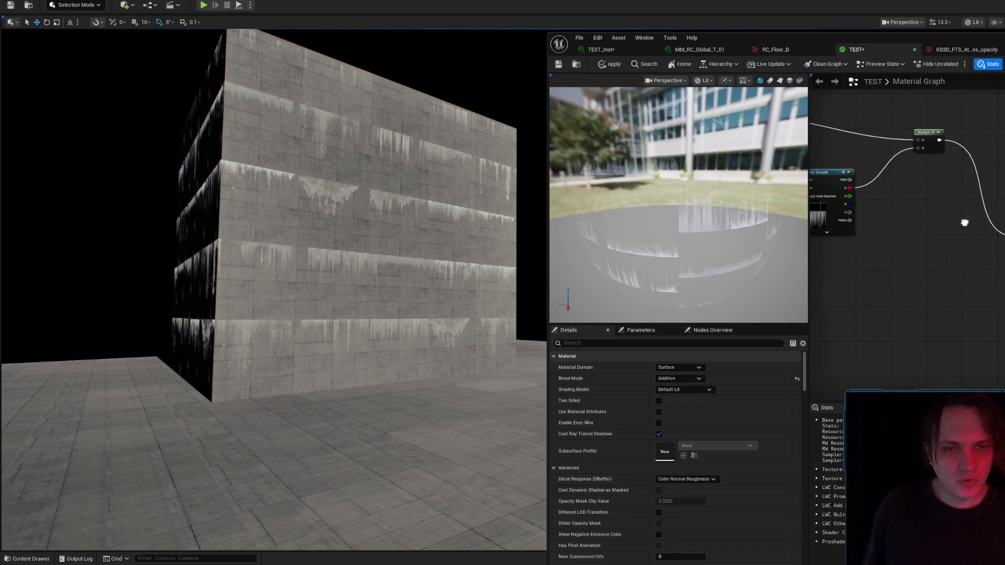
- Move the Multiply node left, set the blend mode to Translucent and apply it to the wall
{"action": "mouse_move", "coordinate": [938, 138]}
{"action": "left_mouse_down"}
{"action": "mouse_move", "coordinate": [994, 267]}
{"action": "mouse_move", "coordinate": [901, 148]}
{"action": "mouse_move", "coordinate": [1002, 285]}
{"action": "left_mouse_up"}
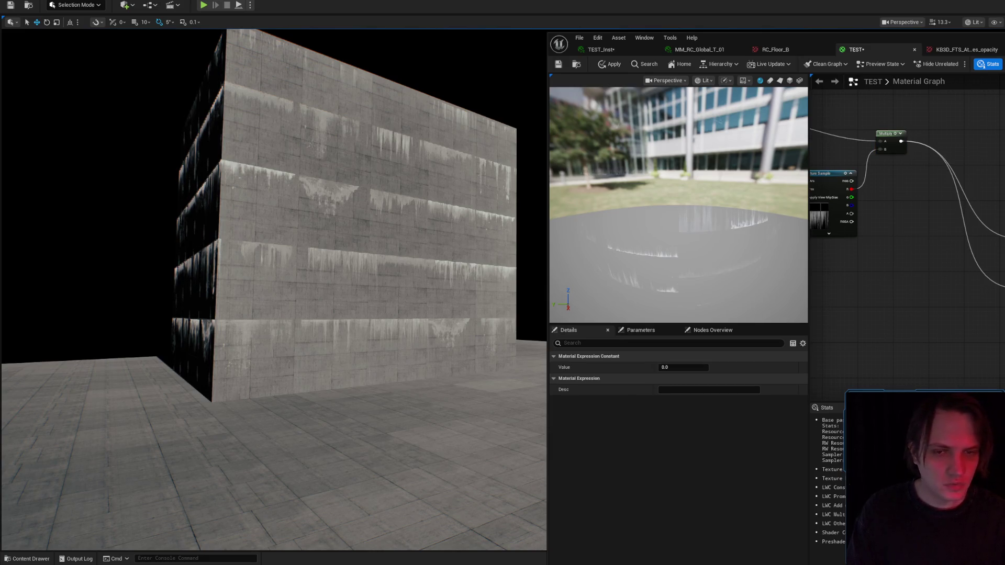
{"action": "left_click", "coordinate": [619, 66]}
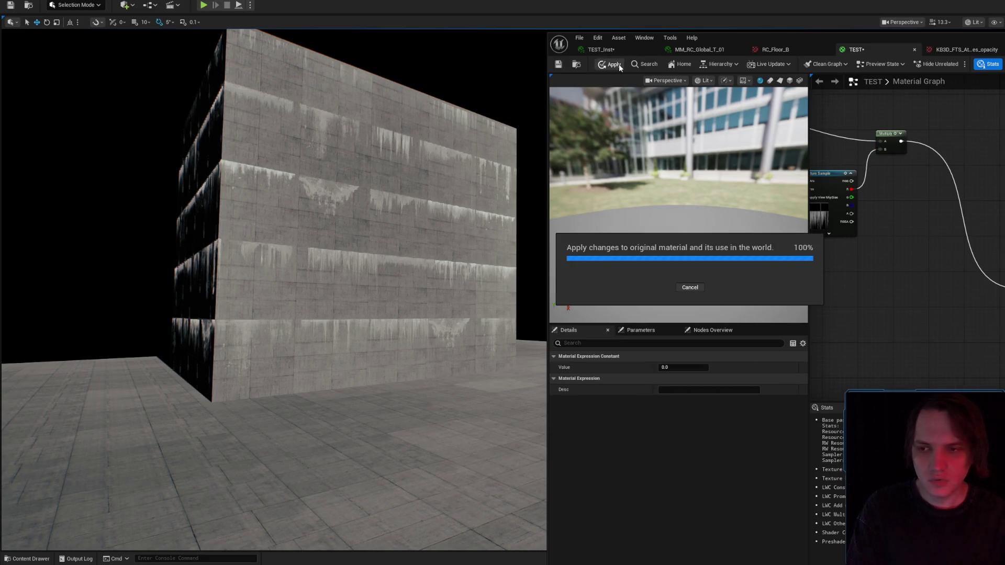
{"action": "left_click", "coordinate": [686, 378]}
{"action": "left_click", "coordinate": [677, 402]}
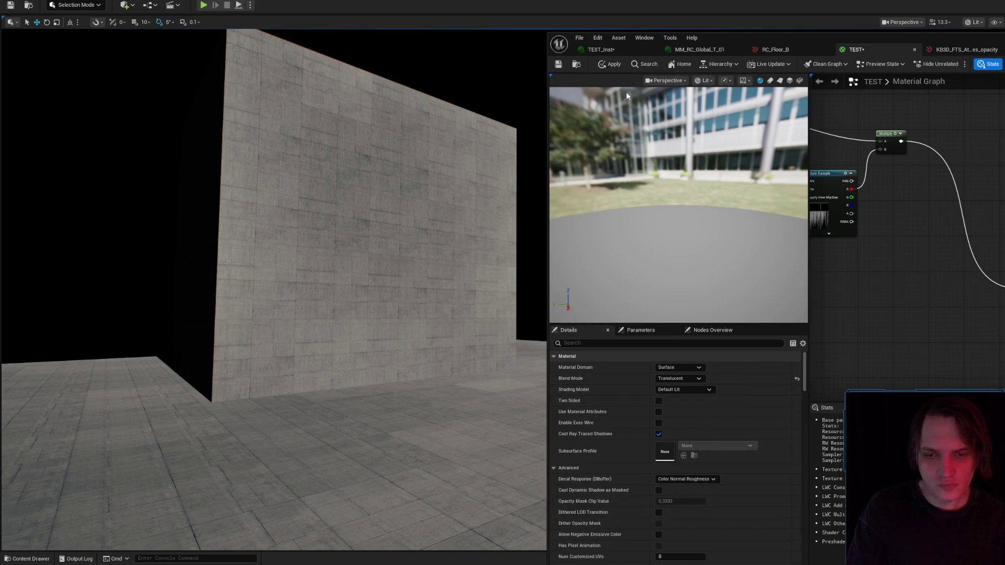
{"action": "left_click", "coordinate": [610, 65]}
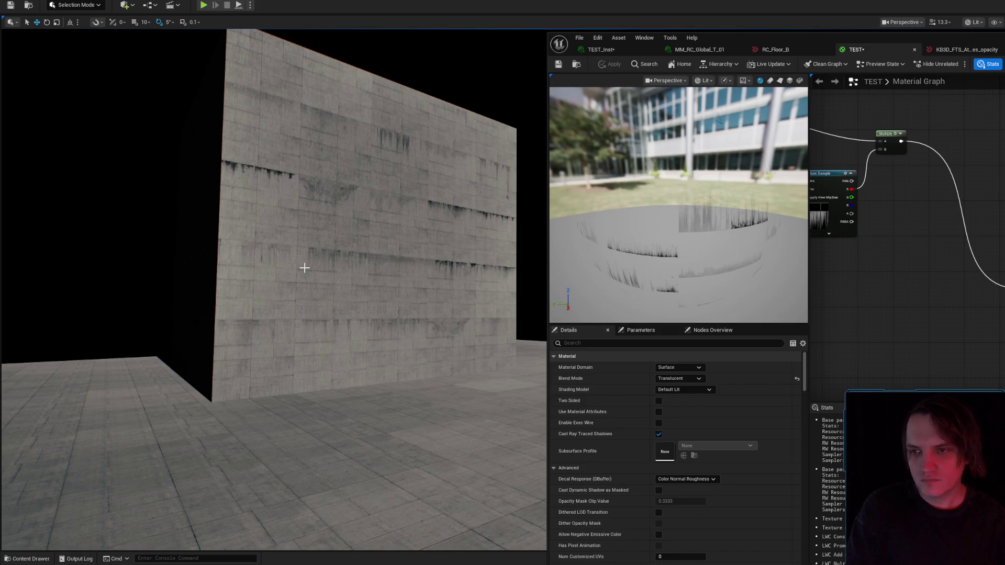
{"action": "scroll", "coordinate": [303, 269], "scroll_direction": "up", "scroll_amount": 5}
{"action": "scroll", "coordinate": [273, 289], "scroll_direction": "down", "scroll_amount": 5}
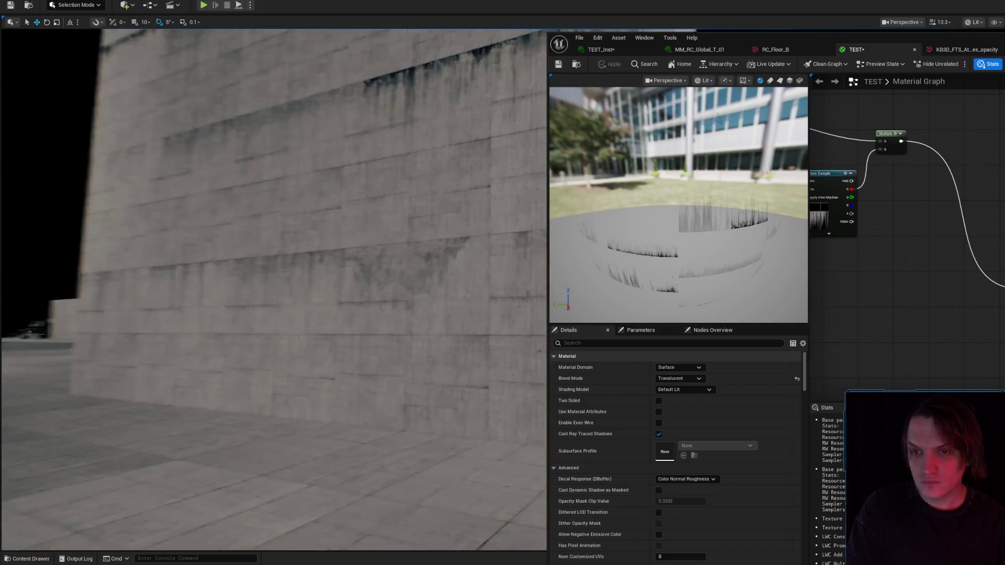
{"action": "left_click_drag", "start_coordinate": [335, 252], "coordinate": [334, 253]}
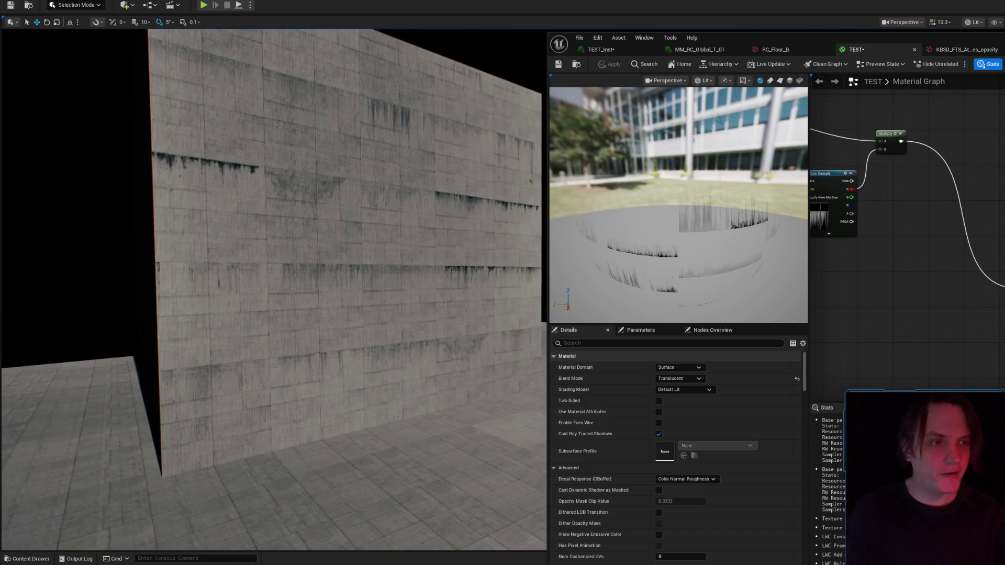
{"action": "key", "text": "alt+Tab"}
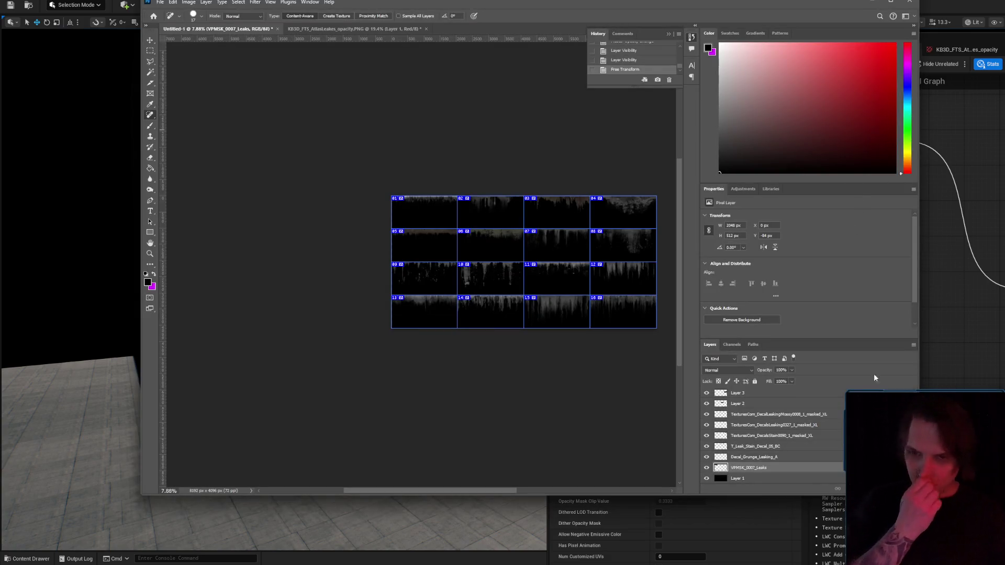
- Merge the leak-stain layers from VPMSK_0007_Leaks / 009 downward into a single layer
{"action": "key", "text": "alt+bracketleft"}
{"action": "key", "text": "alt+bracketleft"}
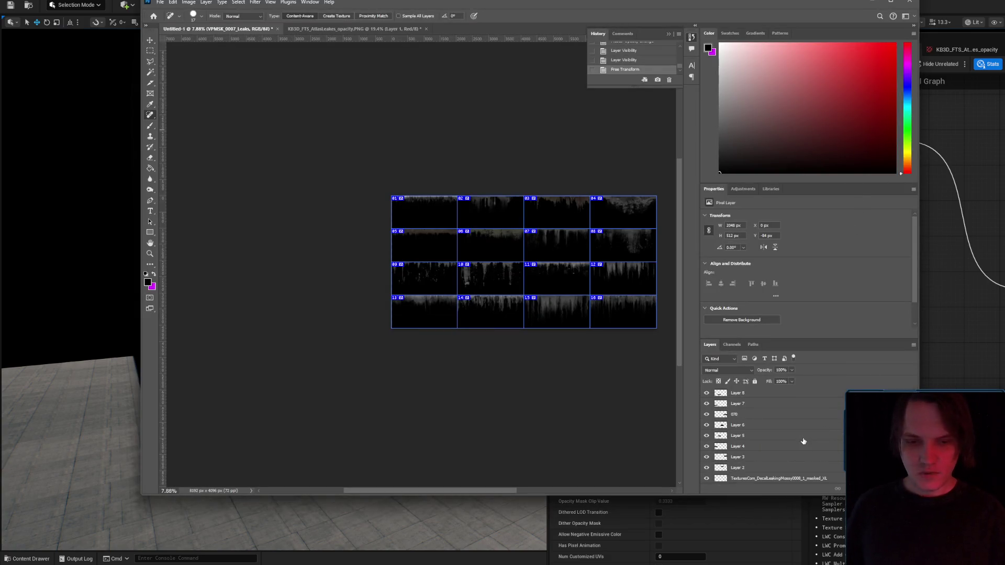
{"action": "left_click", "coordinate": [776, 466]}
{"action": "scroll", "coordinate": [779, 460], "scroll_direction": "up", "scroll_amount": 3}
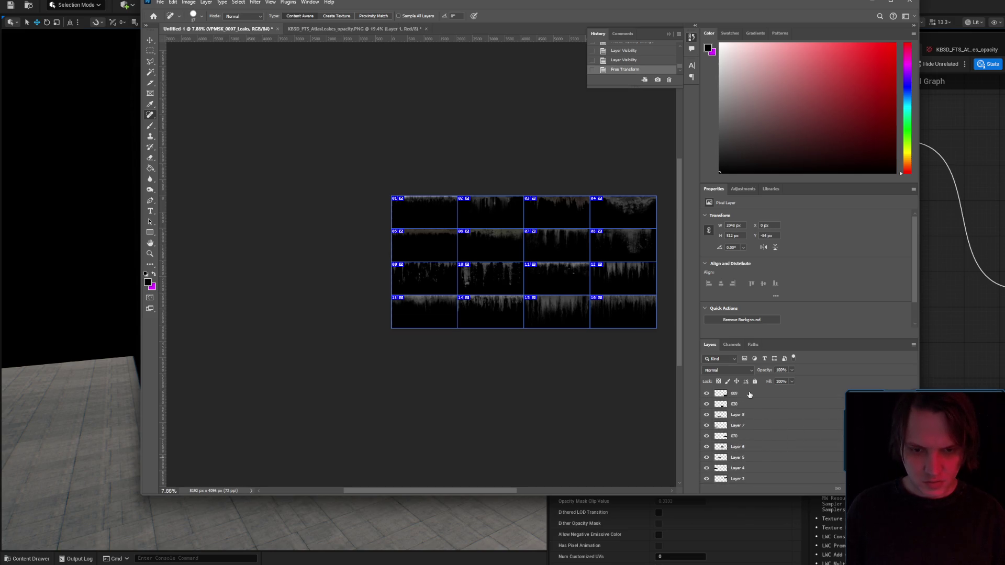
{"action": "left_click", "coordinate": [749, 393], "text": "shift"}
{"action": "right_click", "coordinate": [749, 390]}
{"action": "left_click", "coordinate": [780, 257]}
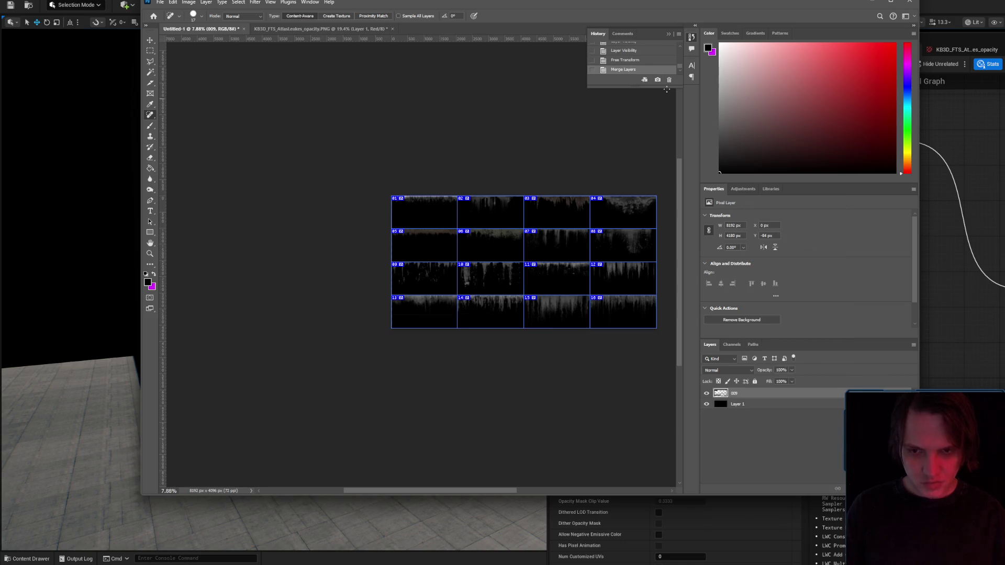
- Brighten the whole atlas with Brightness/Contrast at 150 so the drips read lighter
{"action": "key", "text": "Tab"}
{"action": "scroll", "coordinate": [598, 293], "scroll_direction": "up", "scroll_amount": 5}
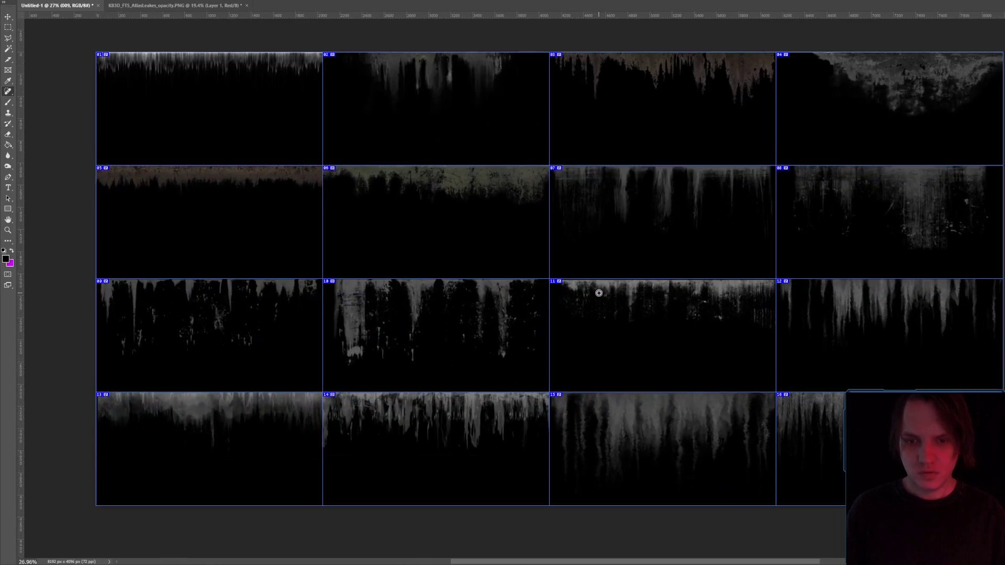
{"action": "scroll", "coordinate": [599, 293], "scroll_direction": "down", "scroll_amount": 1}
{"action": "left_click", "coordinate": [57, 1]}
{"action": "mouse_move", "coordinate": [66, 8]}
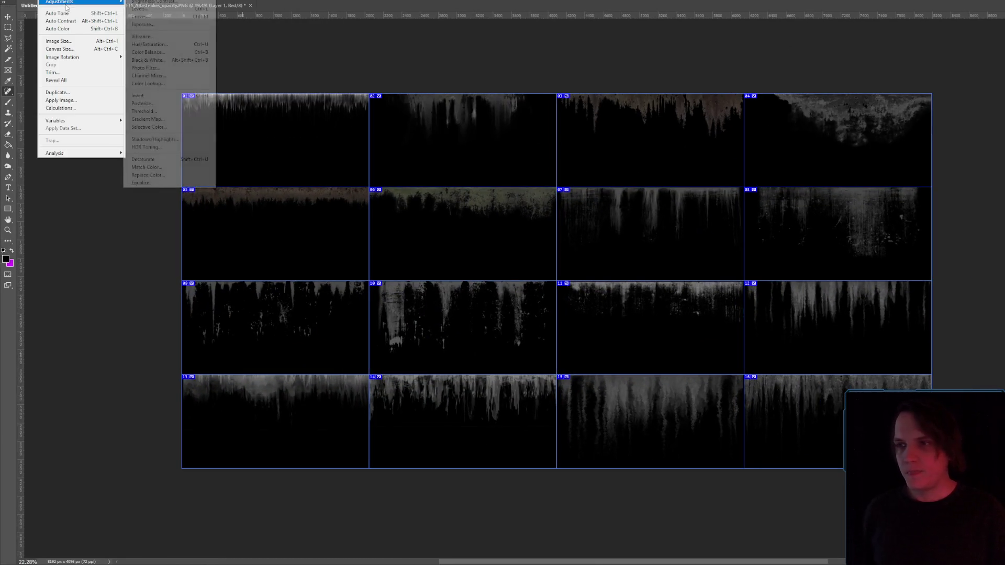
{"action": "left_click", "coordinate": [152, 2]}
{"action": "left_click_drag", "start_coordinate": [840, 196], "coordinate": [894, 201]}
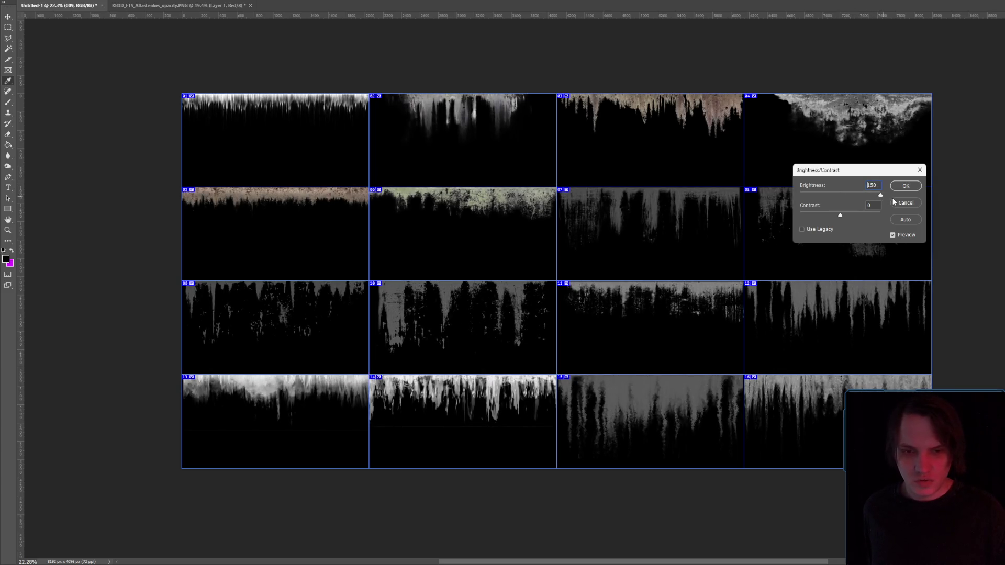
{"action": "left_click", "coordinate": [909, 186]}
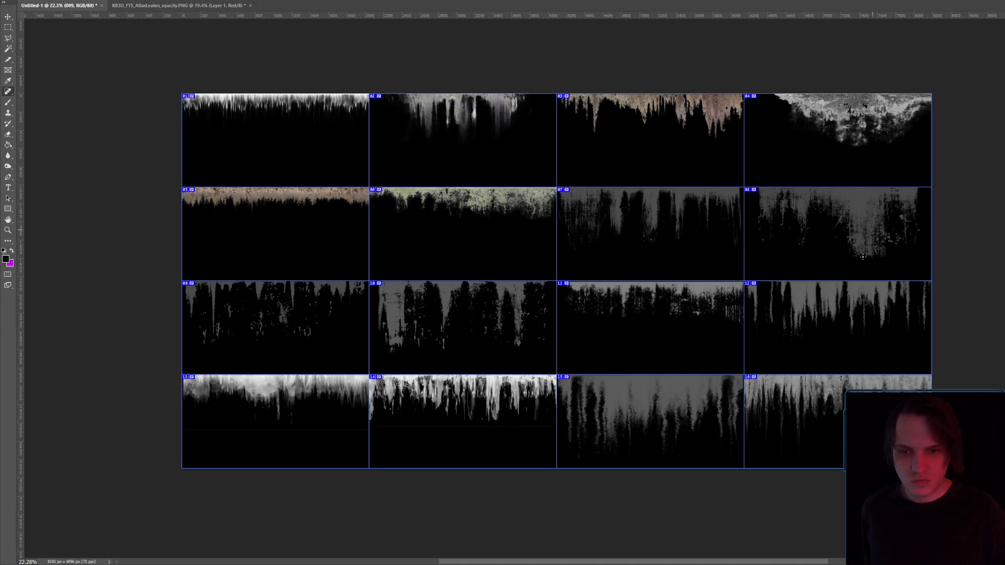
{"action": "scroll", "coordinate": [713, 460], "scroll_direction": "up", "scroll_amount": 3}
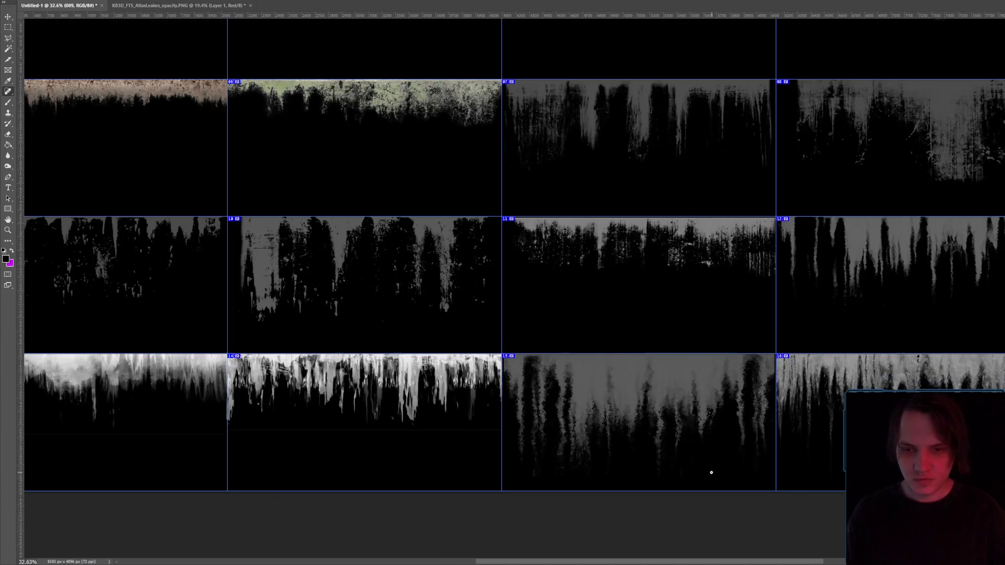
{"action": "scroll", "coordinate": [711, 474], "scroll_direction": "down", "scroll_amount": 1}
{"action": "scroll", "coordinate": [707, 453], "scroll_direction": "down", "scroll_amount": 5}
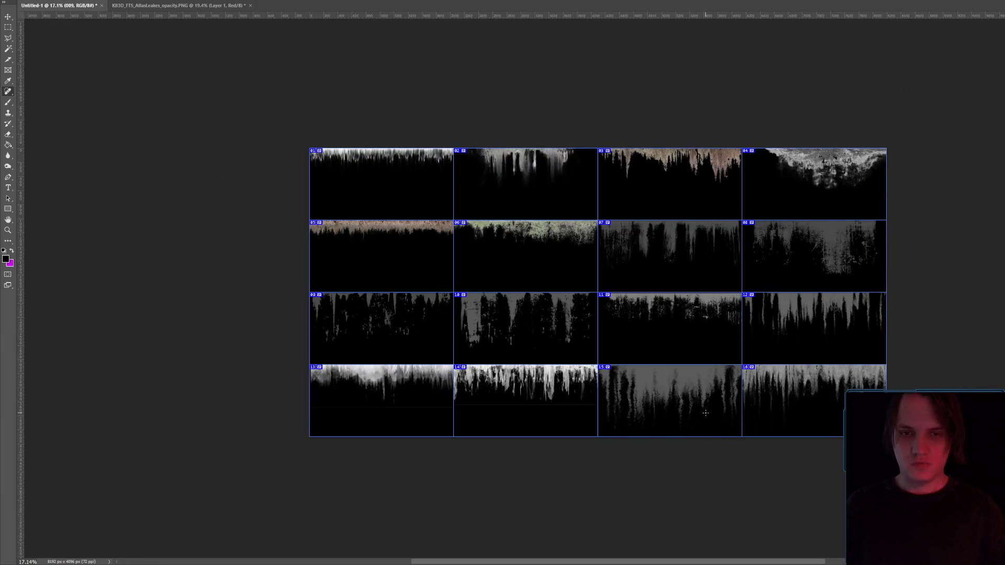
- Quick-export the atlas as Untitled-1.png, replacing the old file, and return to Unreal
{"action": "left_click", "coordinate": [20, 1]}
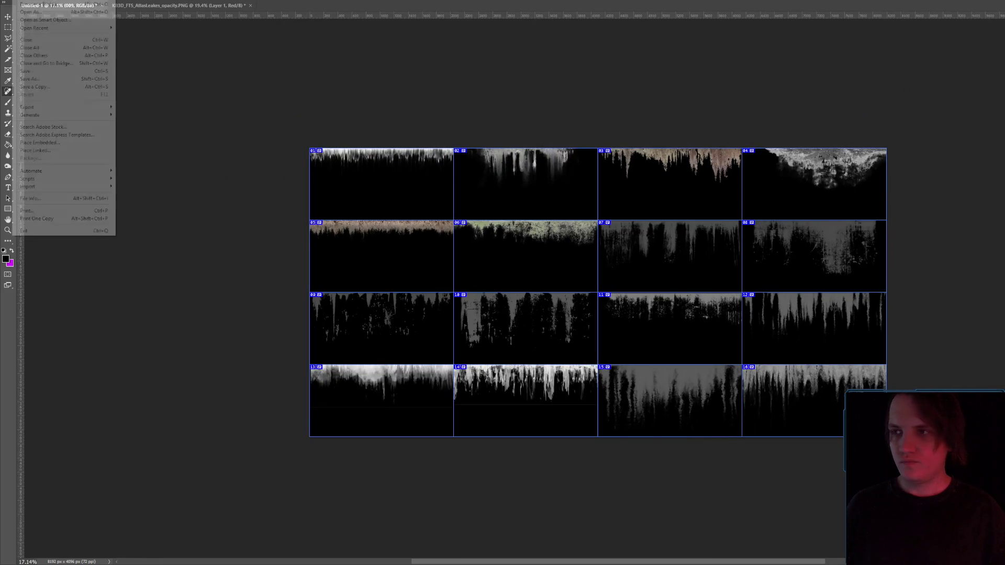
{"action": "mouse_move", "coordinate": [94, 107]}
{"action": "left_click", "coordinate": [172, 110]}
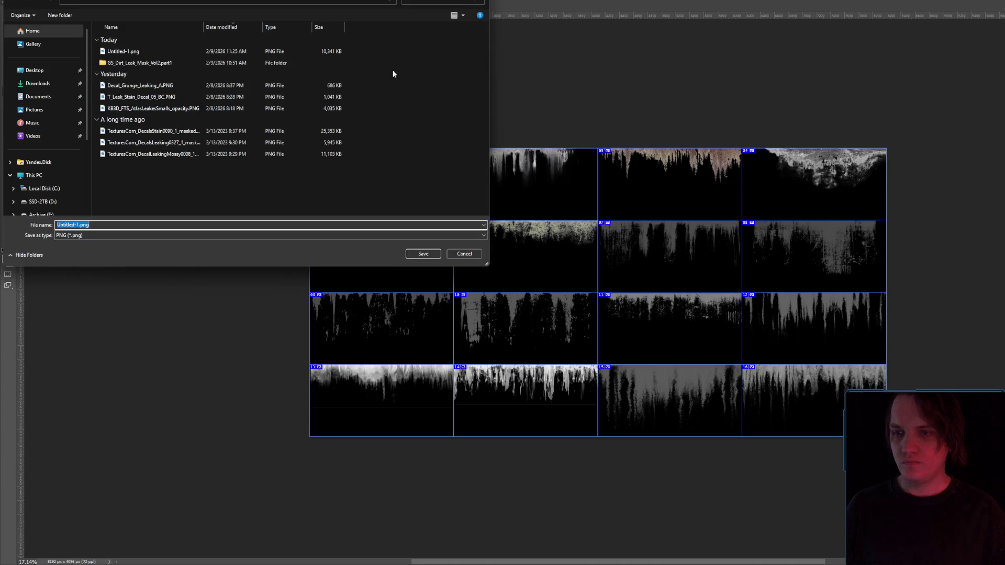
{"action": "key", "text": "Return"}
{"action": "left_click", "coordinate": [707, 274]}
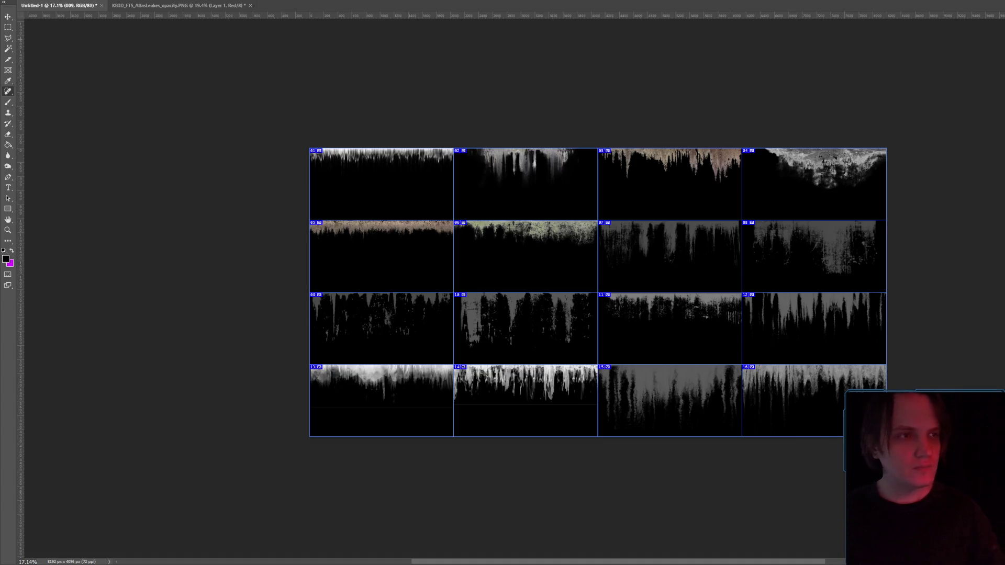
{"action": "key", "text": "alt+Tab"}
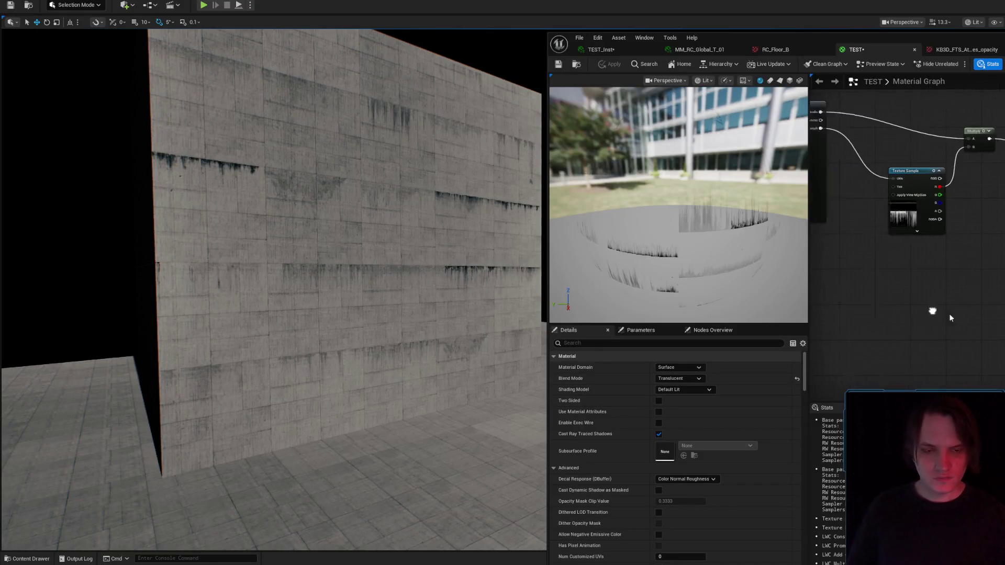
- Apply the TEST material so the reimported atlas shows pale leak drips on the wall
{"action": "left_click", "coordinate": [928, 221]}
{"action": "key", "text": "ctrl+space"}
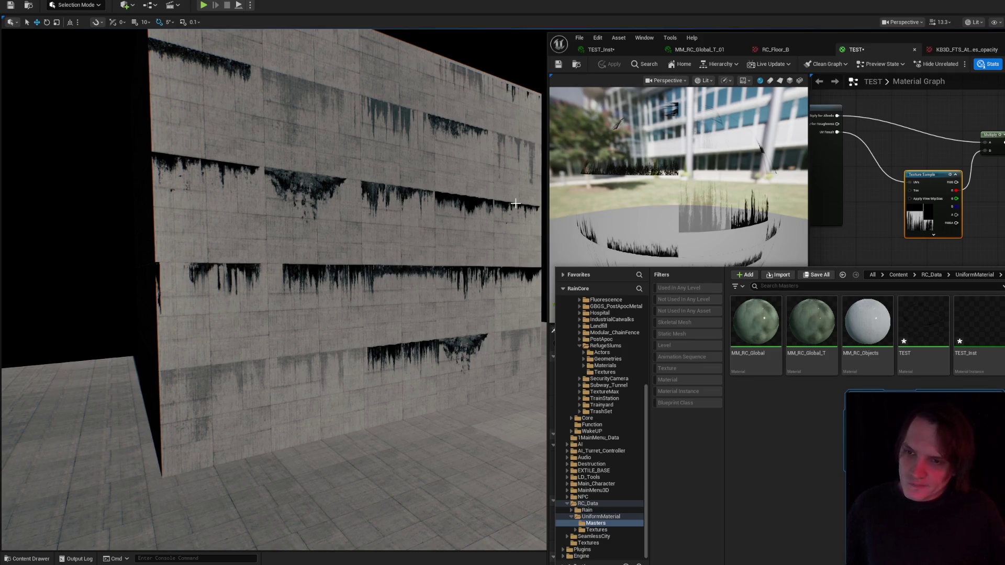
{"action": "left_click_drag", "start_coordinate": [454, 131], "coordinate": [455, 131]}
{"action": "left_click_drag", "start_coordinate": [435, 308], "coordinate": [435, 308]}
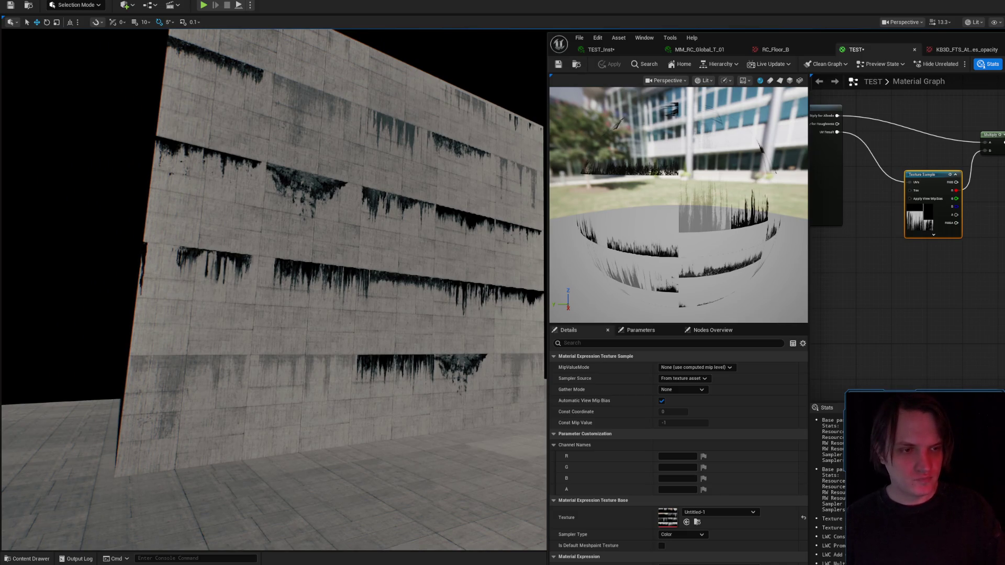
{"action": "left_click", "coordinate": [636, 77]}
{"action": "left_click", "coordinate": [609, 64]}
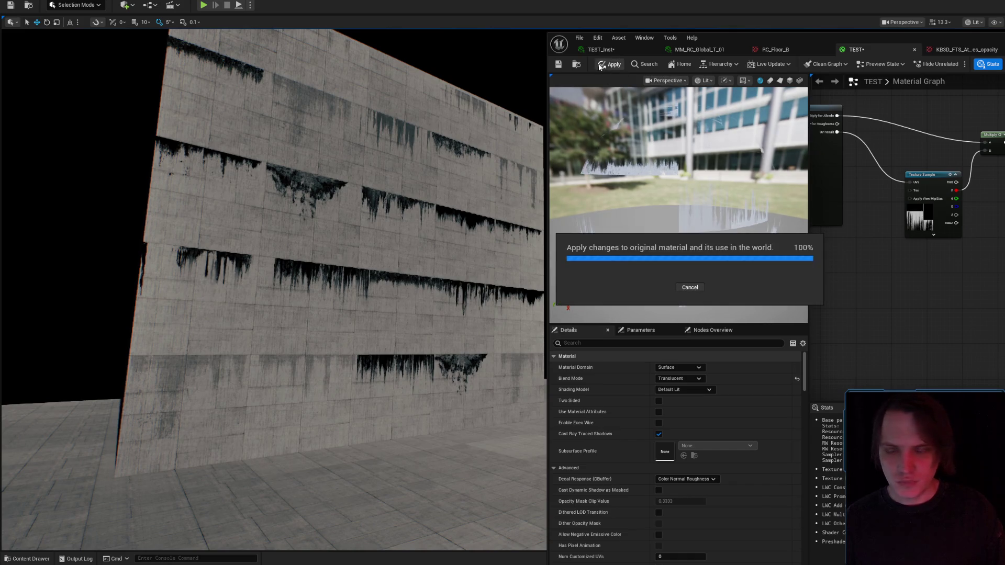
{"action": "mouse_move", "coordinate": [417, 255]}
{"action": "left_mouse_down"}
{"action": "mouse_move", "coordinate": [414, 303]}
{"action": "mouse_move", "coordinate": [387, 299]}
{"action": "mouse_move", "coordinate": [367, 272]}
{"action": "mouse_move", "coordinate": [356, 277]}
{"action": "mouse_move", "coordinate": [376, 282]}
{"action": "mouse_move", "coordinate": [361, 272]}
{"action": "mouse_move", "coordinate": [348, 278]}
{"action": "left_mouse_up"}
{"action": "scroll", "coordinate": [356, 277], "scroll_direction": "down", "scroll_amount": 2}
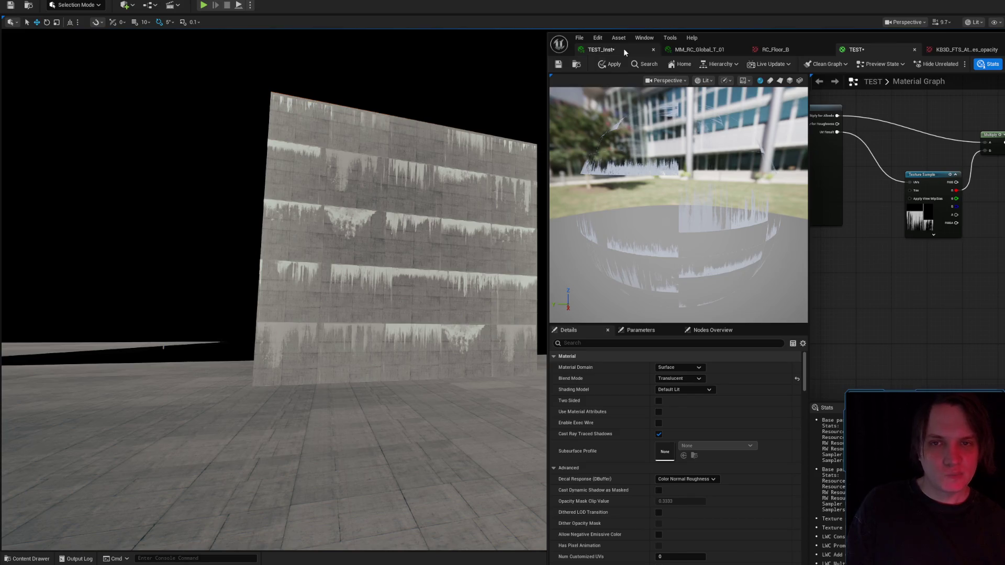
{"action": "left_click", "coordinate": [602, 49]}
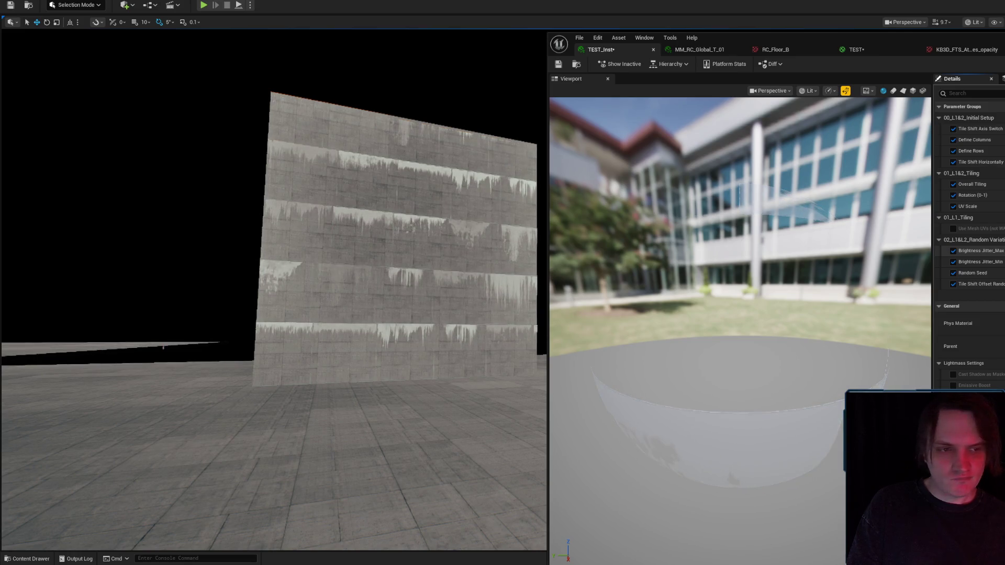
- Try Additive, then Masked (0.3333 clip) blend mode on the TEST material and apply
{"action": "key", "text": "w"}
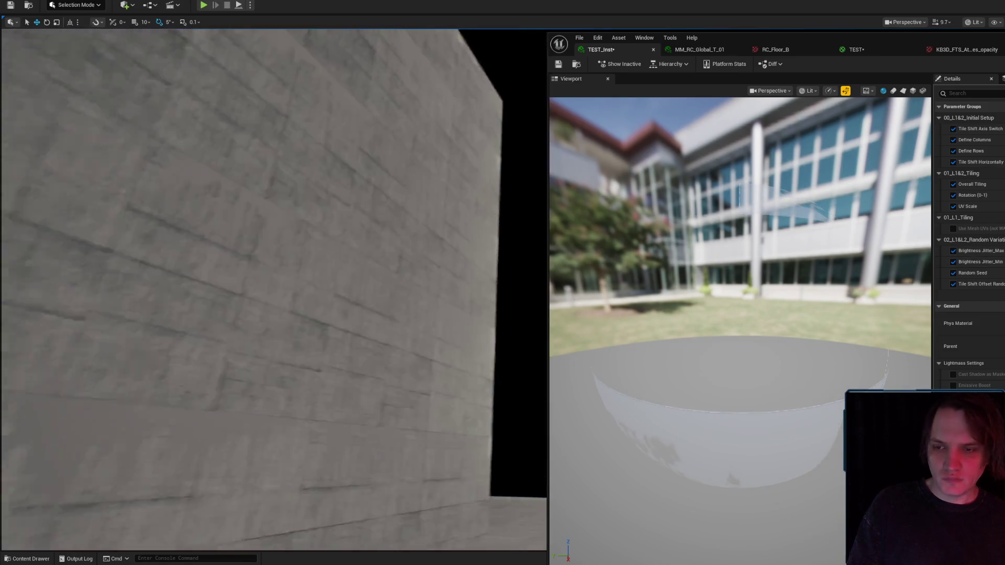
{"action": "key", "text": "s"}
{"action": "scroll", "coordinate": [274, 287], "scroll_direction": "up", "scroll_amount": 3}
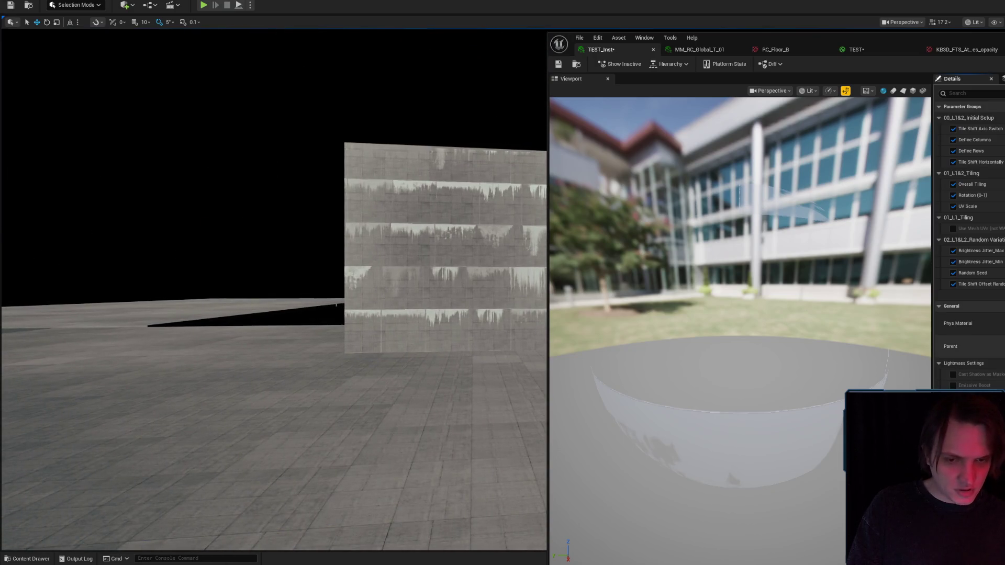
{"action": "left_click", "coordinate": [855, 49]}
{"action": "left_click", "coordinate": [678, 378]}
{"action": "left_click", "coordinate": [667, 410]}
{"action": "left_click", "coordinate": [617, 65]}
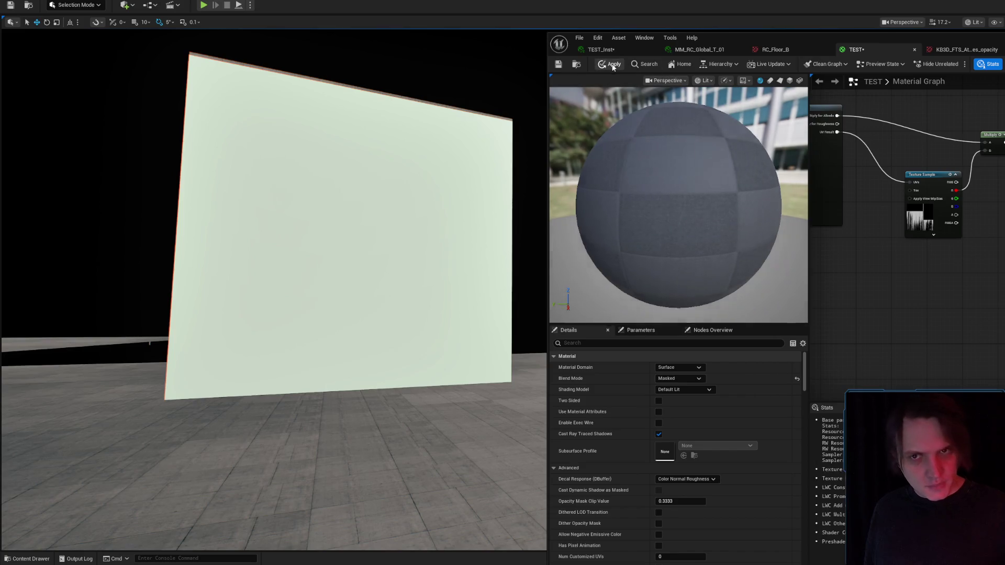
{"action": "left_click", "coordinate": [612, 65]}
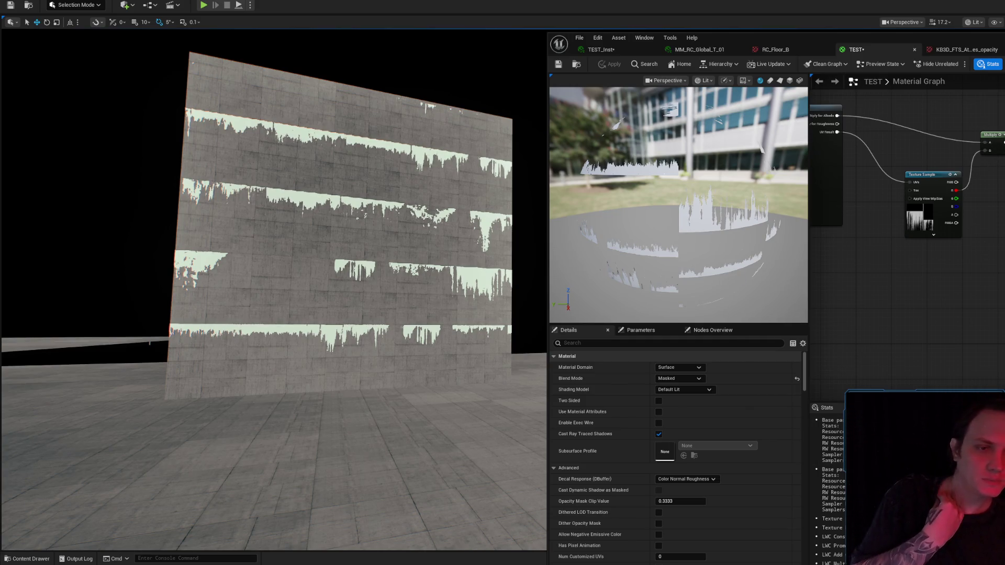
{"action": "left_click", "coordinate": [673, 379]}
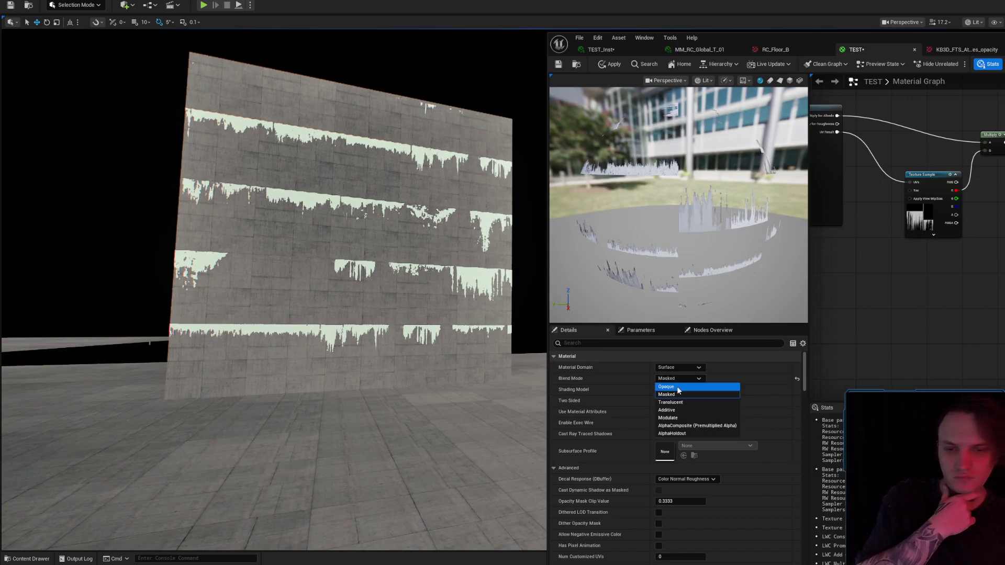
- Set the TEST material to Opaque, apply it, and inspect the dark atlas bands on the wall
{"action": "left_click", "coordinate": [677, 387]}
{"action": "left_click", "coordinate": [609, 64]}
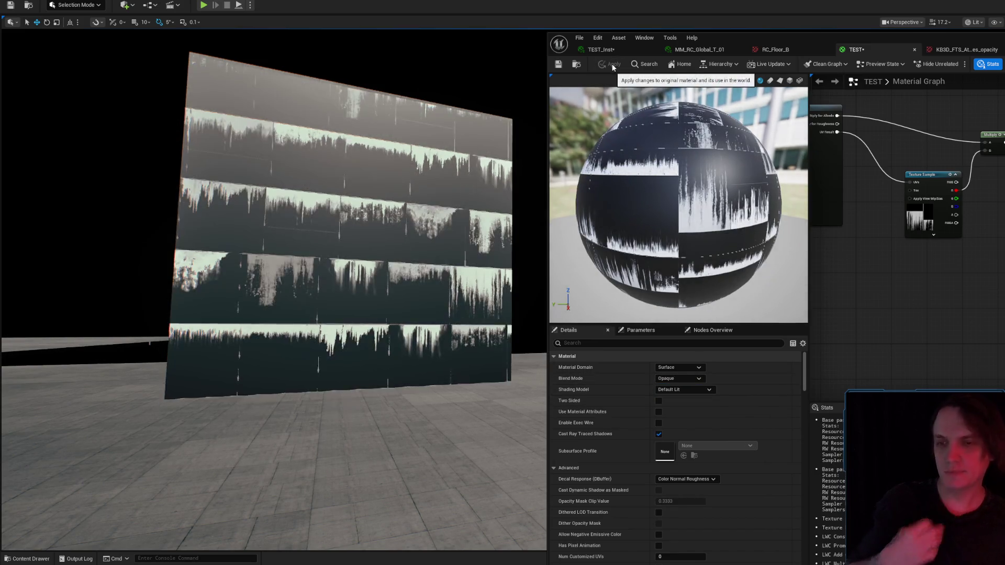
{"action": "mouse_move", "coordinate": [314, 250]}
{"action": "left_mouse_down"}
{"action": "mouse_move", "coordinate": [324, 215]}
{"action": "mouse_move", "coordinate": [314, 235]}
{"action": "mouse_move", "coordinate": [314, 191]}
{"action": "mouse_move", "coordinate": [314, 225]}
{"action": "left_mouse_up"}
{"action": "mouse_move", "coordinate": [885, 337]}
{"action": "left_mouse_down"}
{"action": "mouse_move", "coordinate": [952, 352]}
{"action": "mouse_move", "coordinate": [966, 374]}
{"action": "left_mouse_up"}
{"action": "left_click_drag", "start_coordinate": [314, 225], "coordinate": [314, 429]}
{"action": "scroll", "coordinate": [314, 303], "scroll_direction": "down", "scroll_amount": 2}
{"action": "scroll", "coordinate": [314, 345], "scroll_direction": "down", "scroll_amount": 2}
{"action": "scroll", "coordinate": [314, 377], "scroll_direction": "down", "scroll_amount": 2}
{"action": "scroll", "coordinate": [314, 408], "scroll_direction": "up", "scroll_amount": 1}
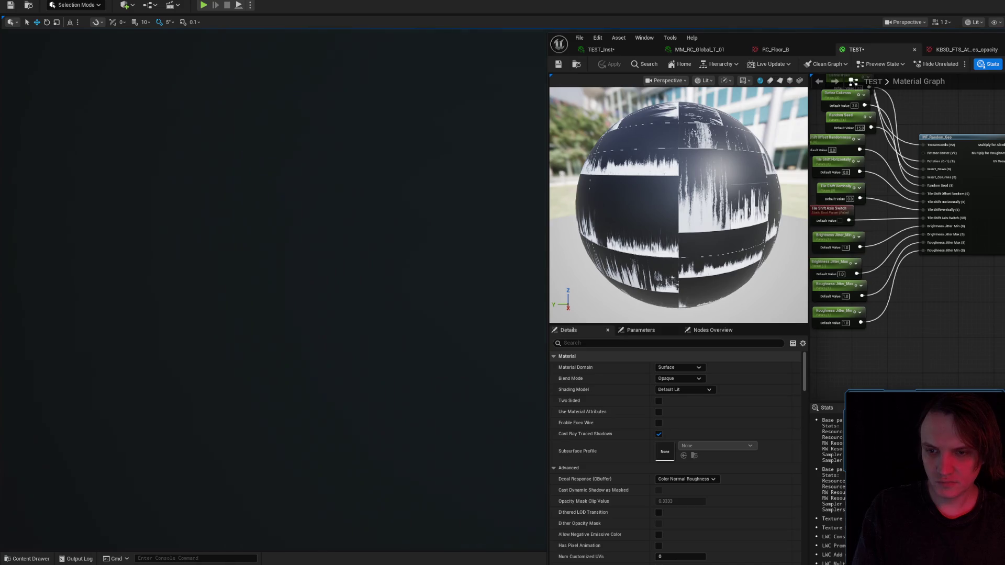
{"action": "mouse_move", "coordinate": [373, 240]}
{"action": "left_mouse_down"}
{"action": "mouse_move", "coordinate": [373, 262]}
{"action": "mouse_move", "coordinate": [380, 241]}
{"action": "left_mouse_up"}
{"action": "scroll", "coordinate": [373, 251], "scroll_direction": "up", "scroll_amount": 4}
{"action": "key", "text": "s"}
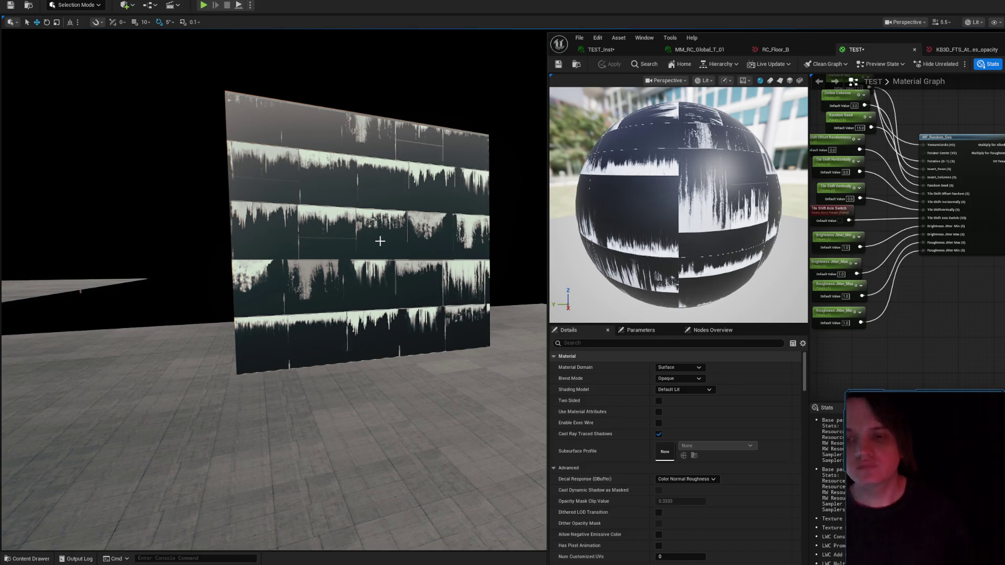
- Set the TEST material back to Additive, apply, and inspect the drips overlaid on the concrete
{"action": "left_click_drag", "start_coordinate": [921, 314], "coordinate": [889, 220]}
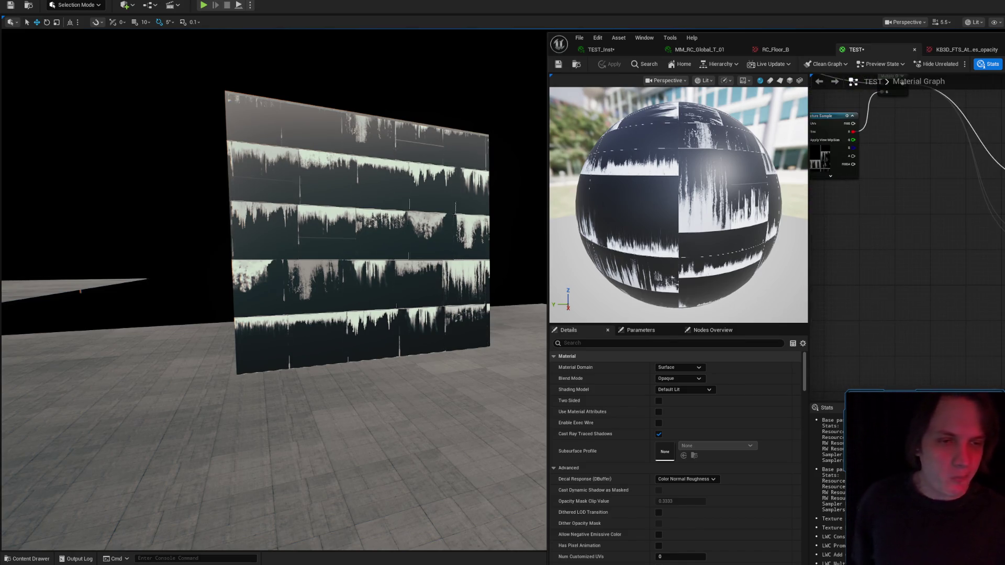
{"action": "left_click", "coordinate": [676, 377]}
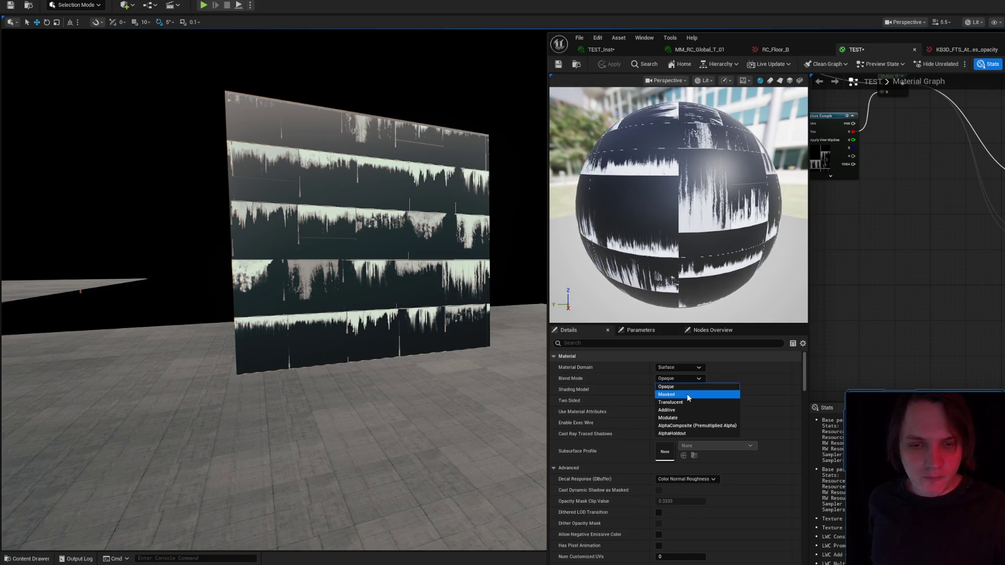
{"action": "left_click", "coordinate": [685, 410]}
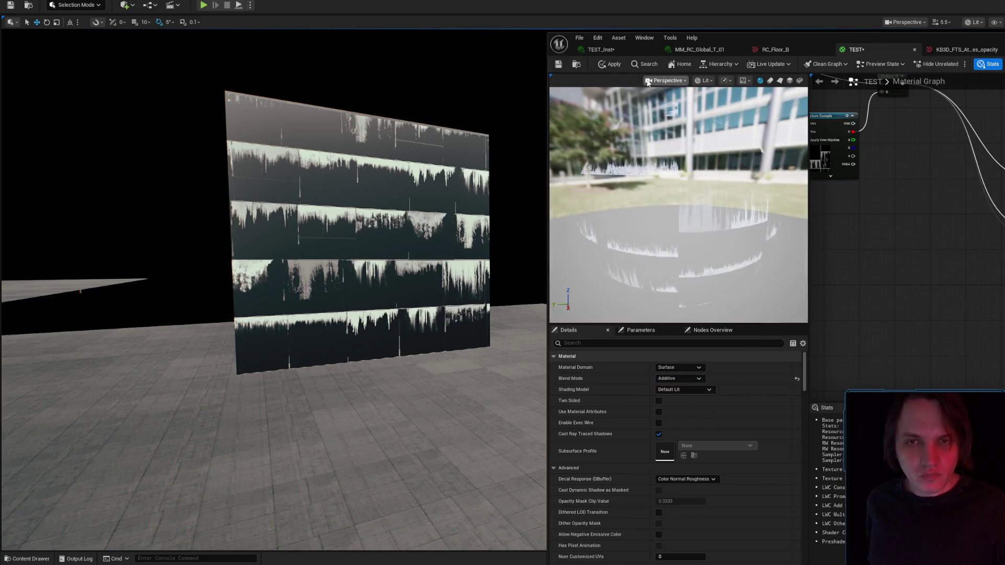
{"action": "left_click", "coordinate": [612, 67]}
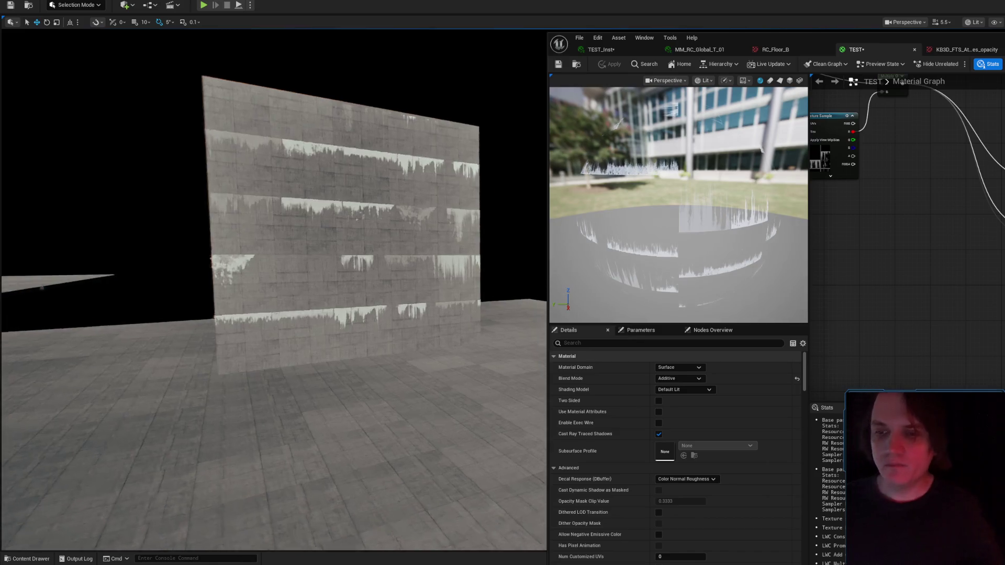
{"action": "key", "text": "w"}
{"action": "scroll", "coordinate": [274, 290], "scroll_direction": "up", "scroll_amount": 2}
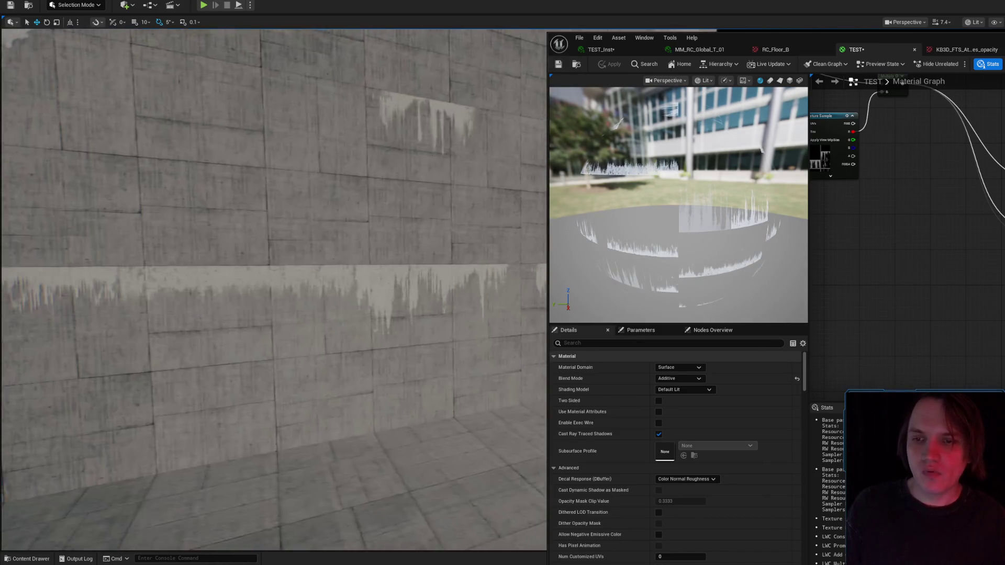
{"action": "key", "text": "s"}
{"action": "left_click_drag", "start_coordinate": [422, 222], "coordinate": [423, 222]}
{"action": "left_click_drag", "start_coordinate": [396, 274], "coordinate": [396, 275]}
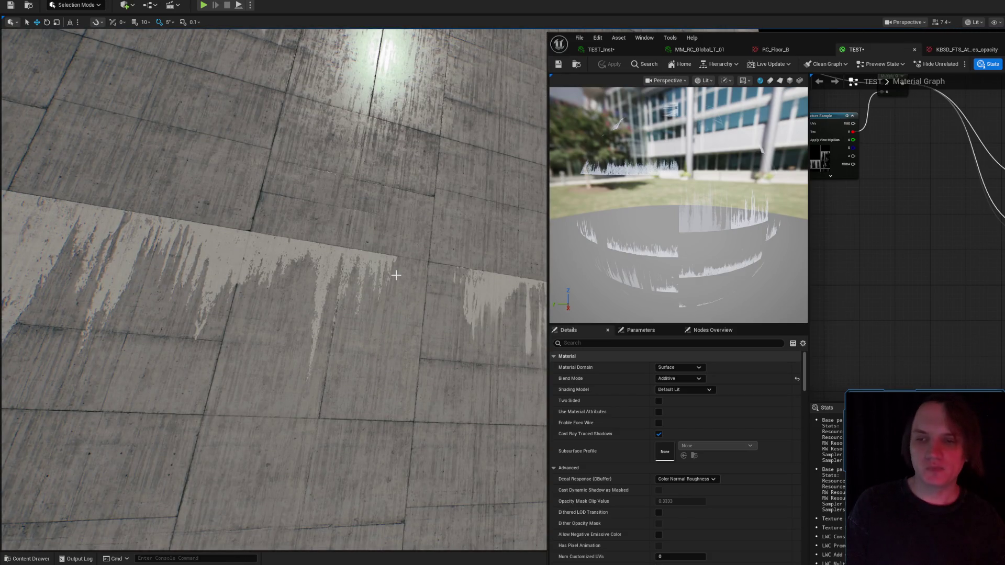
- Open the Texture Sample's texture to view the RC_Floor_B concrete texture
{"action": "left_click_drag", "start_coordinate": [909, 211], "coordinate": [925, 238]}
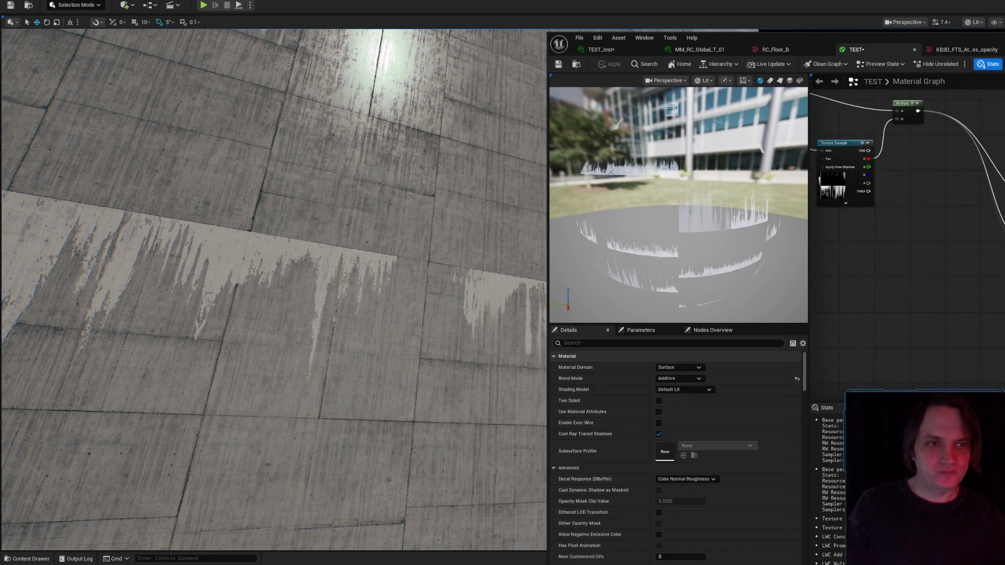
{"action": "double_click", "coordinate": [835, 183]}
{"action": "left_click_drag", "start_coordinate": [309, 294], "coordinate": [332, 272]}
{"action": "left_click", "coordinate": [783, 48]}
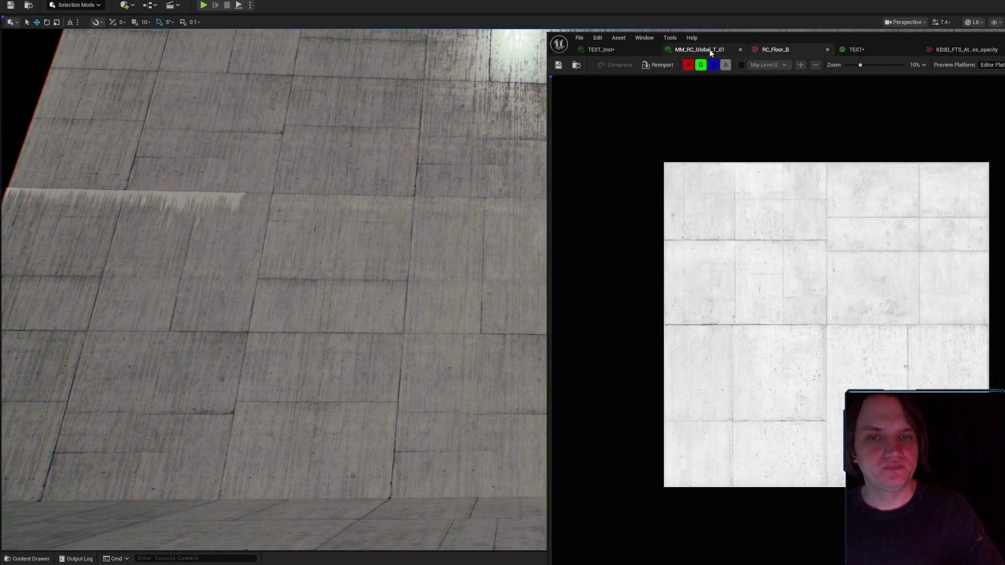
- Cycle through TEST_Inst, the KB3D opacity atlas and MM_RC_Global_T_01, then return to TEST
{"action": "left_click", "coordinate": [596, 49]}
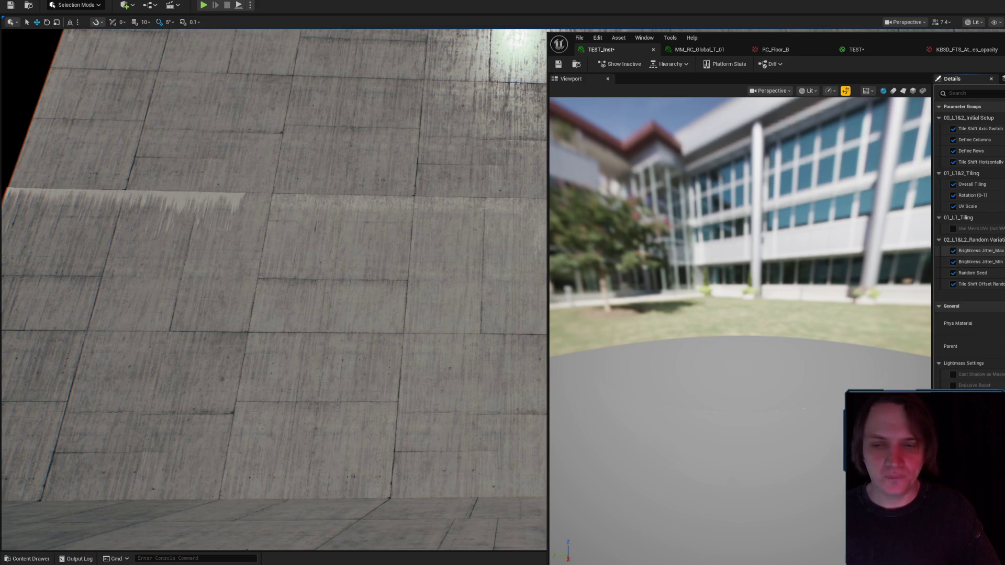
{"action": "left_click_drag", "start_coordinate": [274, 258], "coordinate": [322, 209]}
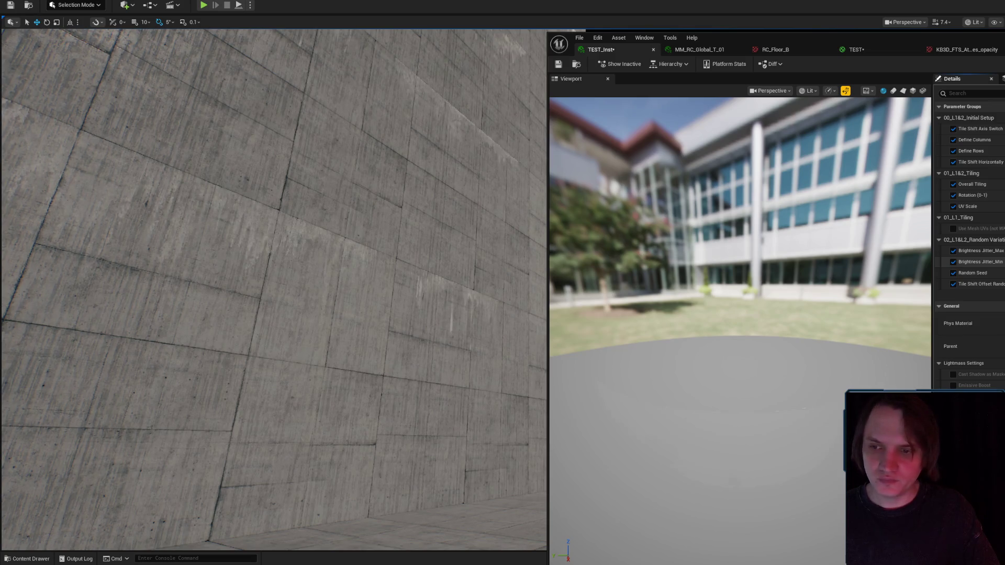
{"action": "scroll", "coordinate": [274, 290], "scroll_direction": "up", "scroll_amount": 3}
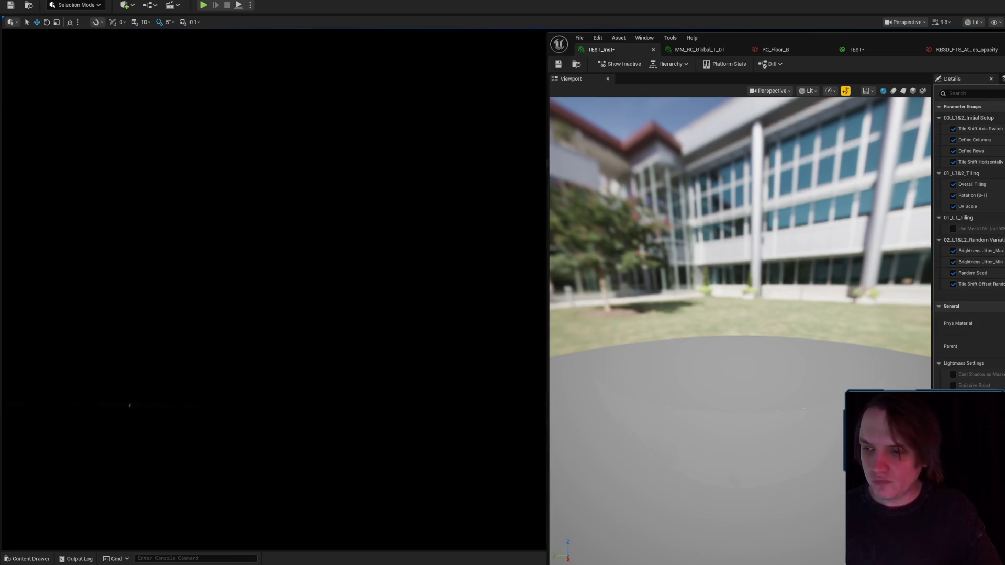
{"action": "mouse_move", "coordinate": [273, 290]}
{"action": "left_mouse_down"}
{"action": "mouse_move", "coordinate": [308, 269]}
{"action": "mouse_move", "coordinate": [285, 316]}
{"action": "left_mouse_up"}
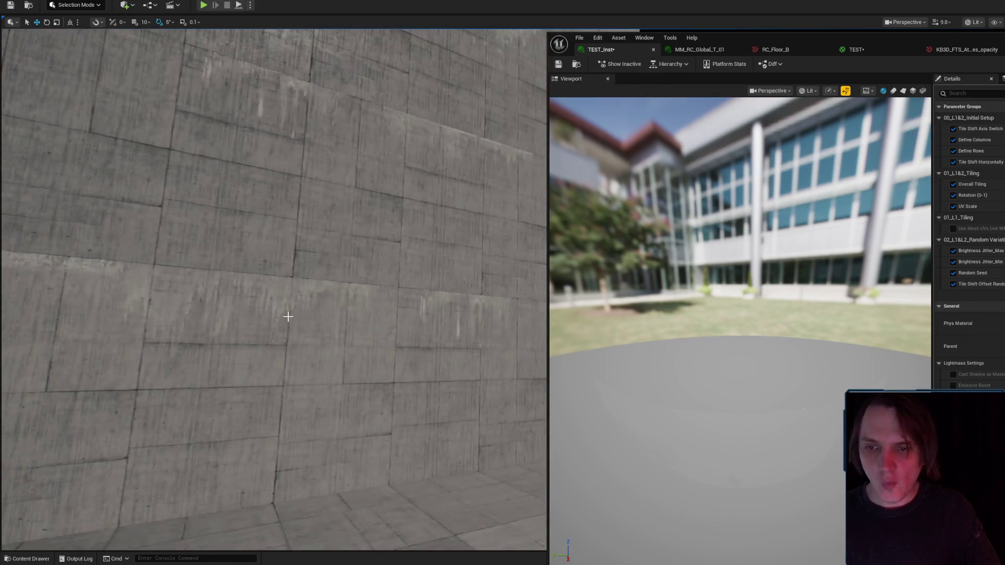
{"action": "left_click", "coordinate": [974, 49]}
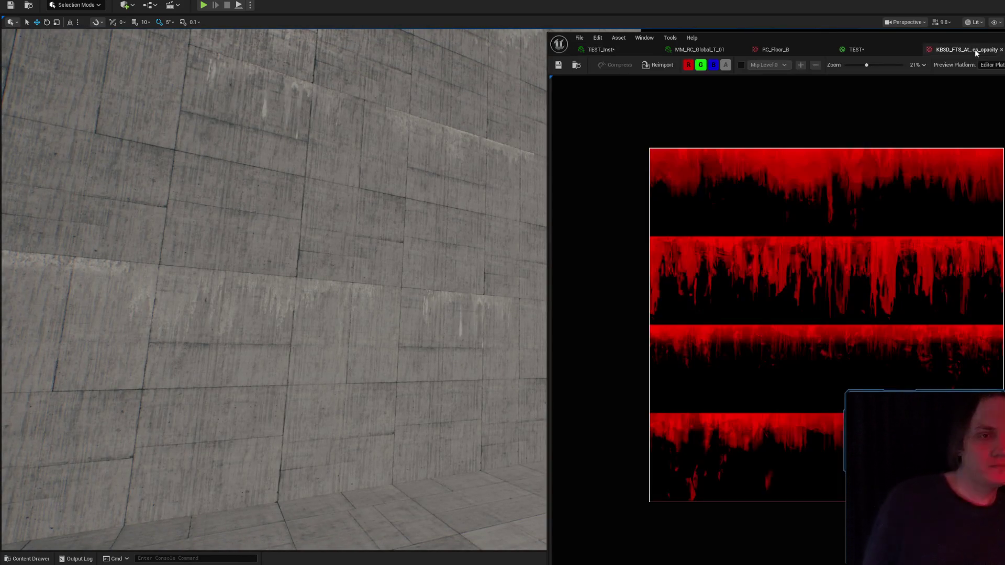
{"action": "left_click", "coordinate": [697, 50]}
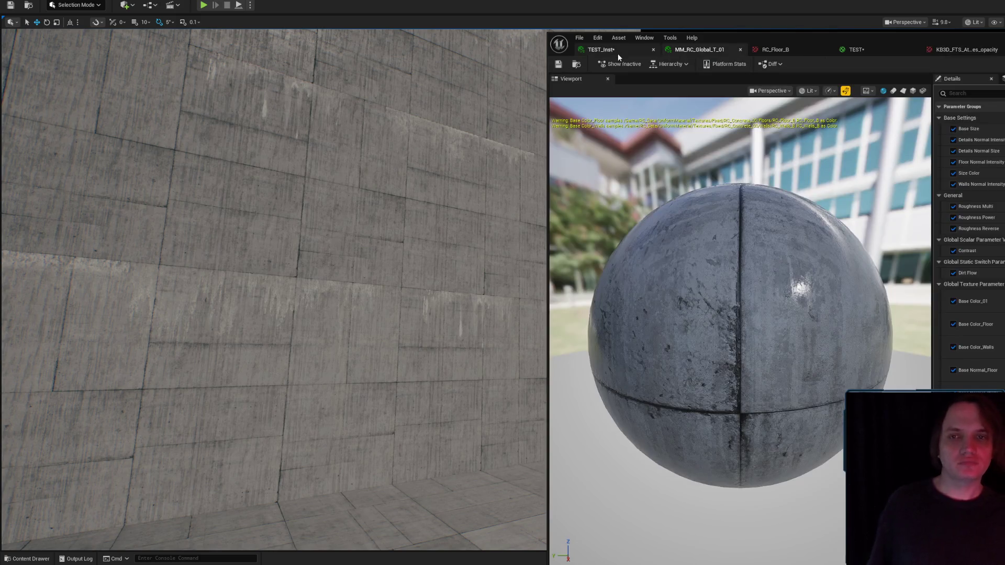
{"action": "left_click", "coordinate": [618, 51]}
{"action": "left_click", "coordinate": [858, 49]}
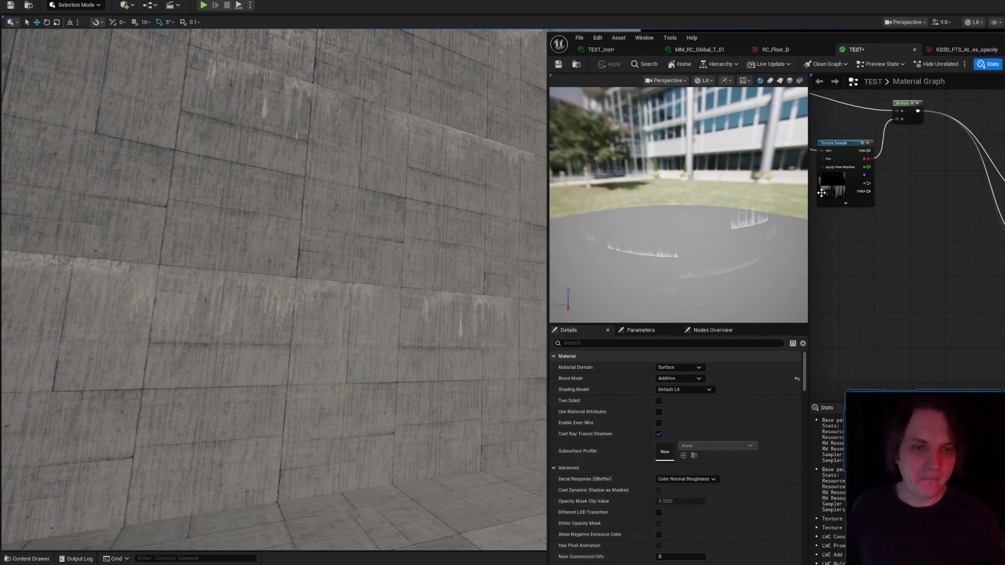
- Convert the Texture Sample into a texture parameter named Param, apply, and check the wall
{"action": "right_click", "coordinate": [839, 195]}
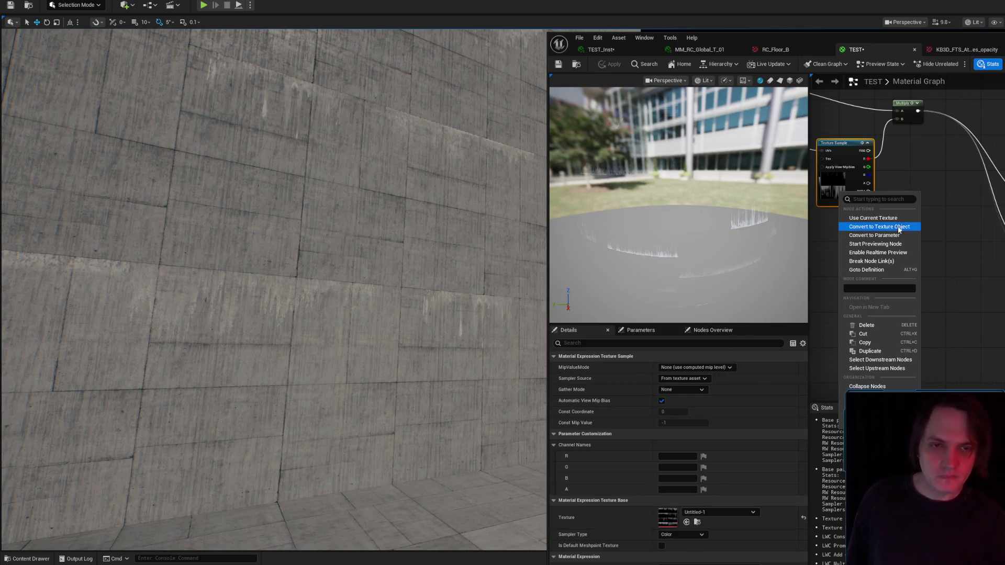
{"action": "left_click", "coordinate": [896, 235]}
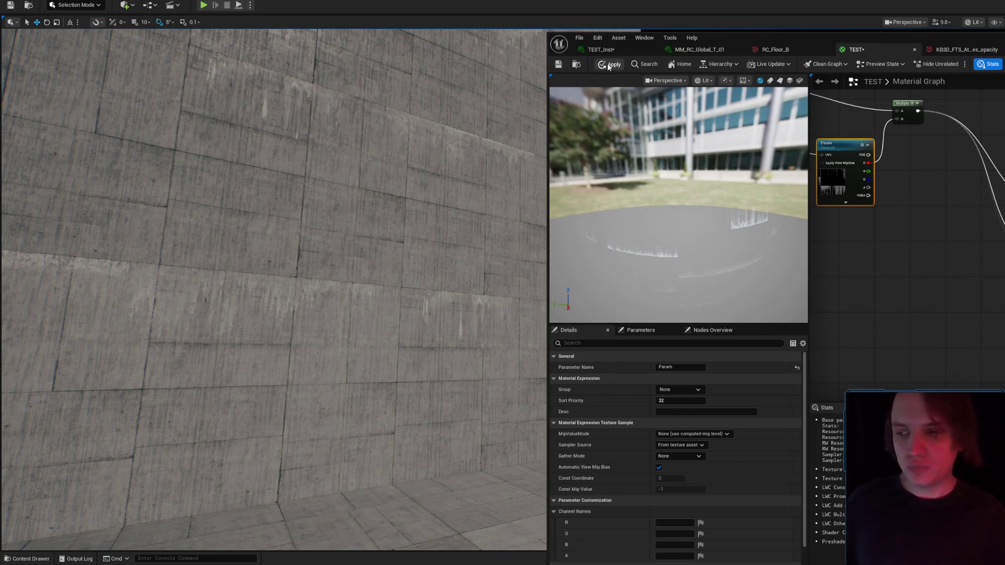
{"action": "left_click", "coordinate": [610, 64]}
{"action": "left_click", "coordinate": [591, 52]}
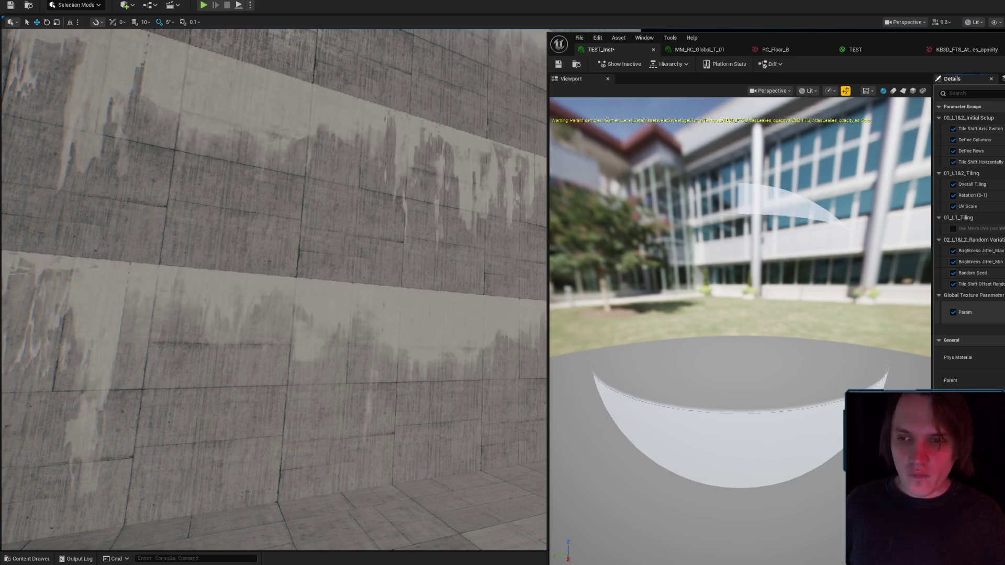
{"action": "scroll", "coordinate": [273, 289], "scroll_direction": "up", "scroll_amount": 2}
{"action": "key", "text": "s"}
{"action": "key", "text": "w"}
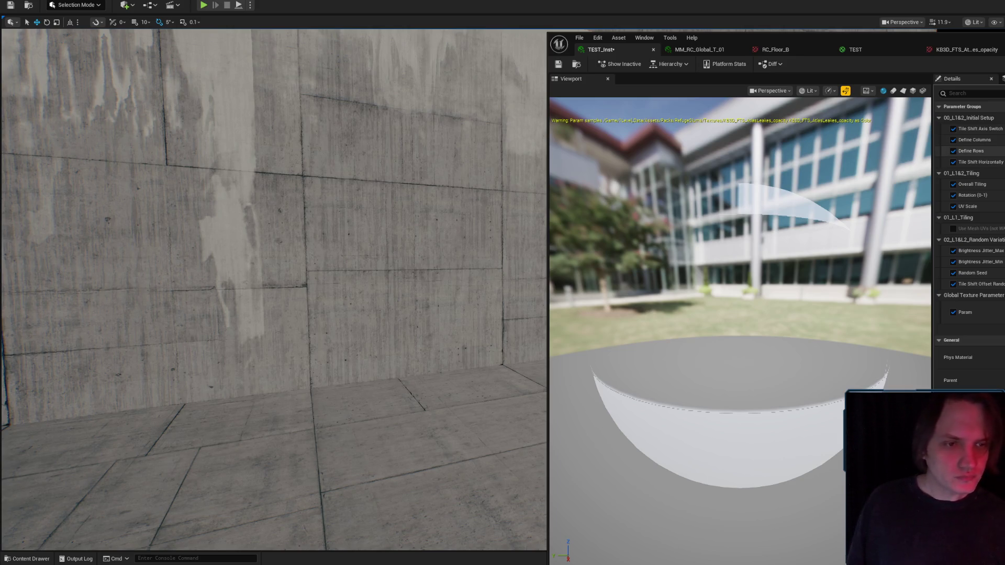
{"action": "left_click", "coordinate": [775, 49]}
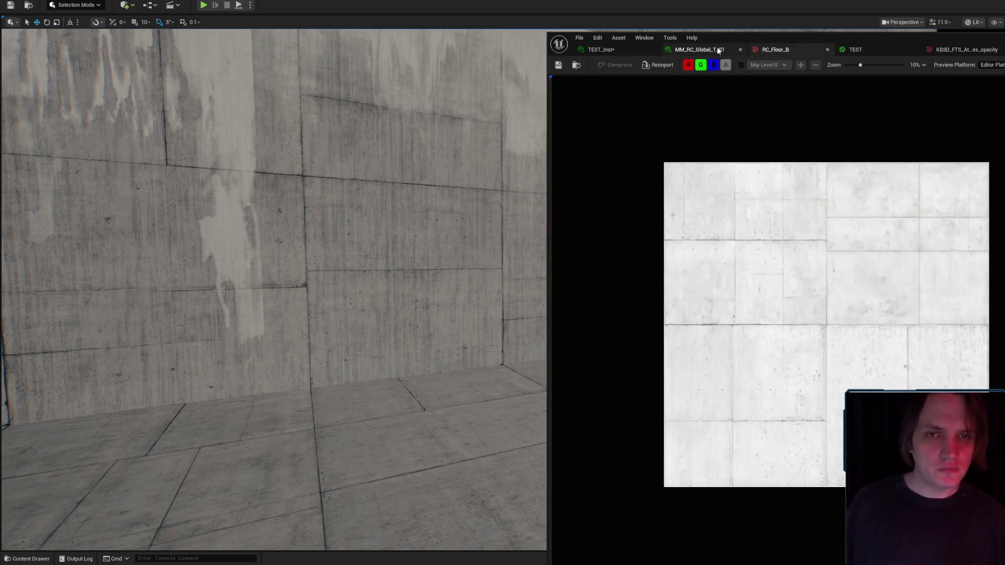
- Glance at the leak opacity atlas, then inspect the wall from the TEST_Inst instance
{"action": "left_click", "coordinate": [705, 47]}
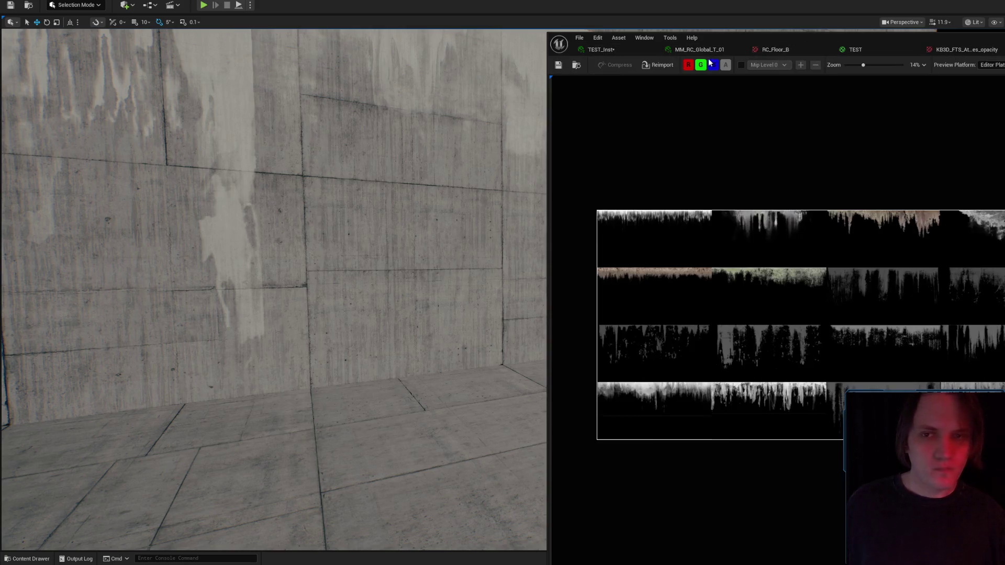
{"action": "left_click", "coordinate": [624, 49]}
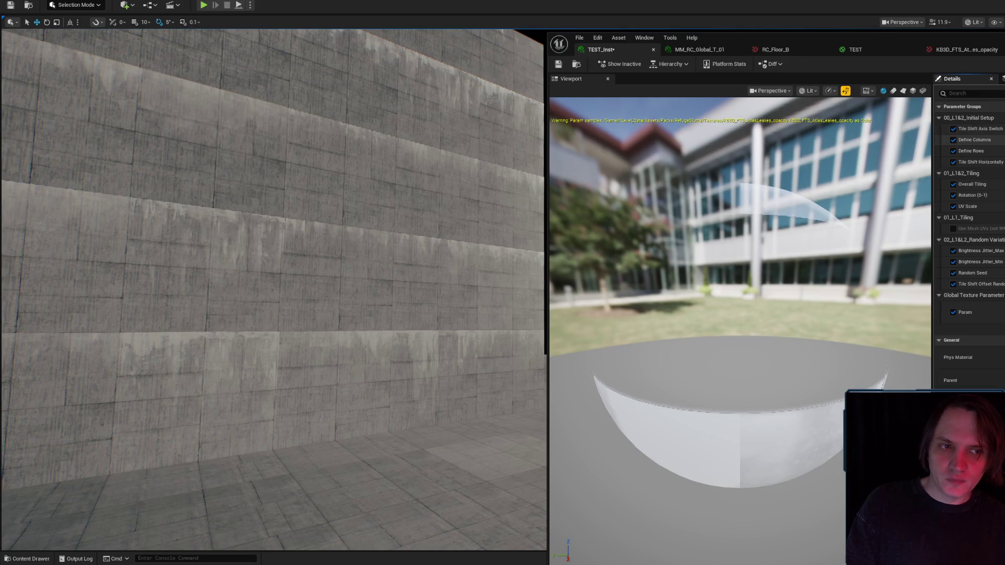
{"action": "left_click_drag", "start_coordinate": [336, 320], "coordinate": [335, 320]}
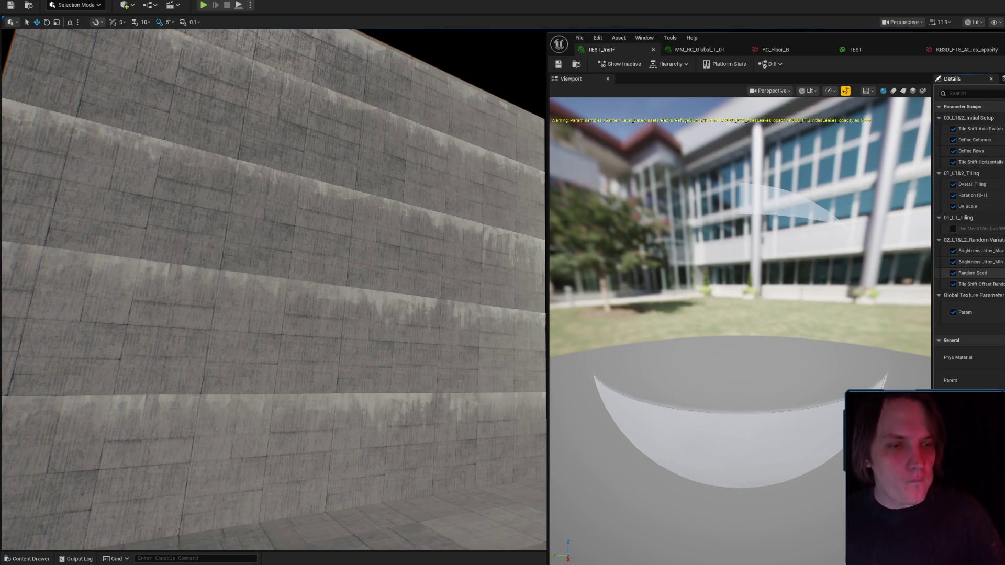
{"action": "left_click_drag", "start_coordinate": [336, 321], "coordinate": [335, 320]}
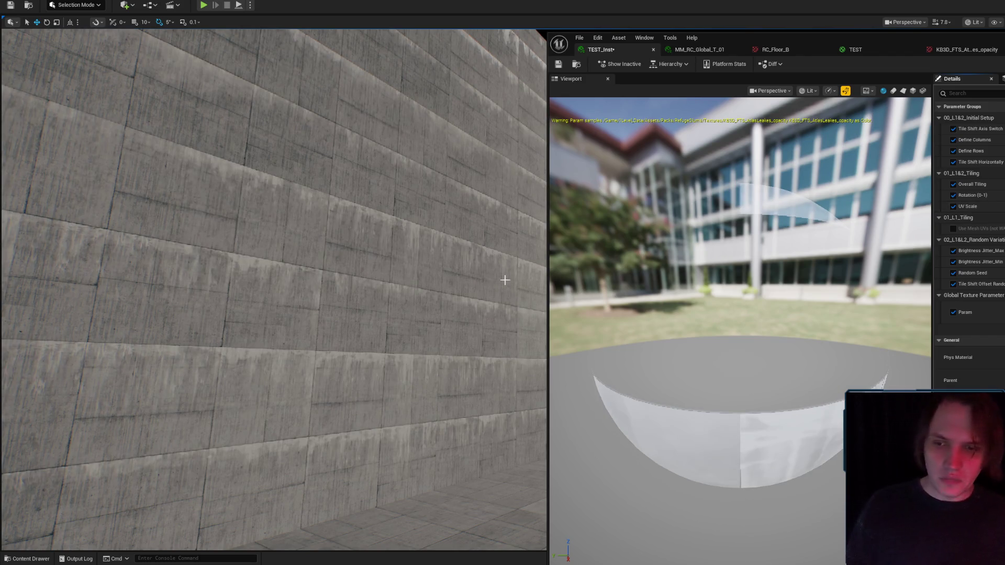
{"action": "scroll", "coordinate": [273, 290], "scroll_direction": "up", "scroll_amount": 5}
{"action": "scroll", "coordinate": [274, 289], "scroll_direction": "down", "scroll_amount": 5}
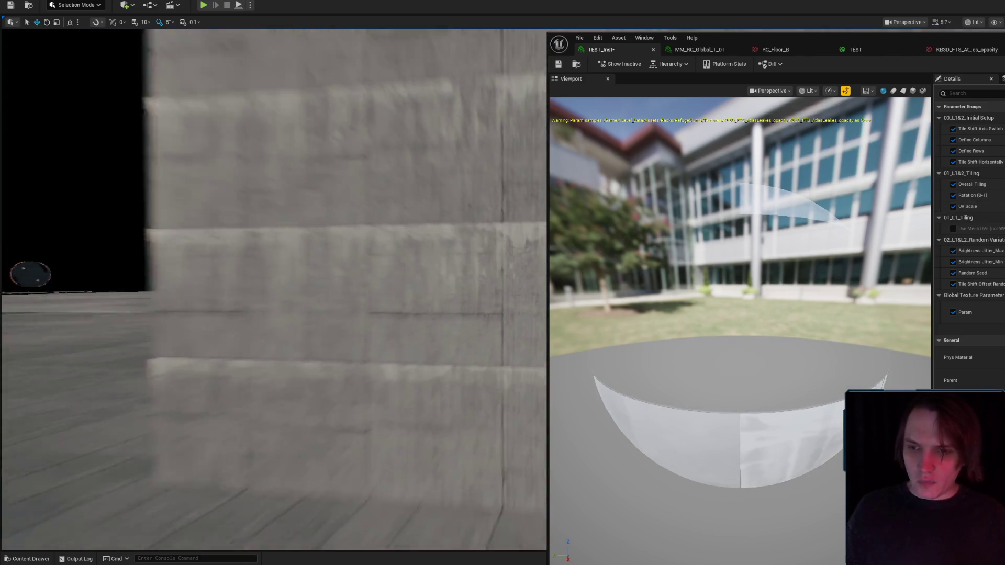
{"action": "scroll", "coordinate": [402, 321], "scroll_direction": "down", "scroll_amount": 2}
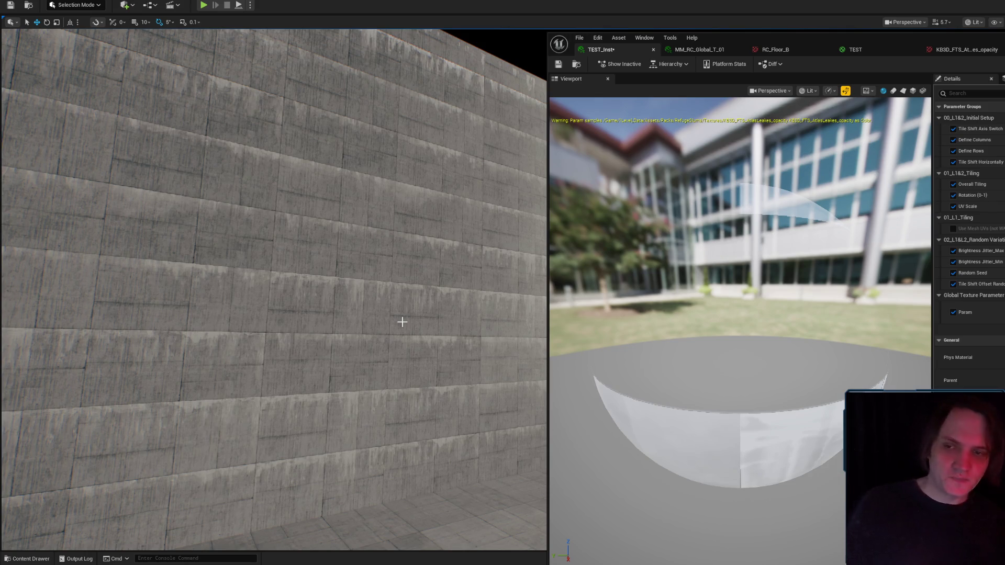
{"action": "scroll", "coordinate": [406, 321], "scroll_direction": "up", "scroll_amount": 5}
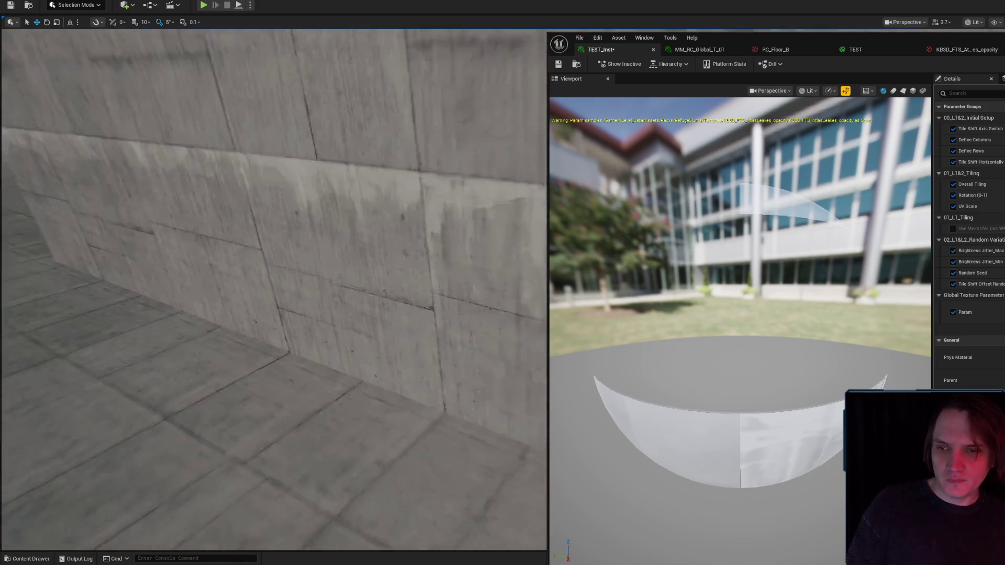
{"action": "scroll", "coordinate": [274, 290], "scroll_direction": "down", "scroll_amount": 3}
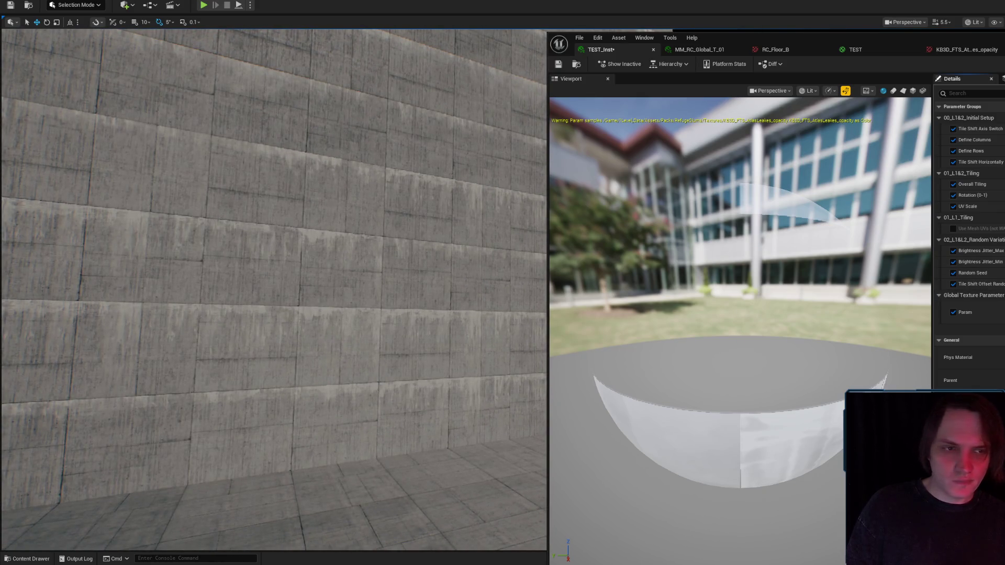
{"action": "scroll", "coordinate": [274, 290], "scroll_direction": "up", "scroll_amount": 3}
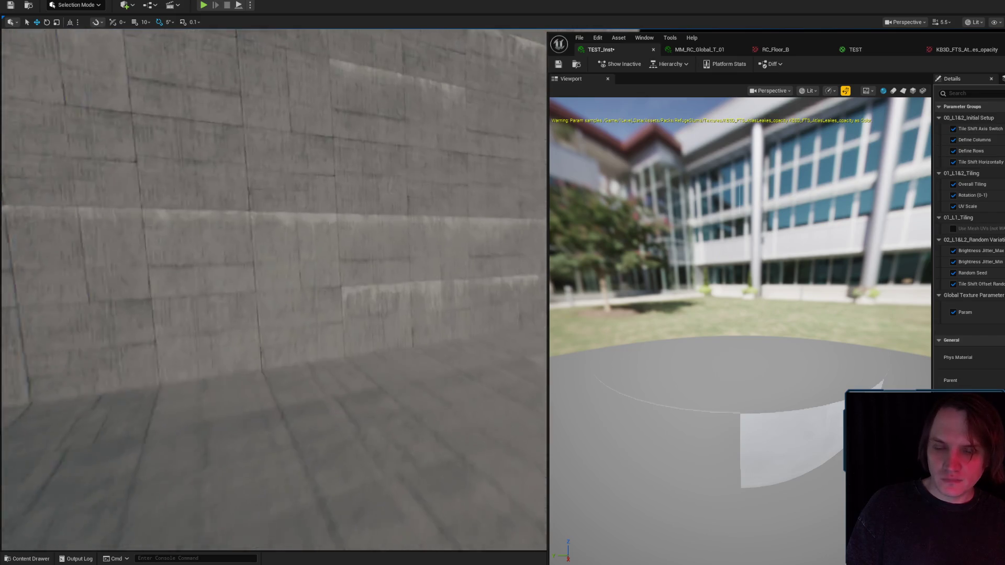
{"action": "scroll", "coordinate": [273, 290], "scroll_direction": "up", "scroll_amount": 2}
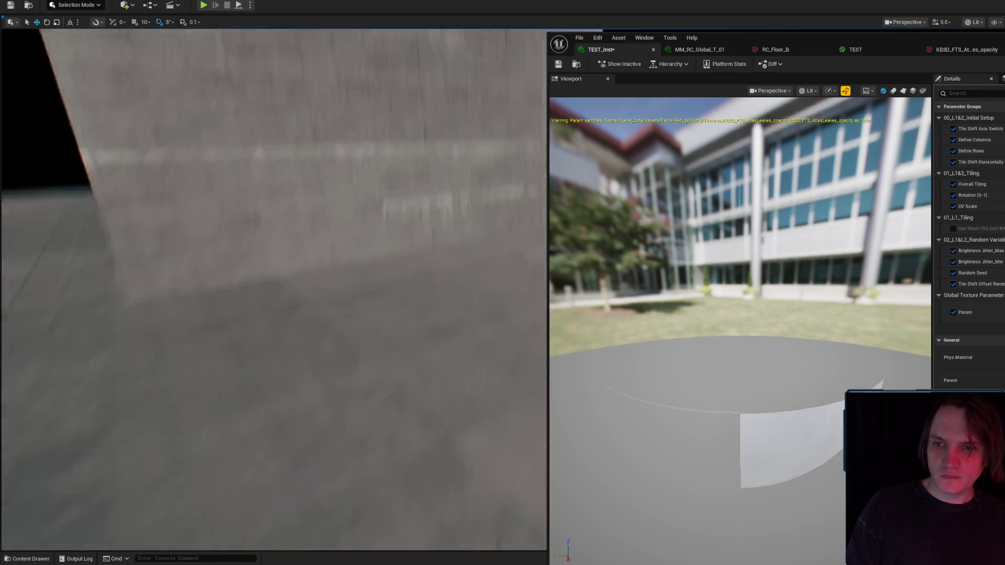
{"action": "scroll", "coordinate": [273, 290], "scroll_direction": "down", "scroll_amount": 3}
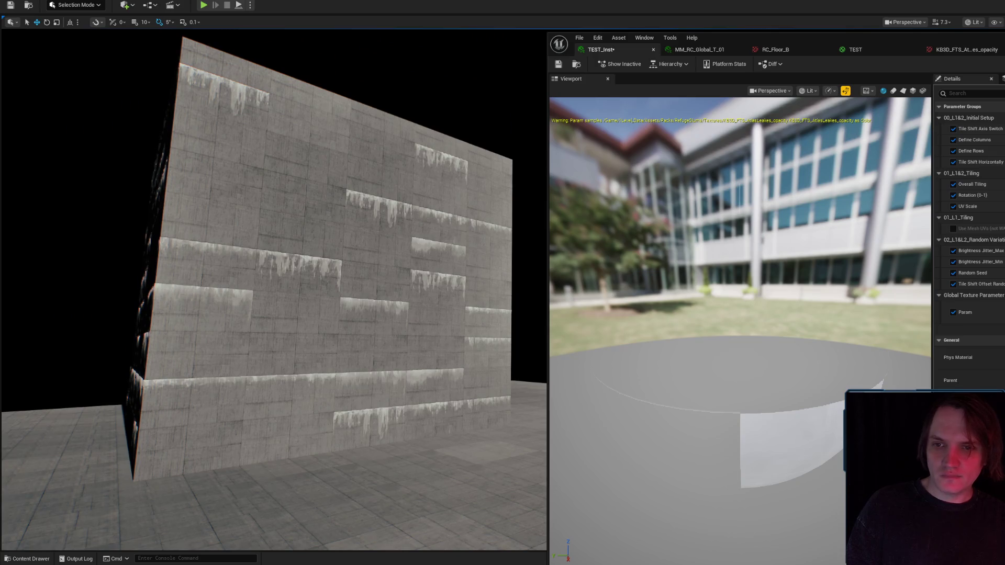
{"action": "scroll", "coordinate": [273, 290], "scroll_direction": "up", "scroll_amount": 2}
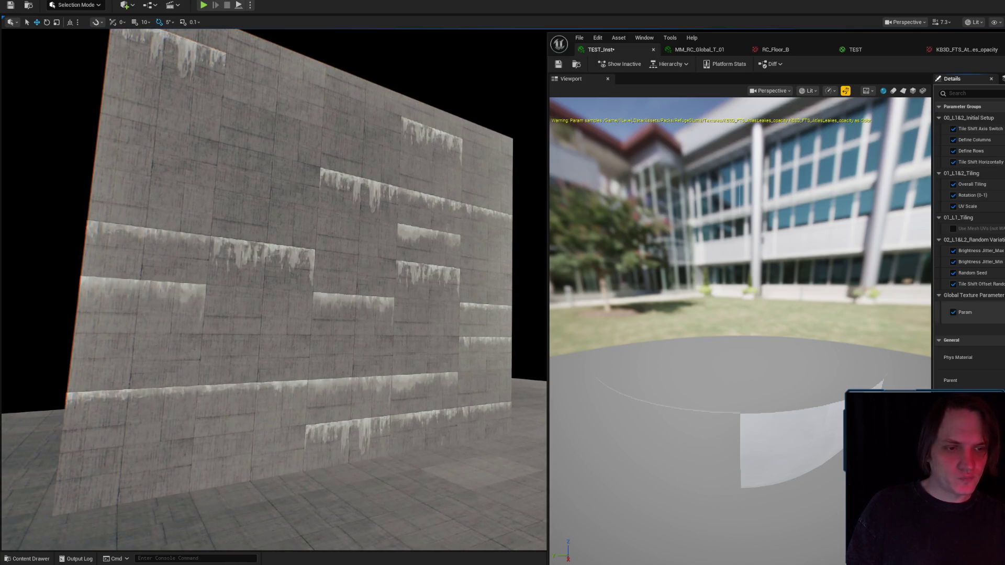
- Locate the KB3D_FTS_AtlasLeakes_opacity atlas in the Content Drawer for the Param texture
{"action": "key", "text": "ctrl+space"}
{"action": "left_click", "coordinate": [580, 64]}
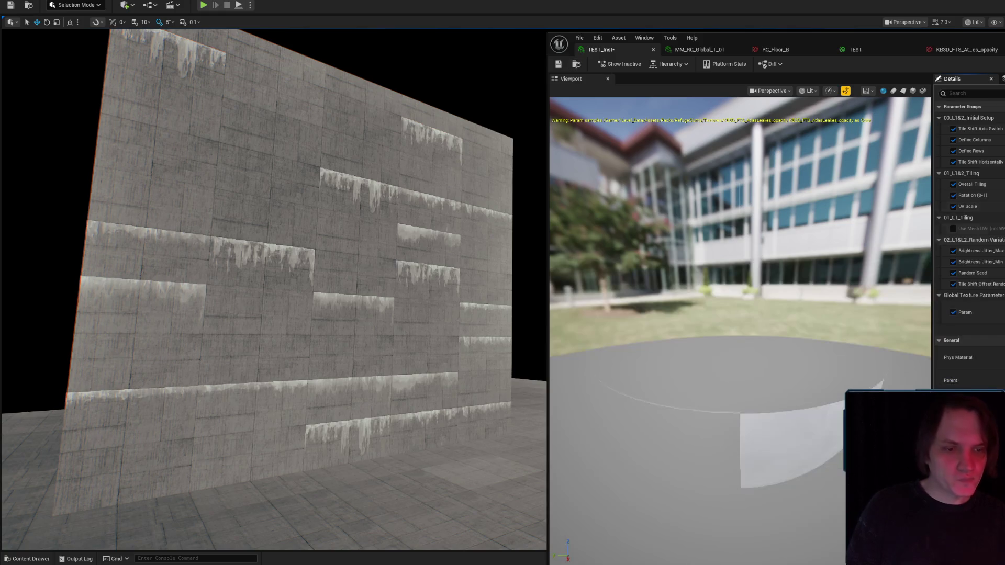
{"action": "left_click", "coordinate": [583, 64]}
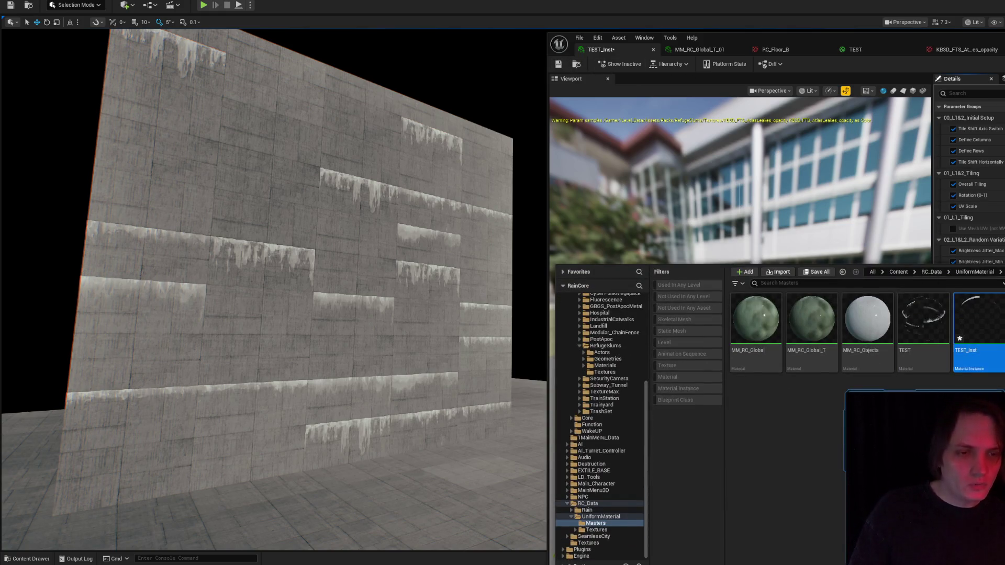
{"action": "key", "text": "ctrl+space"}
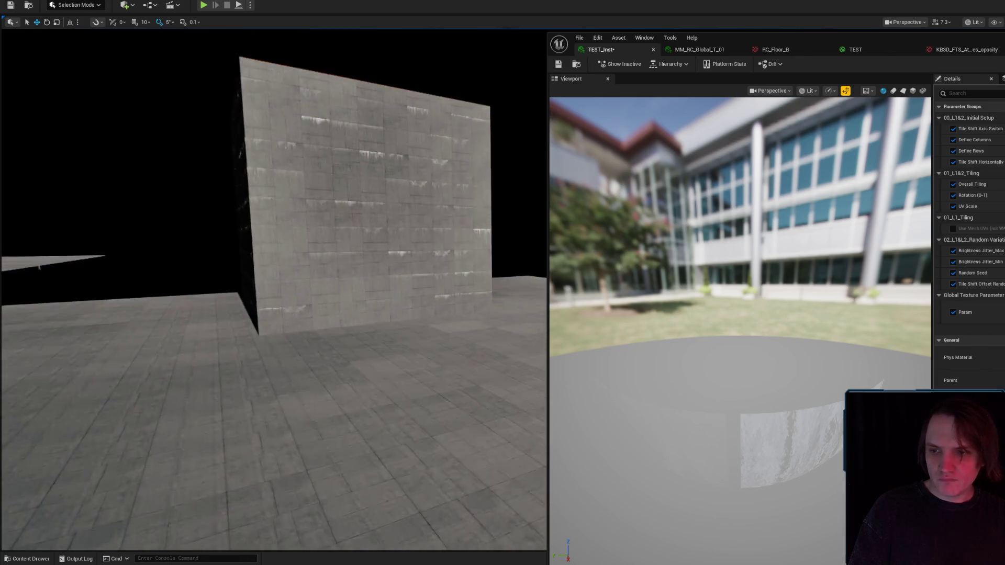
{"action": "scroll", "coordinate": [274, 288], "scroll_direction": "up", "scroll_amount": 2}
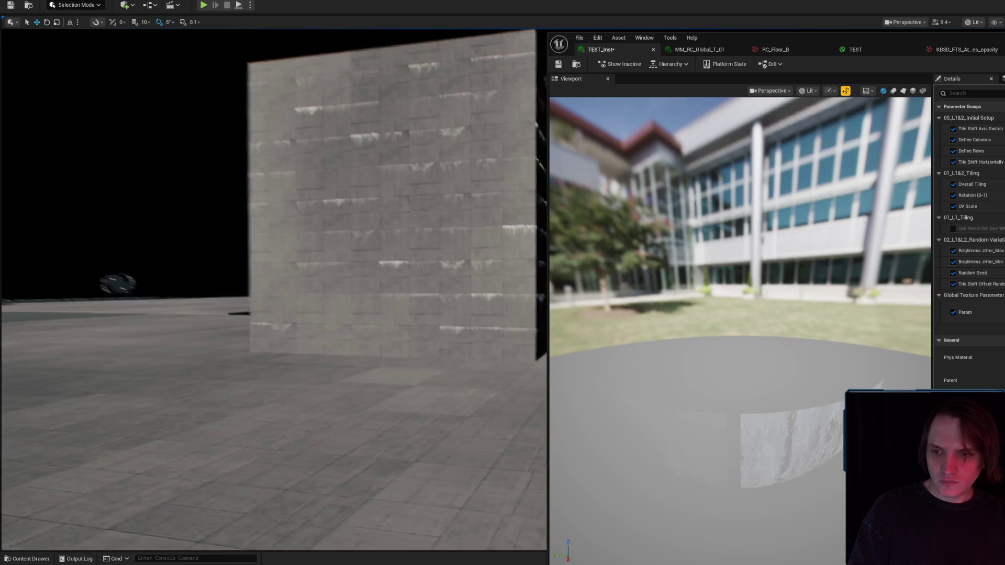
{"action": "mouse_move", "coordinate": [490, 280]}
{"action": "left_mouse_down"}
{"action": "mouse_move", "coordinate": [466, 308]}
{"action": "mouse_move", "coordinate": [491, 280]}
{"action": "left_mouse_up"}
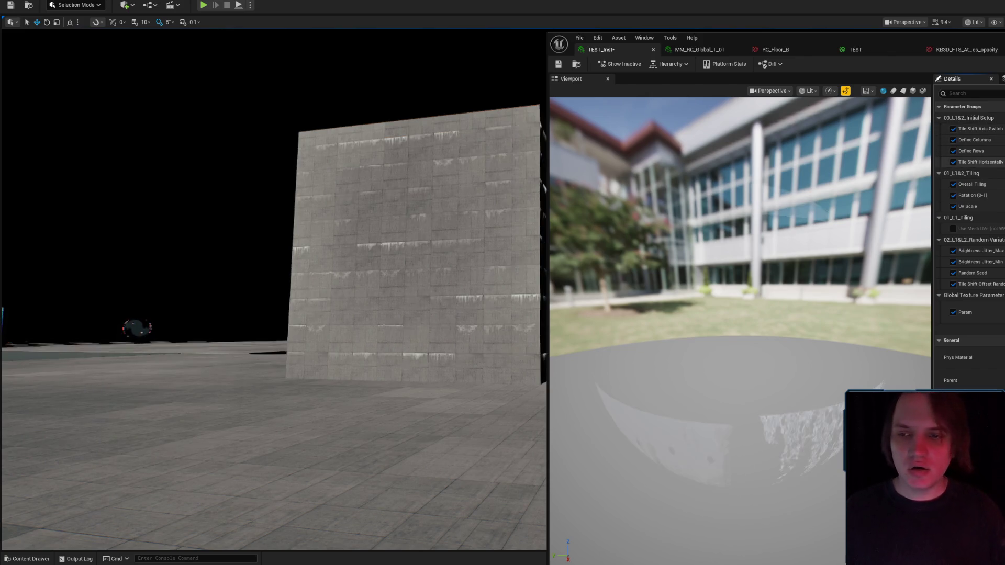
{"action": "mouse_move", "coordinate": [272, 287]}
{"action": "left_mouse_down"}
{"action": "mouse_move", "coordinate": [298, 285]}
{"action": "mouse_move", "coordinate": [317, 214]}
{"action": "mouse_move", "coordinate": [293, 217]}
{"action": "mouse_move", "coordinate": [269, 251]}
{"action": "mouse_move", "coordinate": [261, 241]}
{"action": "mouse_move", "coordinate": [267, 252]}
{"action": "mouse_move", "coordinate": [437, 298]}
{"action": "left_mouse_up"}
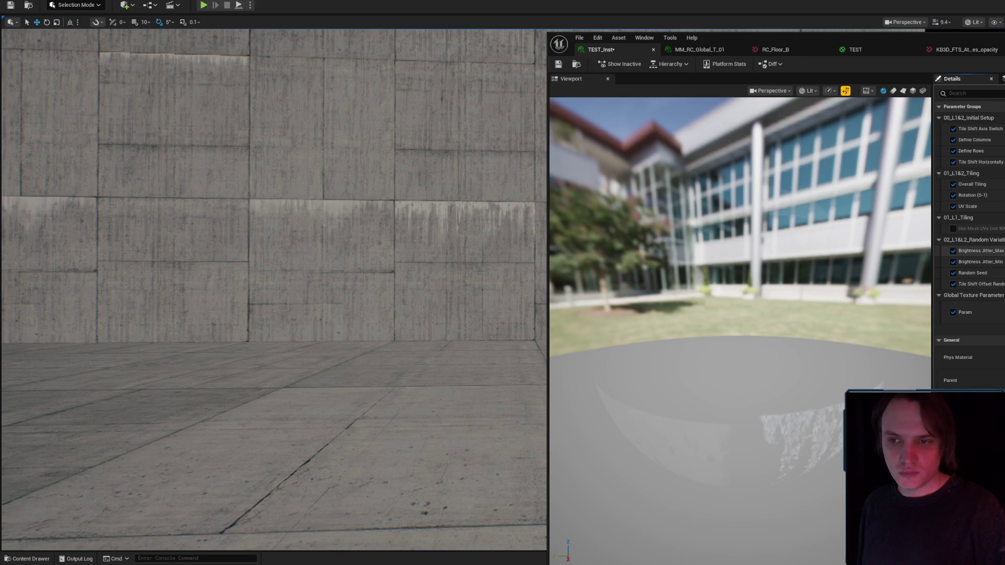
{"action": "left_click_drag", "start_coordinate": [272, 288], "coordinate": [264, 243]}
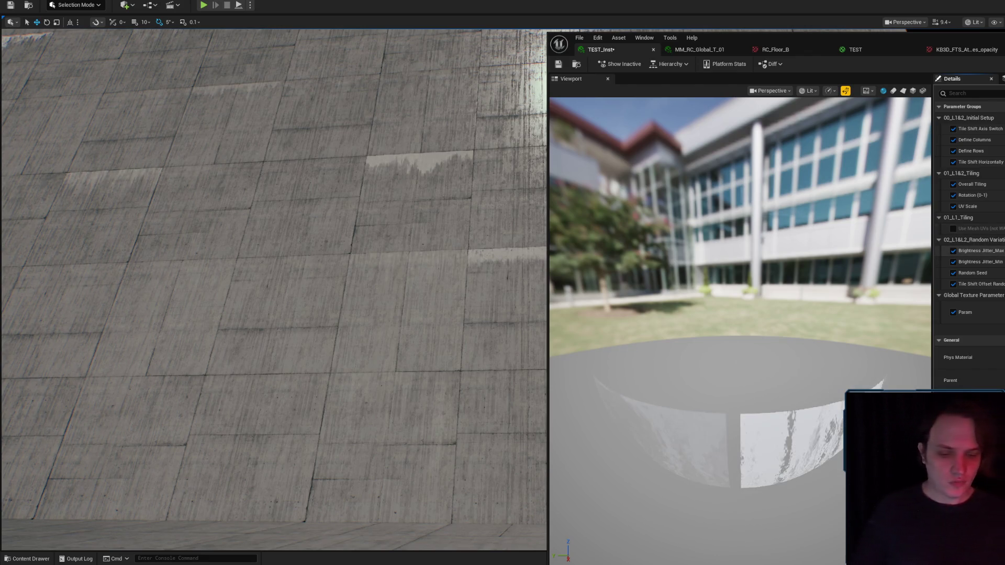
{"action": "scroll", "coordinate": [260, 163], "scroll_direction": "down", "scroll_amount": 2}
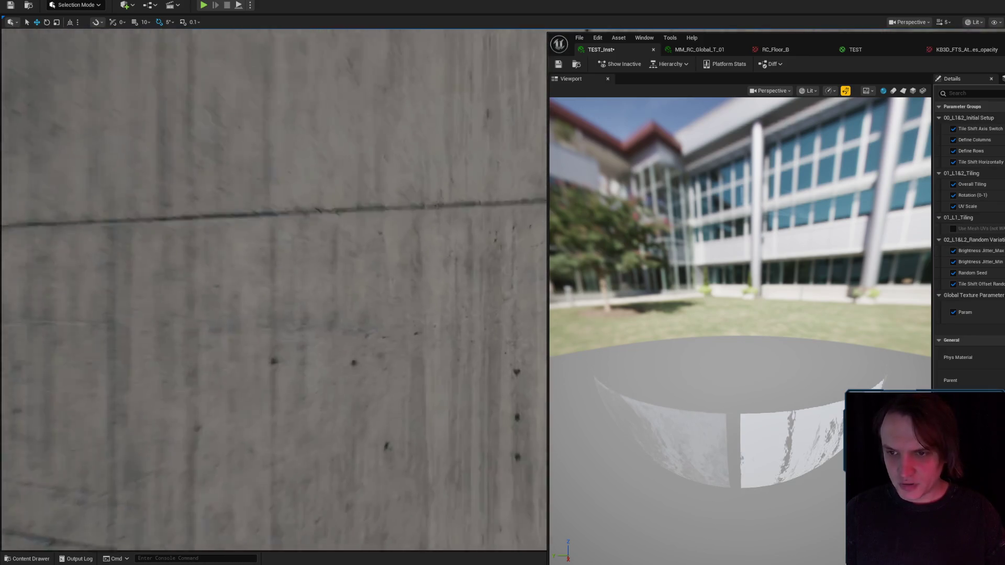
{"action": "scroll", "coordinate": [273, 289], "scroll_direction": "up", "scroll_amount": 1}
{"action": "key", "text": "s"}
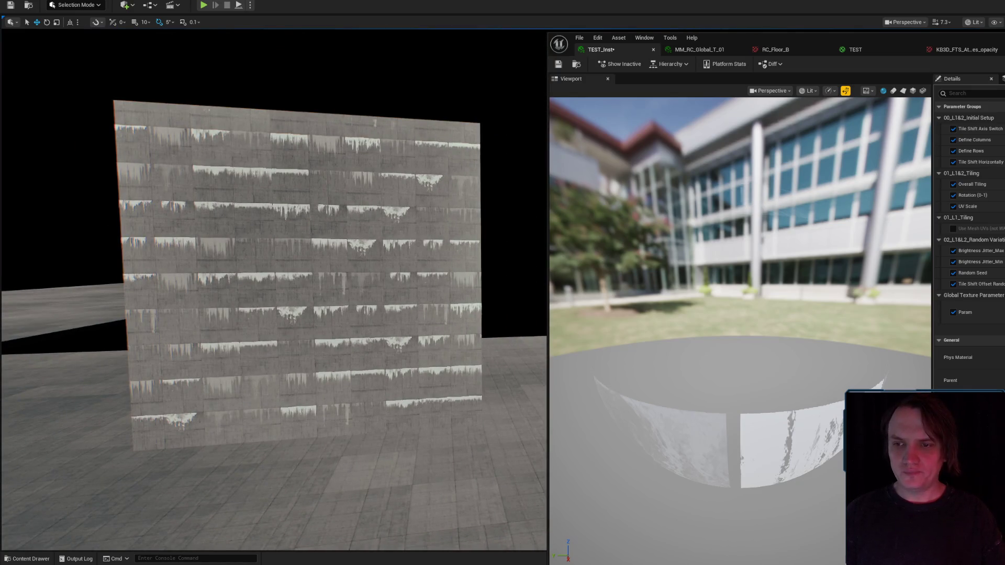
- Drag the Random Seed to reshuffle the leak-stain placement, then check the wall
{"action": "key", "text": "a"}
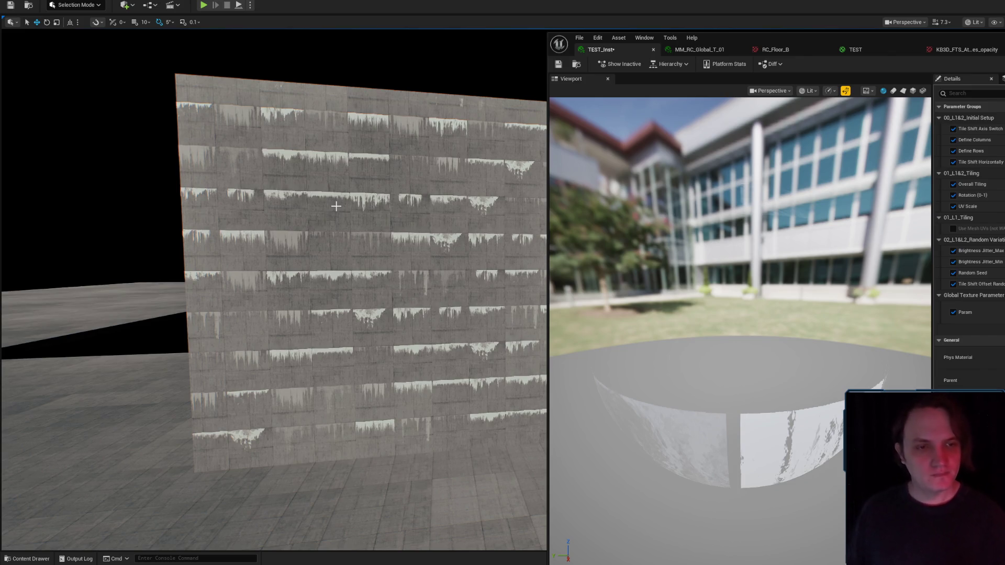
{"action": "left_click_drag", "start_coordinate": [997, 273], "coordinate": [1002, 272]}
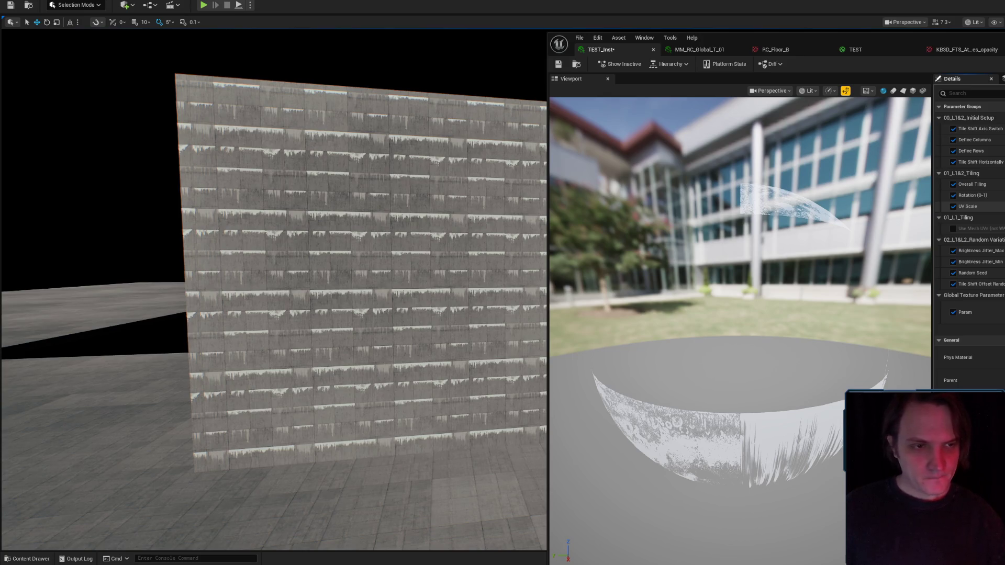
{"action": "key", "text": "w"}
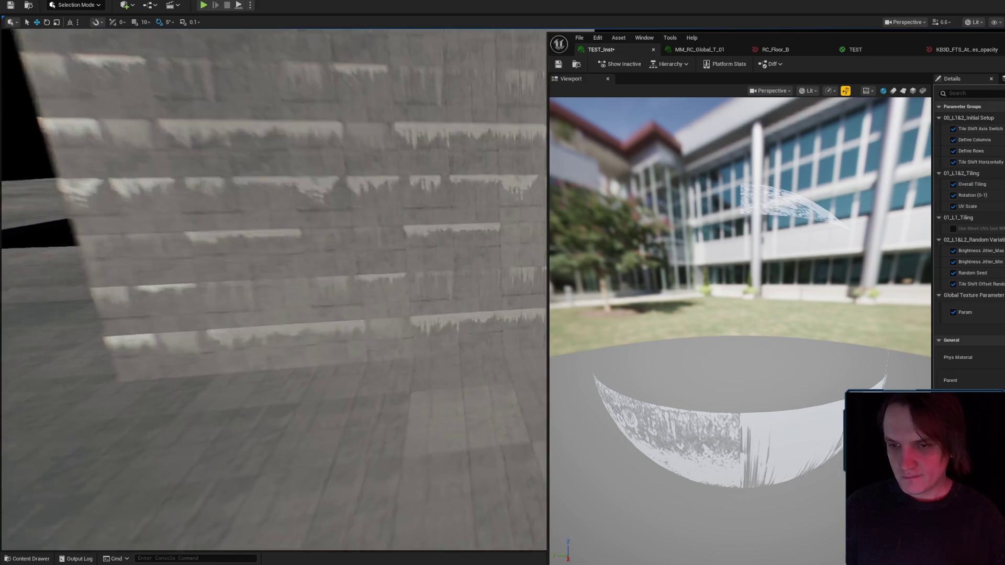
{"action": "key", "text": "w"}
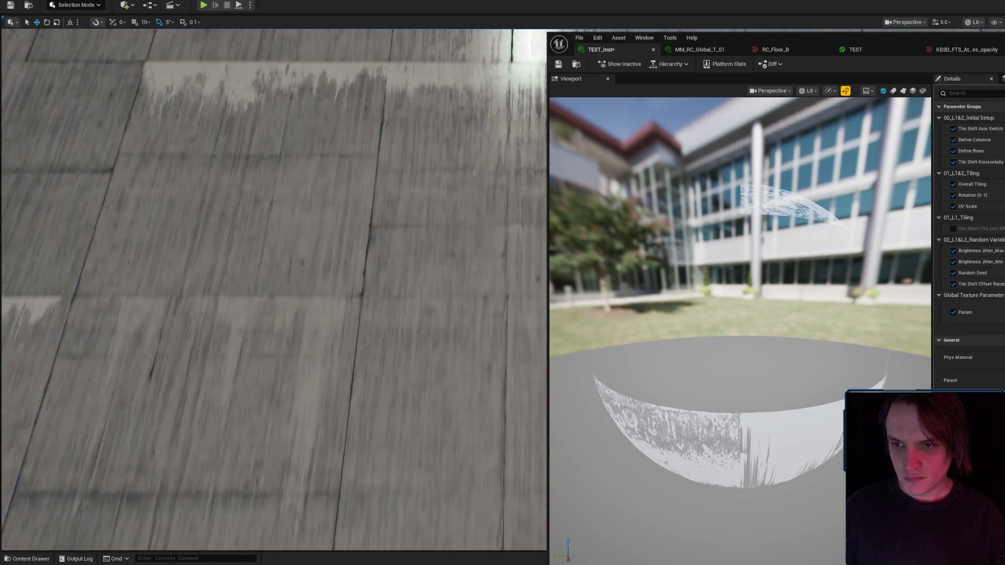
{"action": "scroll", "coordinate": [273, 290], "scroll_direction": "up", "scroll_amount": 2}
{"action": "key", "text": "s"}
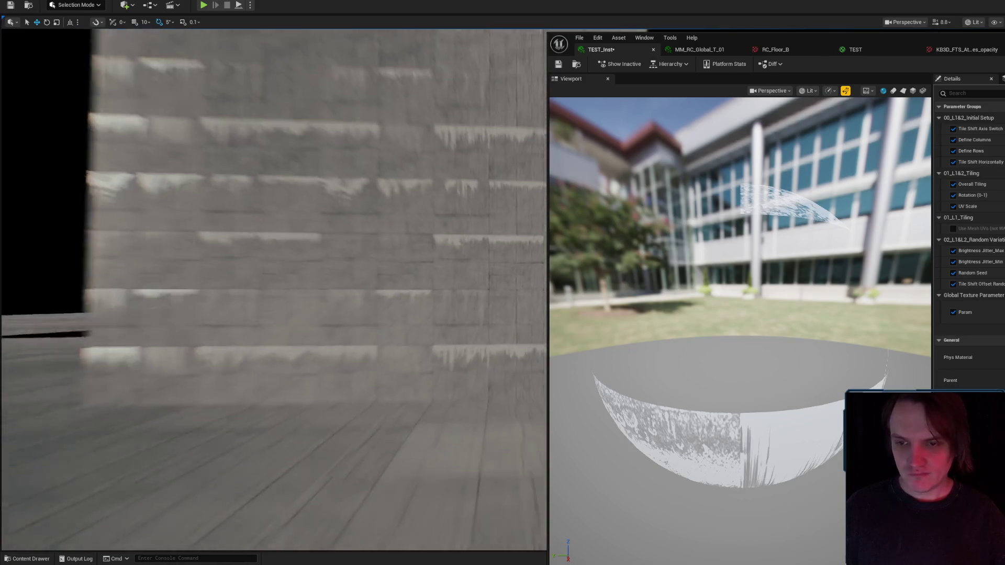
{"action": "key", "text": "s"}
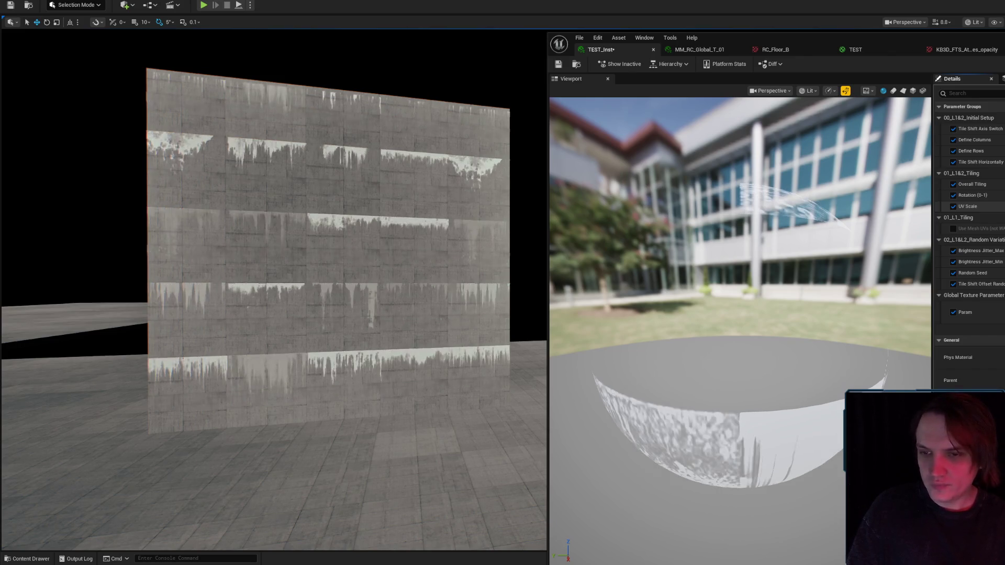
{"action": "key", "text": "w"}
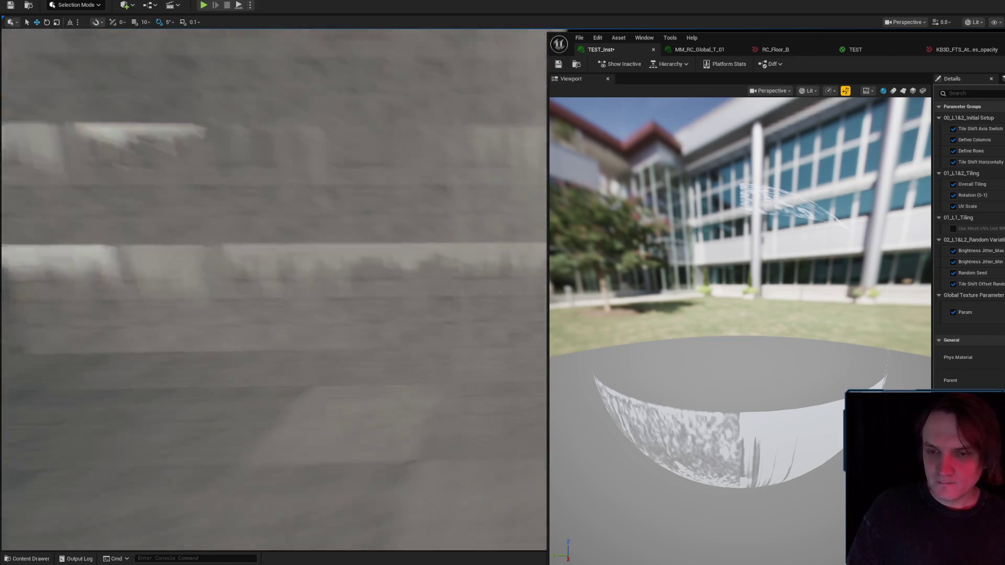
{"action": "key", "text": "s"}
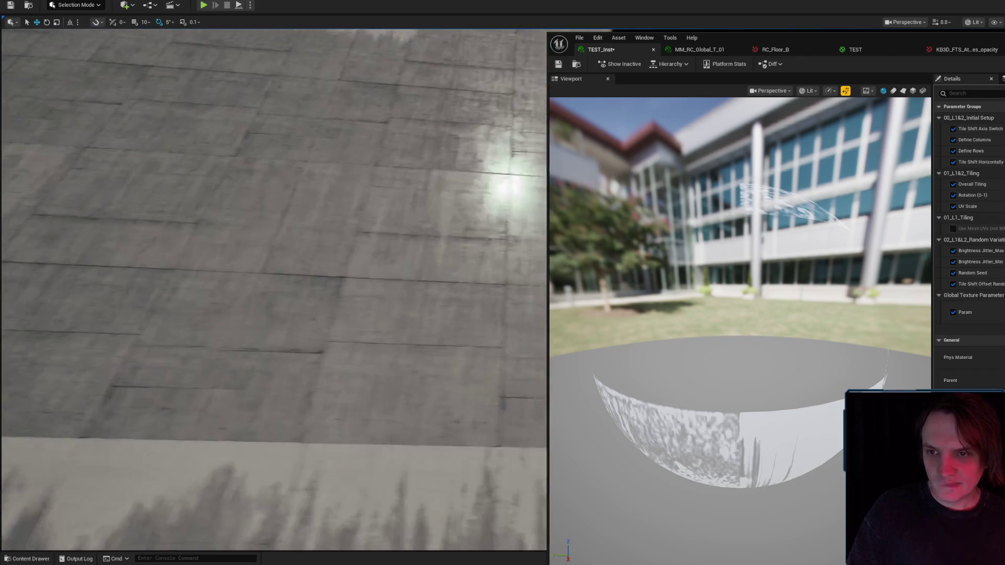
{"action": "key", "text": "s"}
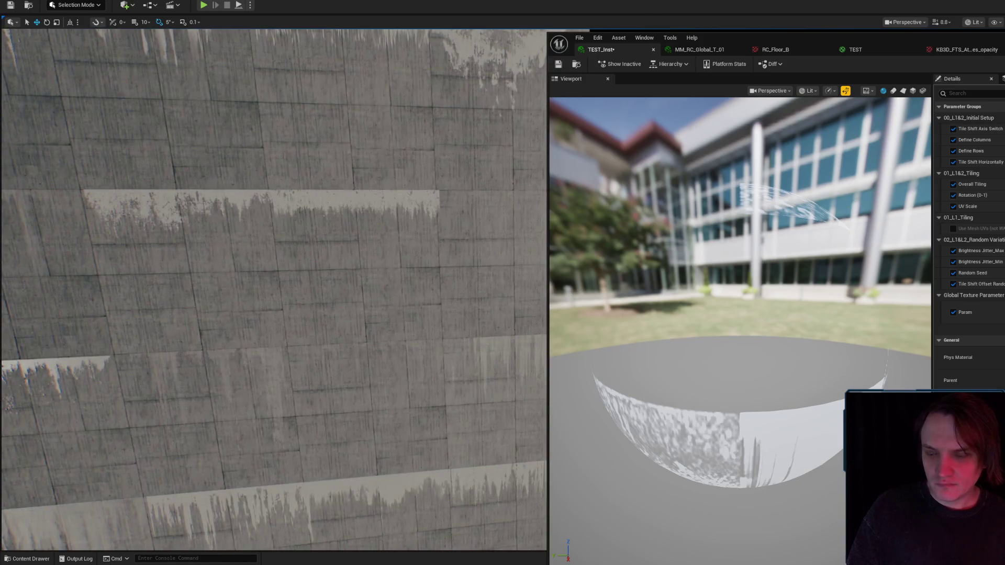
{"action": "key", "text": "w"}
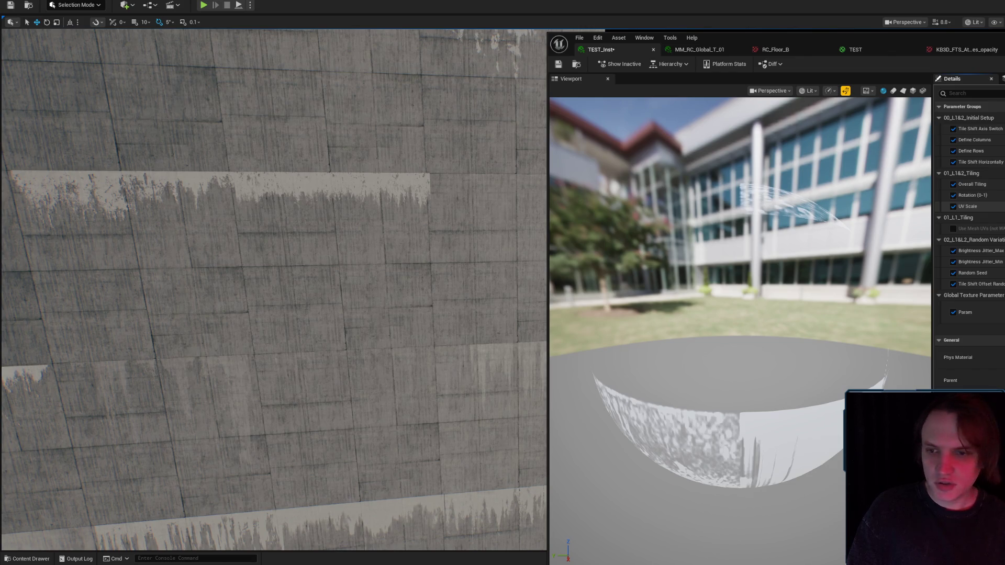
{"action": "key", "text": "w"}
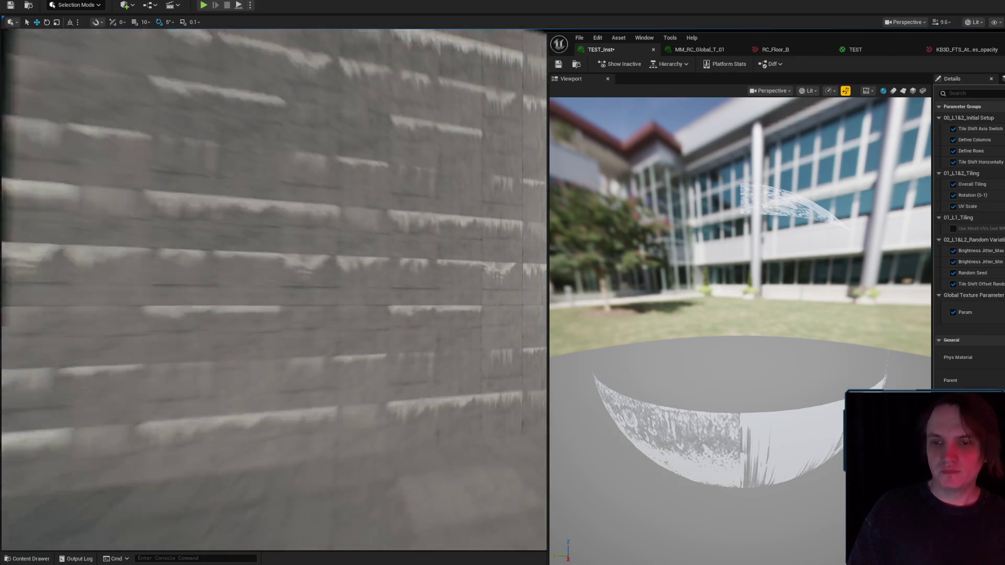
{"action": "key", "text": "s"}
- Save the TEST_Inst material instance and open the KB3D leak opacity texture
{"action": "left_click", "coordinate": [559, 65]}
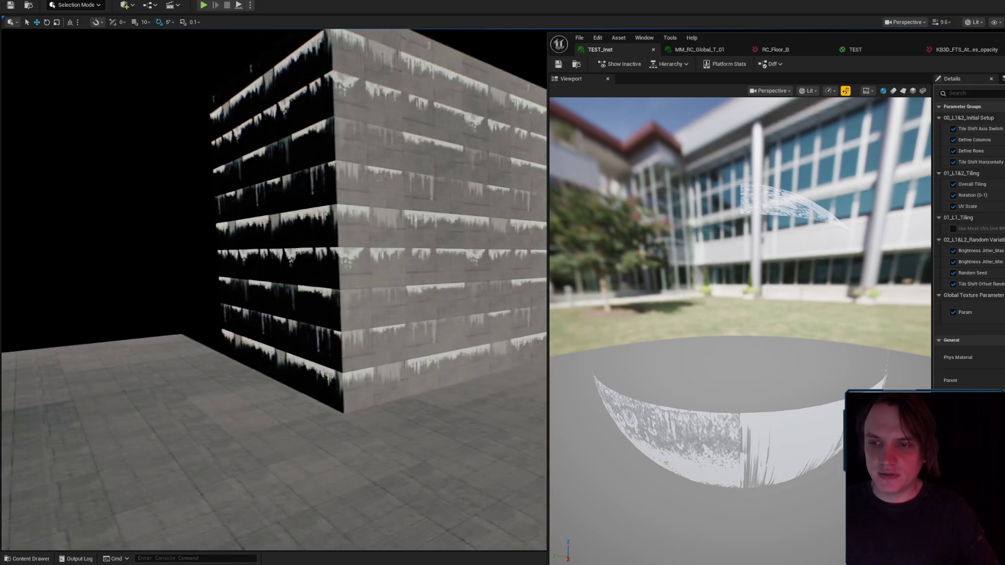
{"action": "key", "text": "w"}
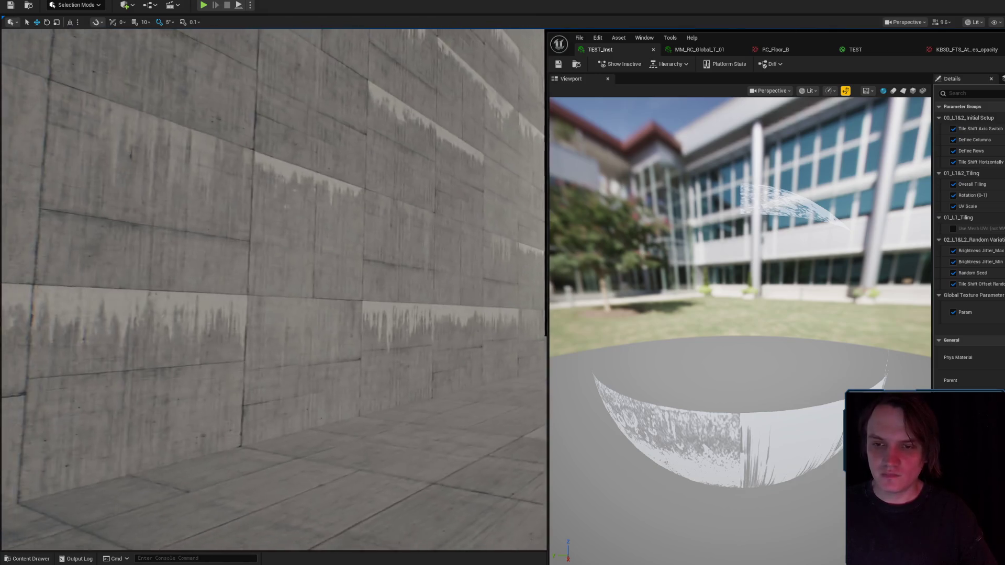
{"action": "key", "text": "a"}
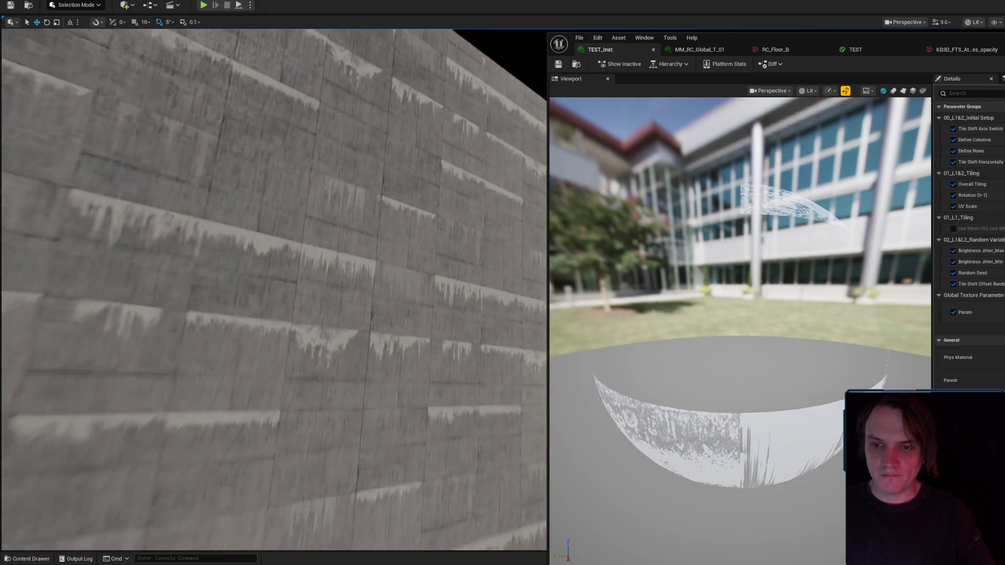
{"action": "key", "text": "s"}
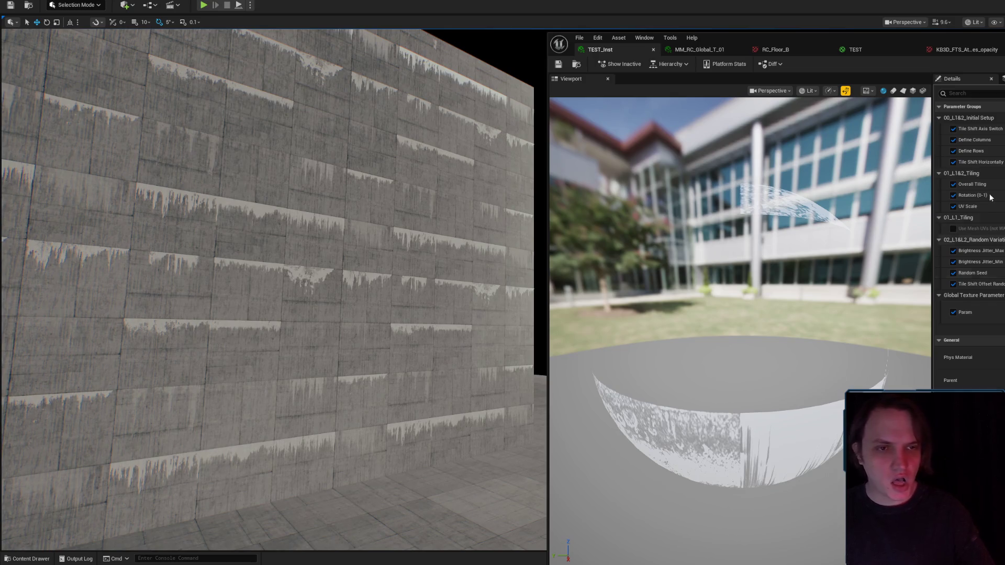
{"action": "left_click", "coordinate": [970, 52]}
- Swap the leak-stain texture in TEST_Inst so the stains go faint, then return to Photoshop
{"action": "left_click", "coordinate": [627, 52]}
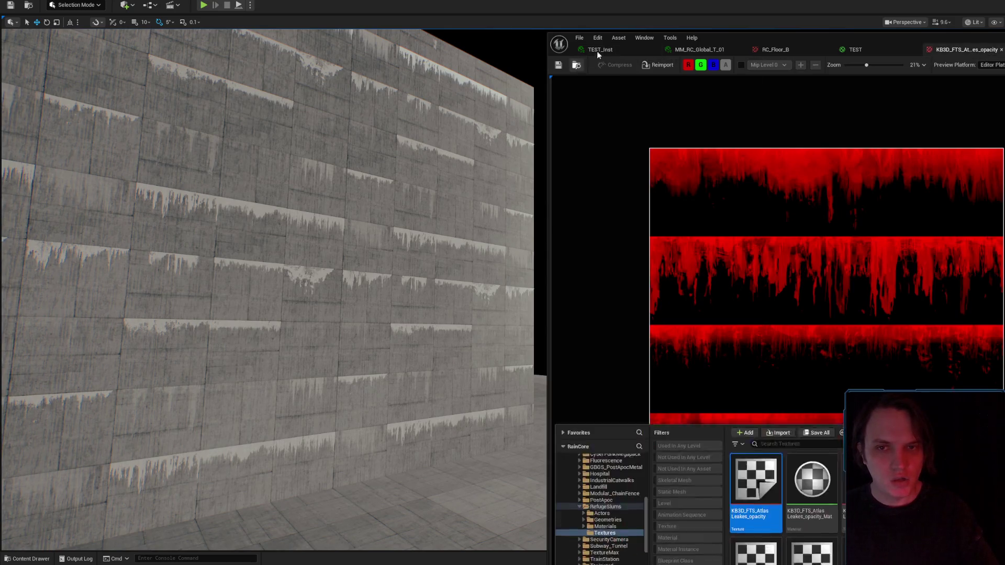
{"action": "left_click", "coordinate": [1001, 312]}
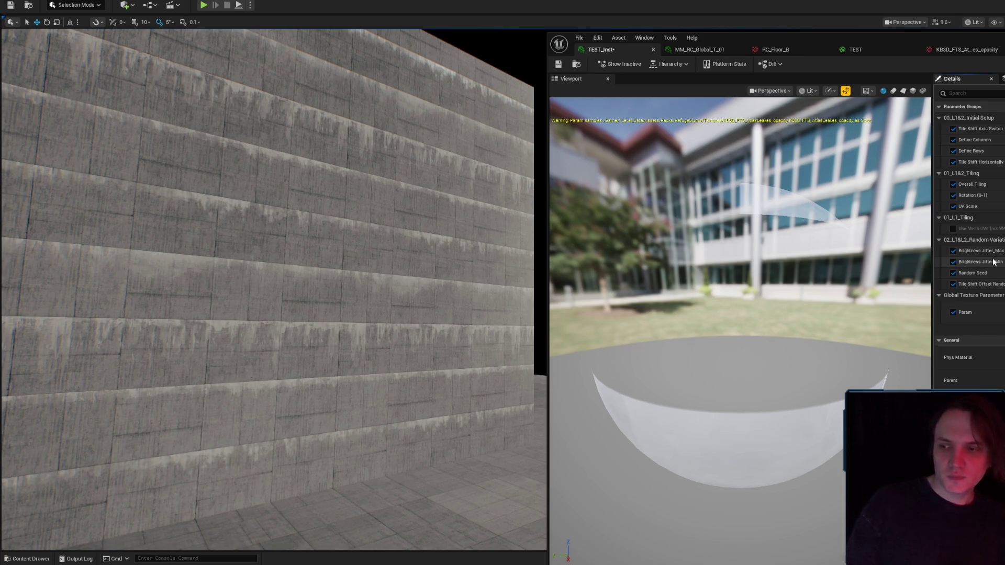
{"action": "key", "text": "alt+Tab"}
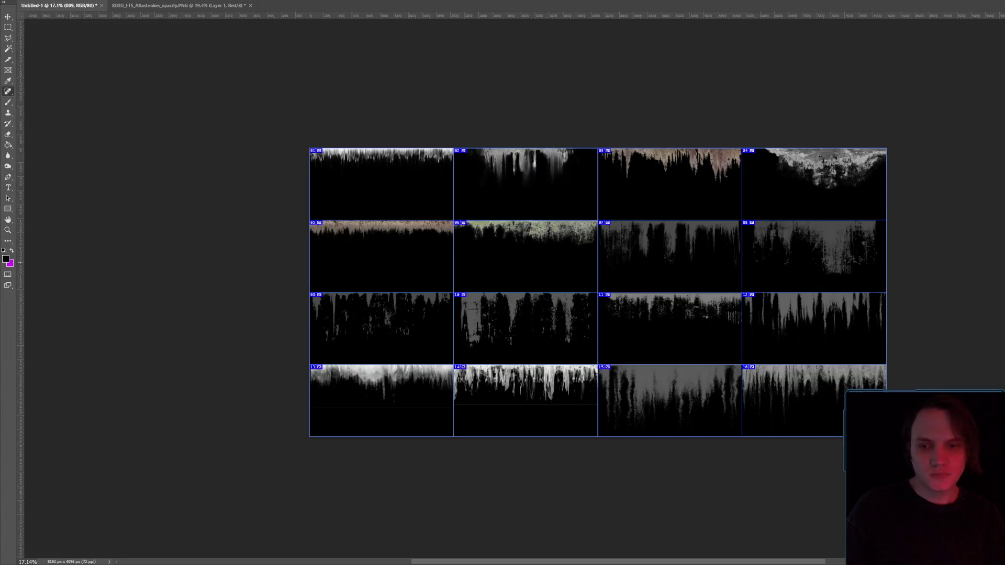
- Raise the leak atlas contrast with a Brightness/Contrast adjustment and apply it
{"action": "left_click", "coordinate": [52, 0]}
{"action": "mouse_move", "coordinate": [78, 2]}
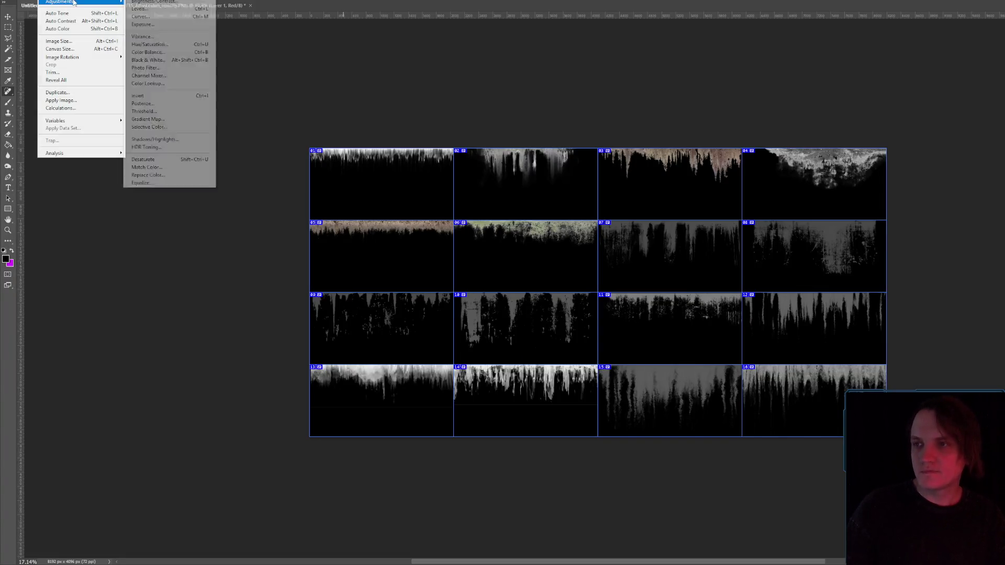
{"action": "left_click", "coordinate": [152, 2]}
{"action": "mouse_move", "coordinate": [840, 215]}
{"action": "left_mouse_down"}
{"action": "mouse_move", "coordinate": [866, 216]}
{"action": "mouse_move", "coordinate": [812, 210]}
{"action": "left_mouse_up"}
{"action": "left_click_drag", "start_coordinate": [749, 204], "coordinate": [830, 209]}
{"action": "left_click", "coordinate": [905, 187]}
{"action": "key", "text": "j"}
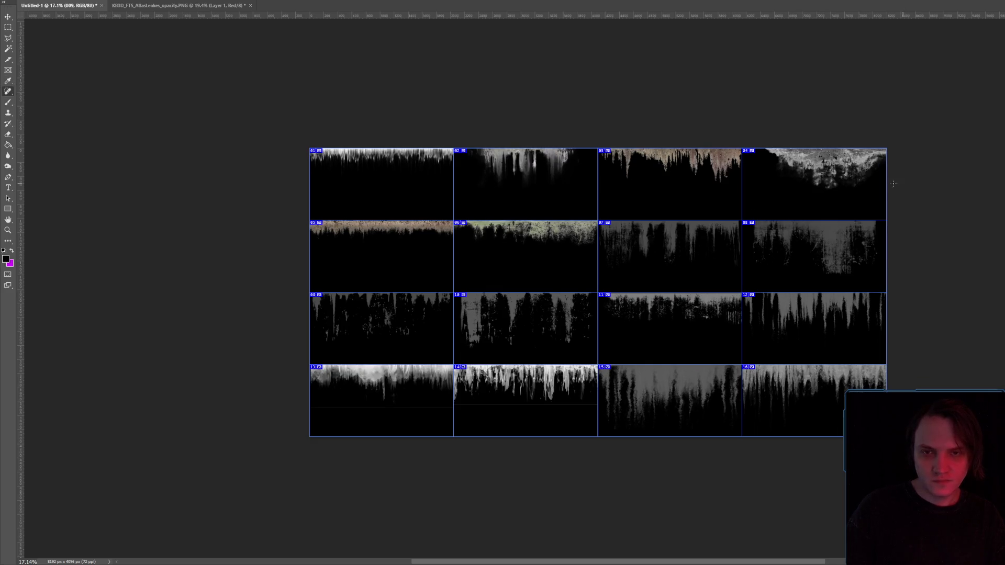
{"action": "scroll", "coordinate": [717, 174], "scroll_direction": "up", "scroll_amount": 3}
{"action": "scroll", "coordinate": [829, 291], "scroll_direction": "down", "scroll_amount": 2}
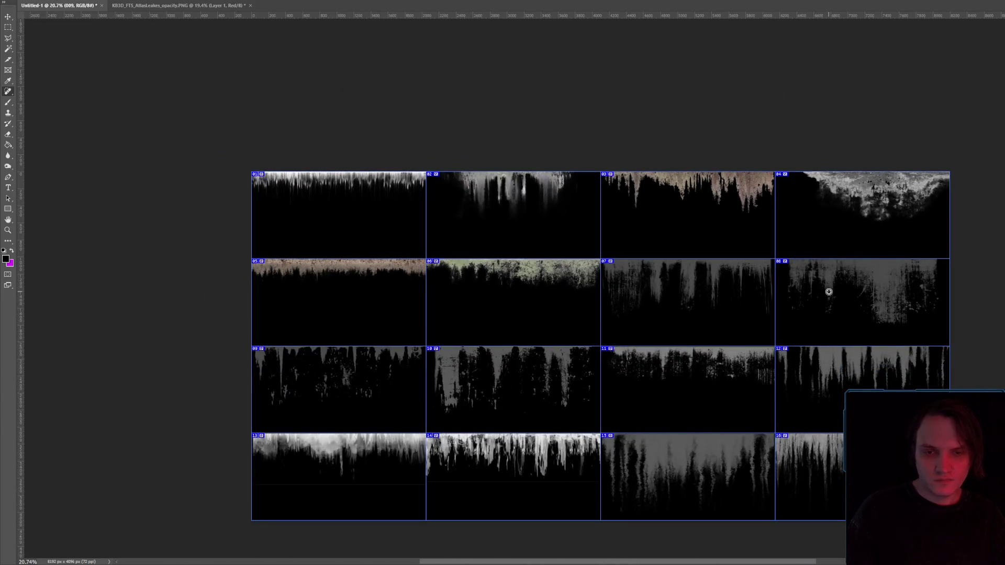
{"action": "scroll", "coordinate": [744, 287], "scroll_direction": "up", "scroll_amount": 1}
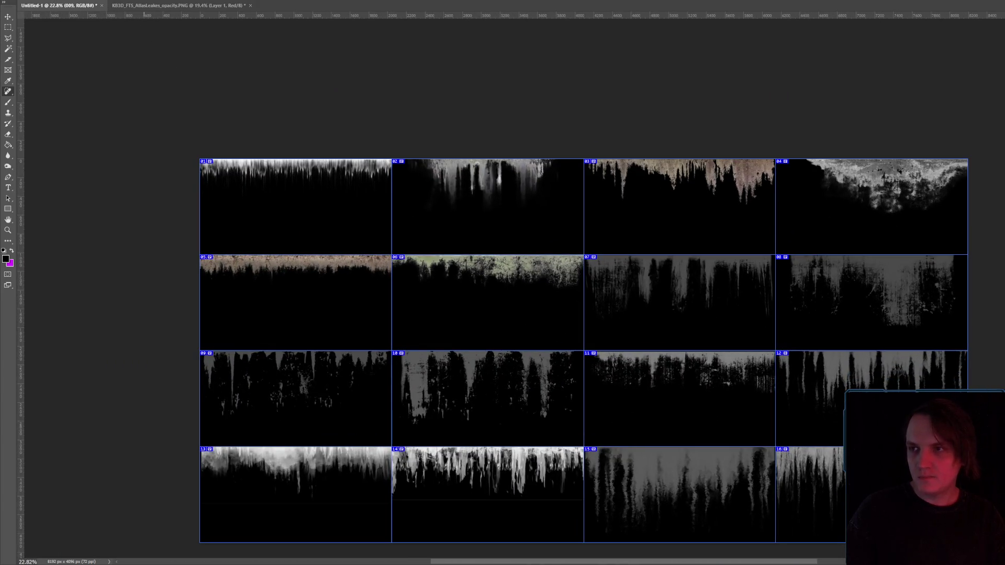
- Try brightening the whole atlas to 54 in Brightness/Contrast, then discard it
{"action": "left_click", "coordinate": [65, 0]}
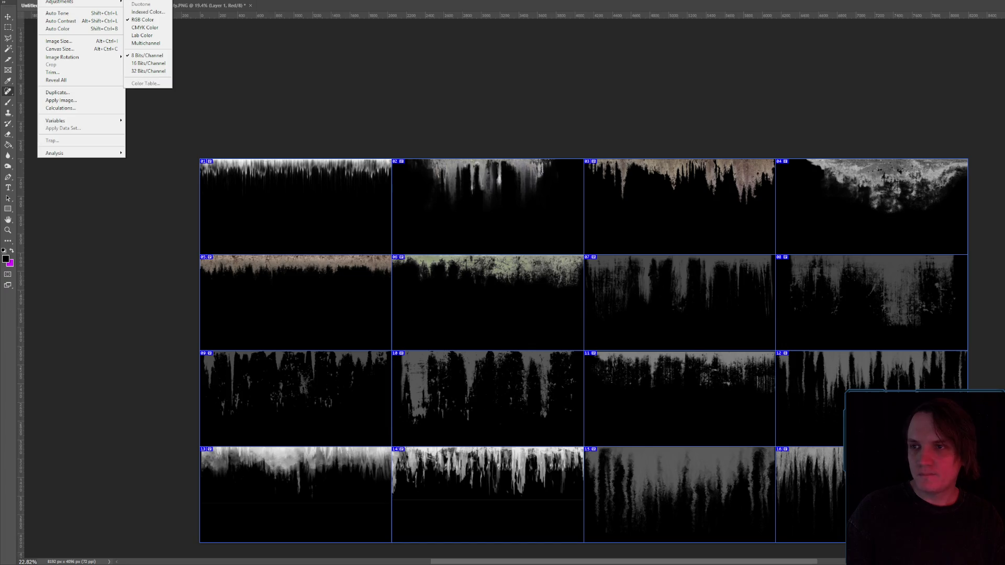
{"action": "left_click", "coordinate": [100, 0]}
{"action": "left_click", "coordinate": [50, 1]}
{"action": "mouse_move", "coordinate": [107, 3]}
{"action": "left_click", "coordinate": [151, 1]}
{"action": "mouse_move", "coordinate": [840, 194]}
{"action": "left_mouse_down"}
{"action": "mouse_move", "coordinate": [863, 196]}
{"action": "mouse_move", "coordinate": [856, 201]}
{"action": "left_mouse_up"}
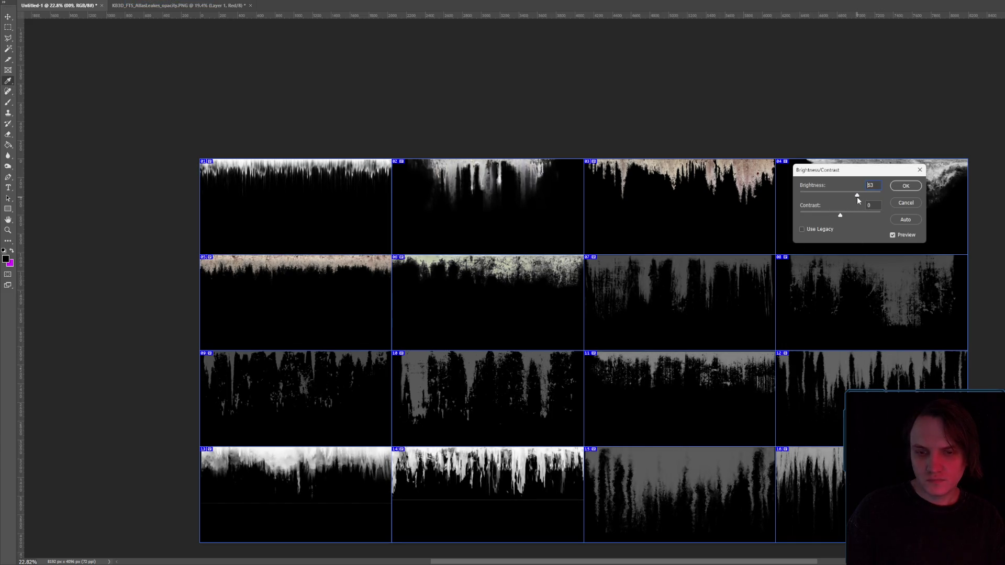
{"action": "left_click", "coordinate": [905, 203]}
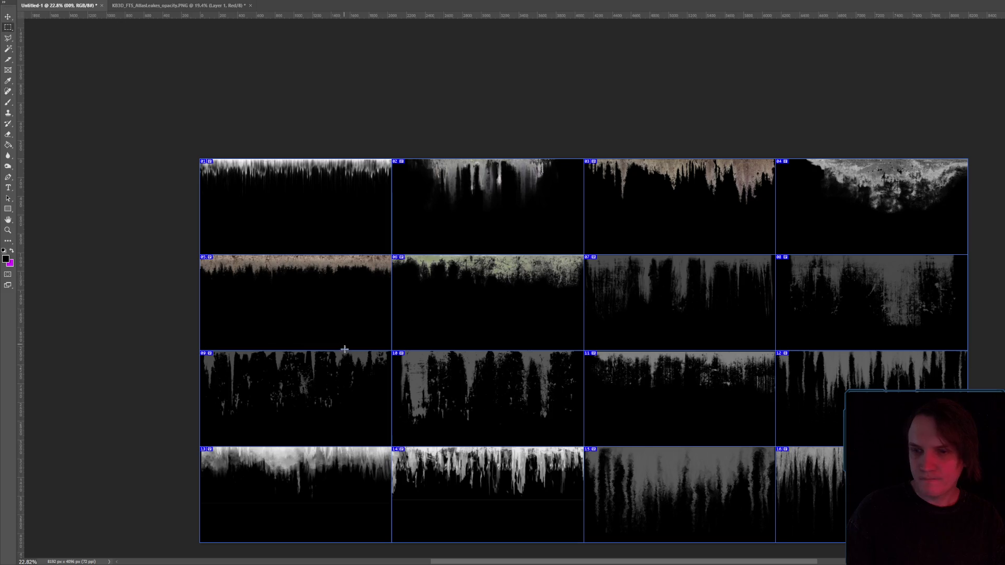
- Select leak tiles 09–12 and try brightness 60, discarding it afterwards
{"action": "mouse_move", "coordinate": [171, 350]}
{"action": "left_mouse_down"}
{"action": "mouse_move", "coordinate": [788, 393]}
{"action": "mouse_move", "coordinate": [960, 431]}
{"action": "mouse_move", "coordinate": [967, 399]}
{"action": "mouse_move", "coordinate": [968, 446]}
{"action": "left_mouse_up"}
{"action": "left_click", "coordinate": [50, 0]}
{"action": "left_click", "coordinate": [151, 4]}
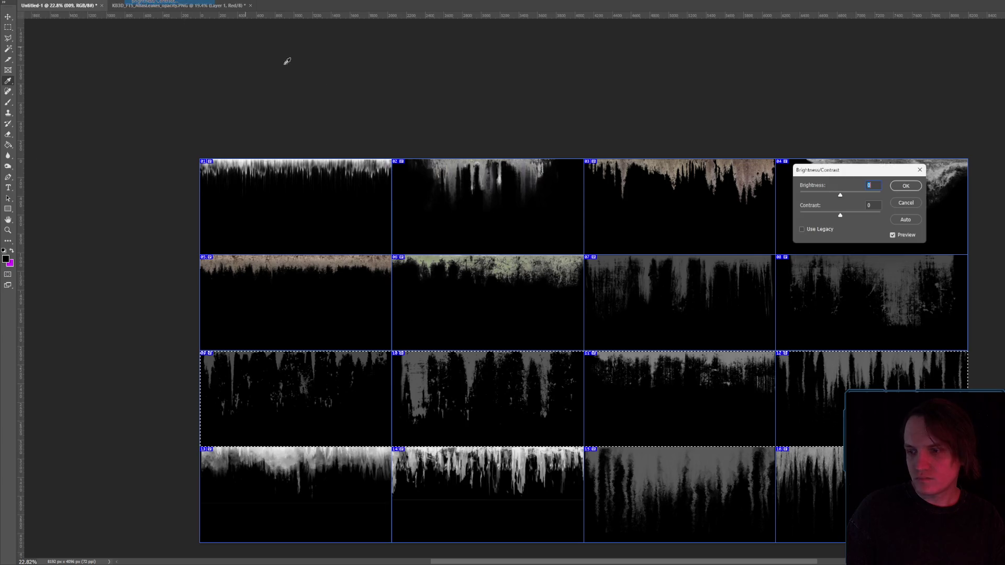
{"action": "mouse_move", "coordinate": [840, 195]}
{"action": "left_mouse_down"}
{"action": "mouse_move", "coordinate": [872, 197]}
{"action": "mouse_move", "coordinate": [856, 196]}
{"action": "left_mouse_up"}
{"action": "left_click", "coordinate": [905, 202]}
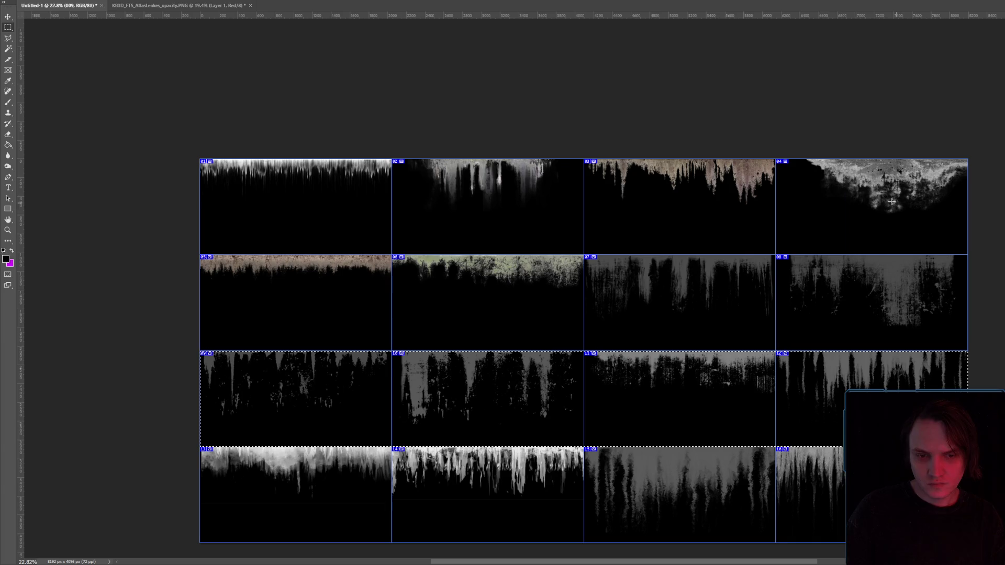
{"action": "left_click", "coordinate": [50, 0]}
{"action": "mouse_move", "coordinate": [59, 2]}
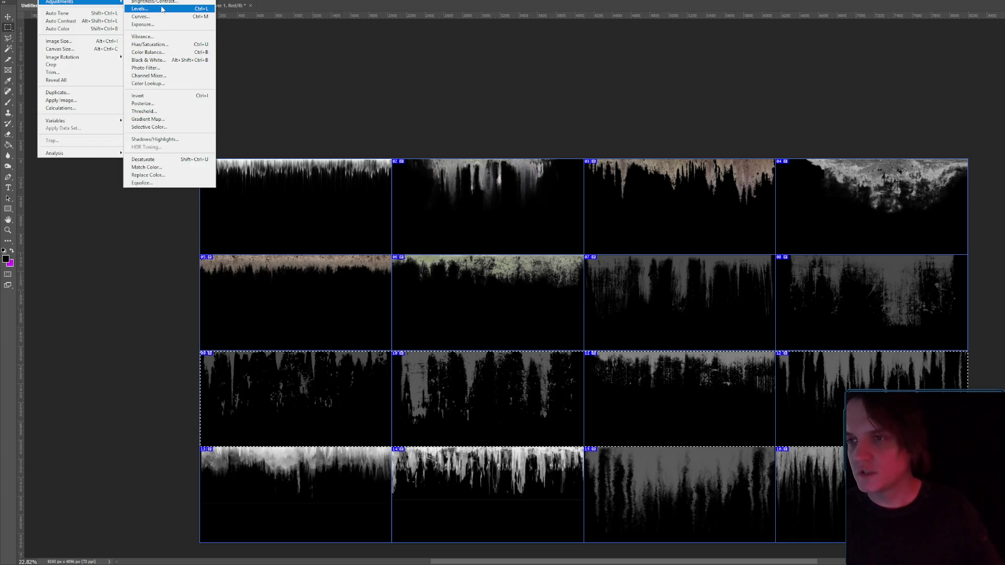
{"action": "left_click", "coordinate": [161, 16]}
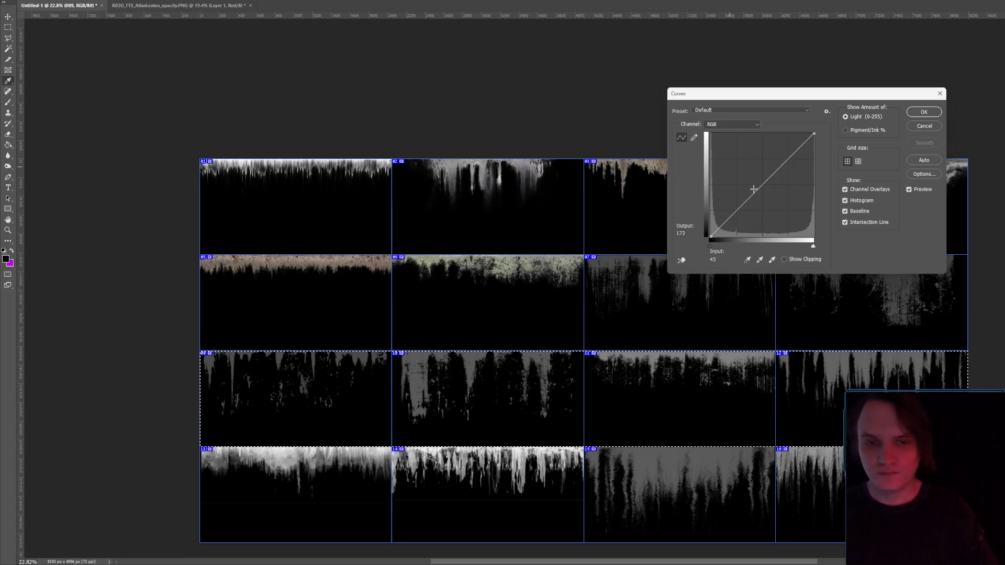
{"action": "mouse_move", "coordinate": [759, 195]}
{"action": "left_mouse_down"}
{"action": "mouse_move", "coordinate": [720, 216]}
{"action": "mouse_move", "coordinate": [759, 188]}
{"action": "mouse_move", "coordinate": [758, 171]}
{"action": "left_mouse_up"}
{"action": "left_click", "coordinate": [722, 223]}
{"action": "key", "text": "Return"}
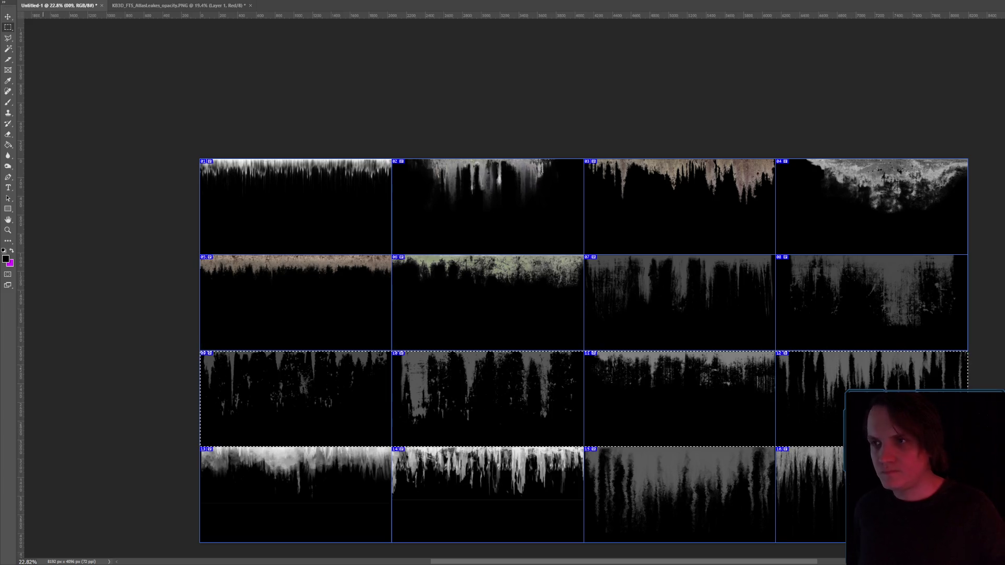
{"action": "left_click", "coordinate": [50, 0]}
{"action": "mouse_move", "coordinate": [78, 2]}
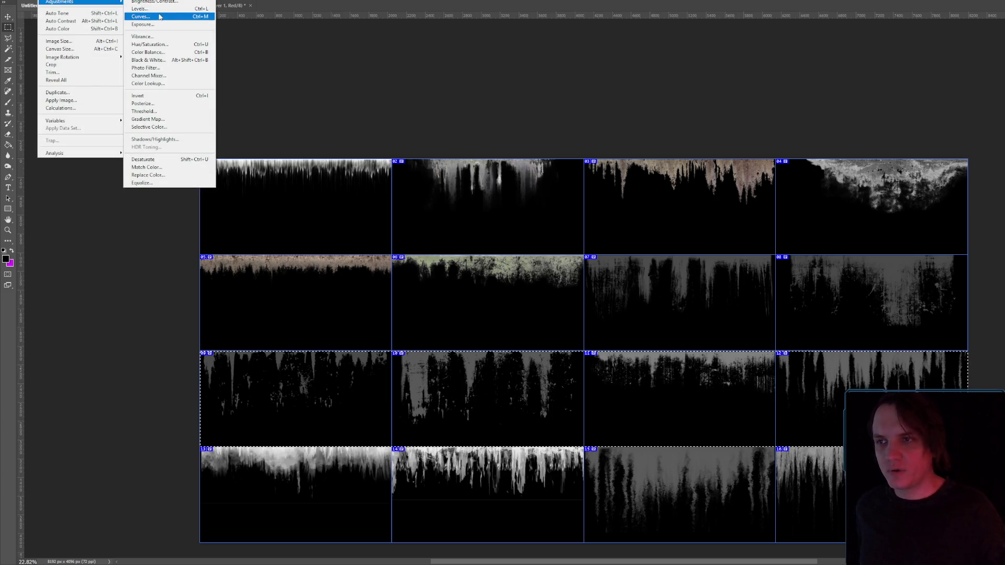
{"action": "left_click", "coordinate": [151, 24]}
{"action": "left_click_drag", "start_coordinate": [684, 170], "coordinate": [731, 176]}
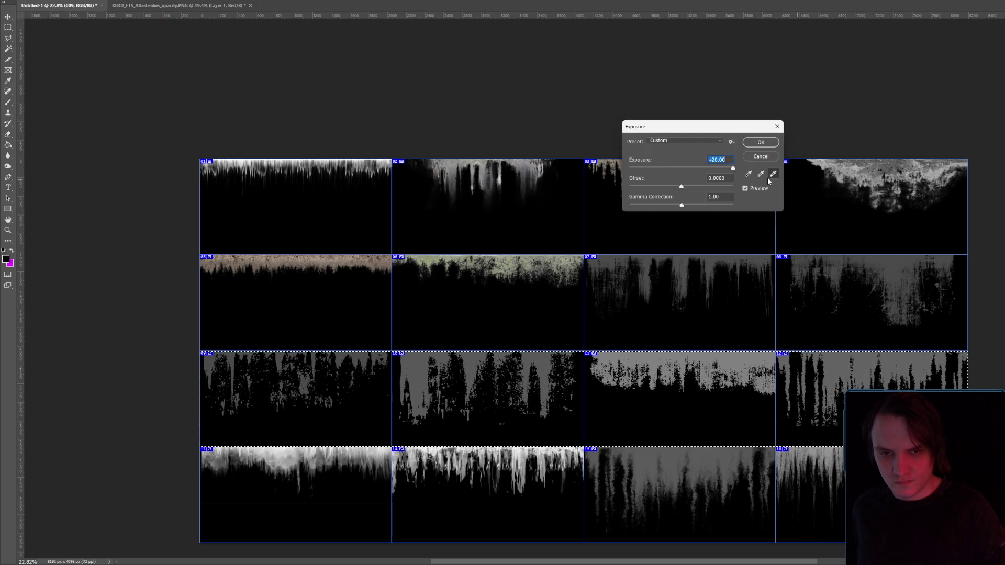
{"action": "key", "text": "Escape"}
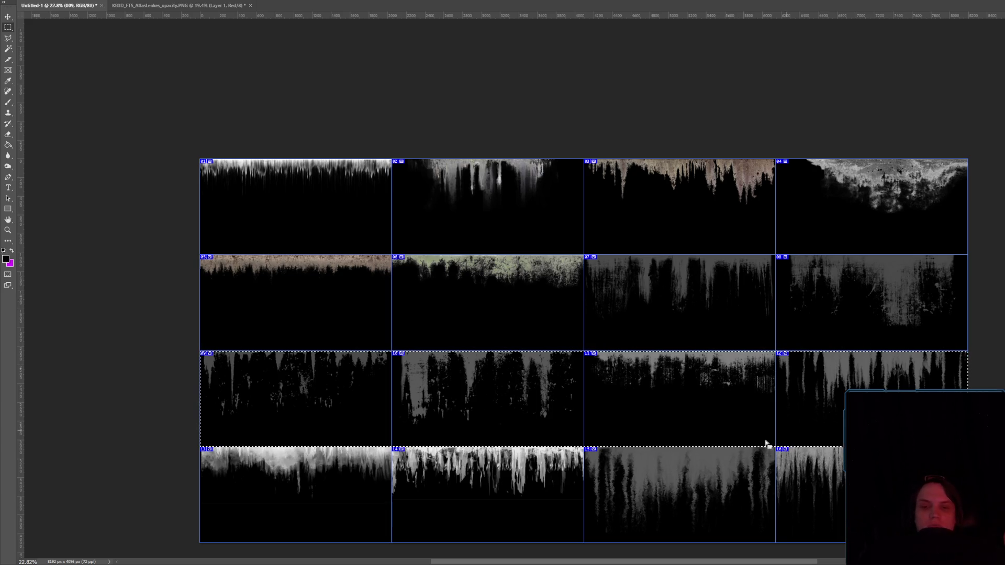
- Deselect the third row, marquee tile 10 alone, and preview brightness 150 on it
{"action": "scroll", "coordinate": [827, 361], "scroll_direction": "down", "scroll_amount": 3}
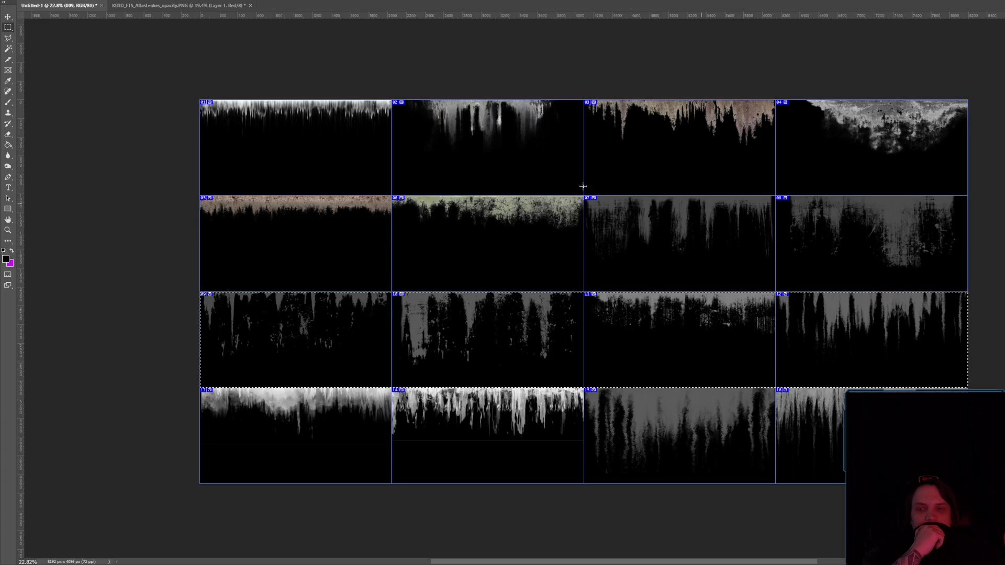
{"action": "left_click", "coordinate": [151, 30]}
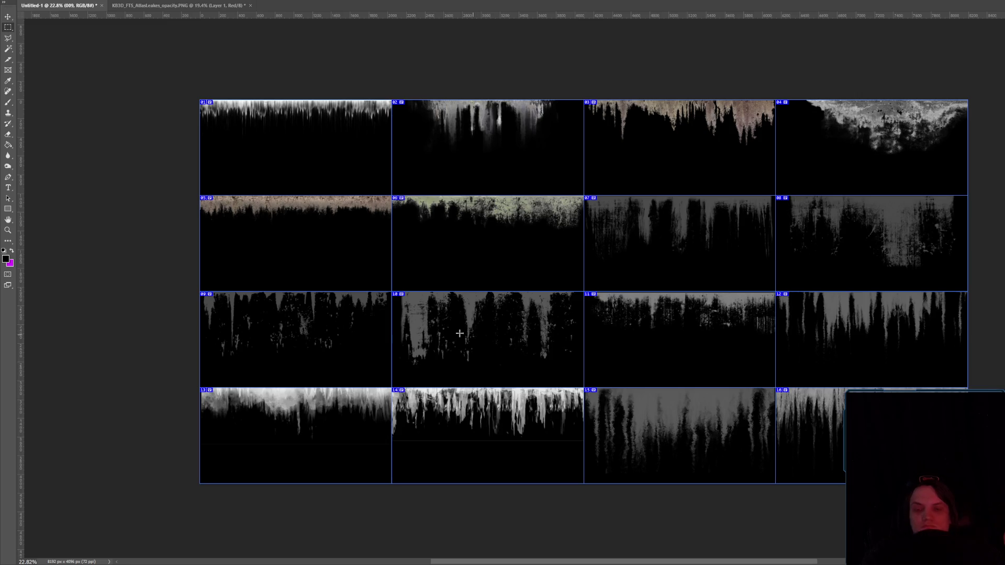
{"action": "scroll", "coordinate": [457, 342], "scroll_direction": "up", "scroll_amount": 5}
{"action": "mouse_move", "coordinate": [207, 153]}
{"action": "left_mouse_down"}
{"action": "mouse_move", "coordinate": [589, 292]}
{"action": "mouse_move", "coordinate": [910, 475]}
{"action": "mouse_move", "coordinate": [912, 332]}
{"action": "mouse_move", "coordinate": [912, 507]}
{"action": "left_mouse_up"}
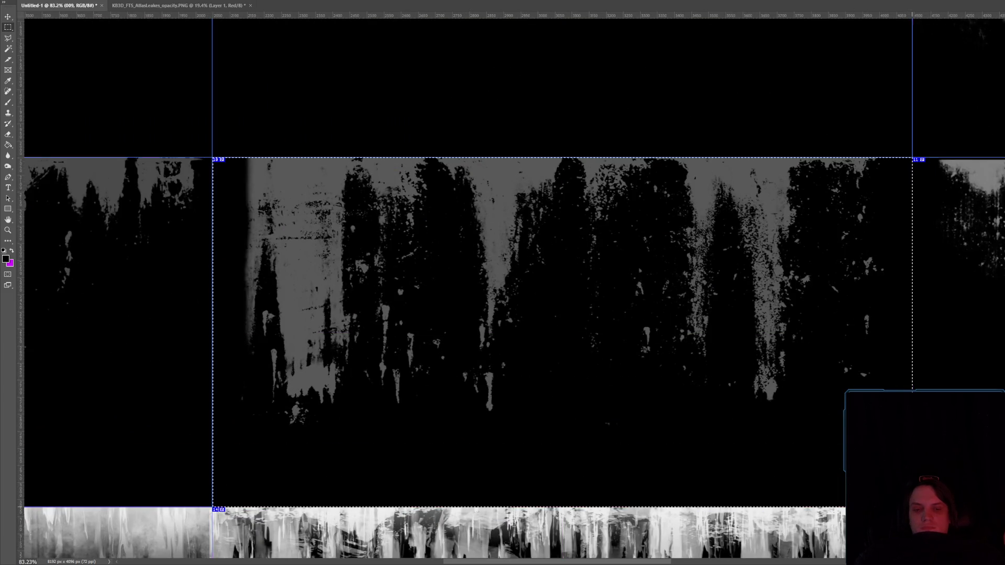
{"action": "left_click", "coordinate": [47, 1]}
{"action": "mouse_move", "coordinate": [63, 16]}
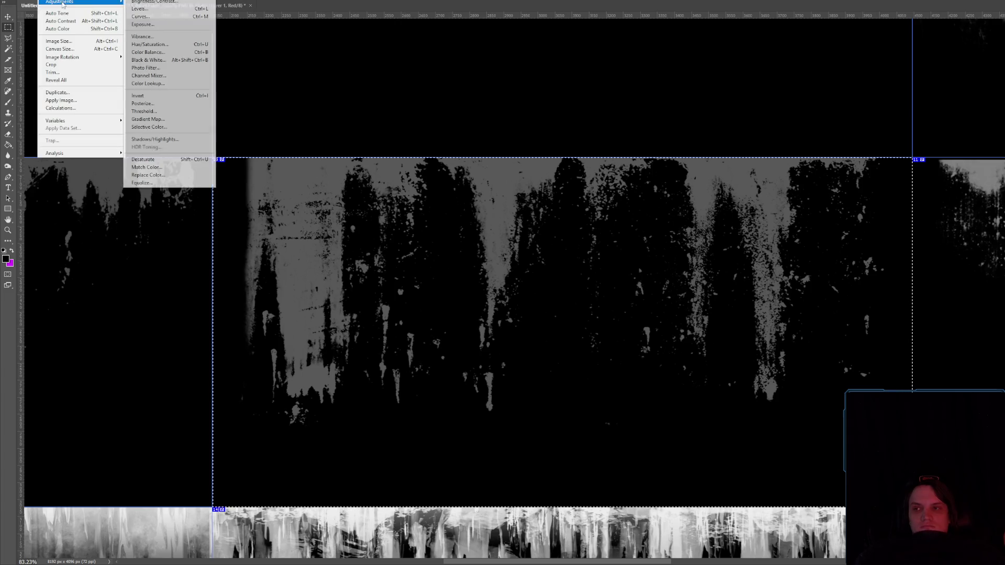
{"action": "left_click", "coordinate": [152, 16]}
{"action": "left_click_drag", "start_coordinate": [847, 196], "coordinate": [889, 195]}
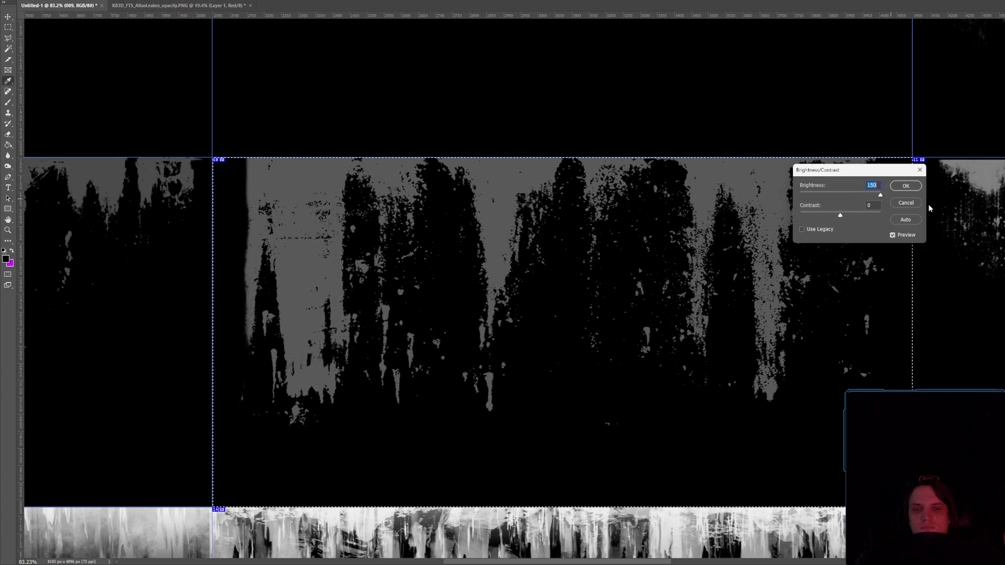
- Cancel tile 10's brightening and apply a Black & White conversion to the atlas
{"action": "left_click", "coordinate": [909, 203]}
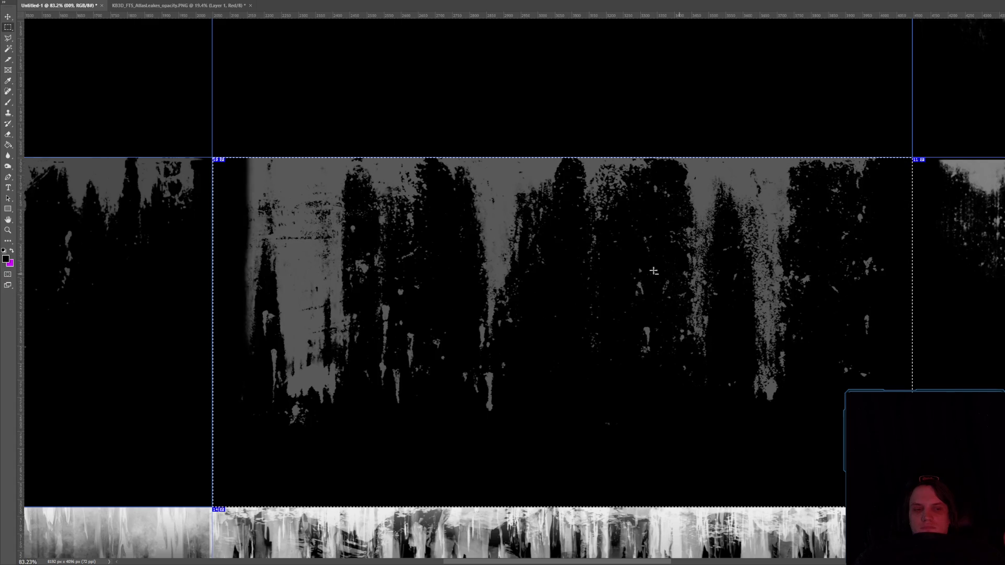
{"action": "scroll", "coordinate": [654, 271], "scroll_direction": "down", "scroll_amount": 5}
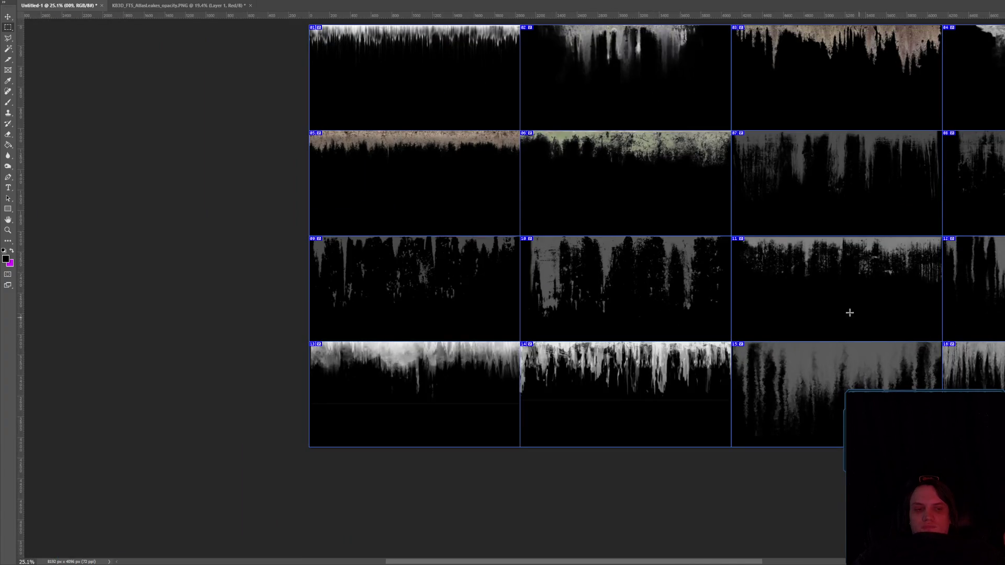
{"action": "scroll", "coordinate": [837, 293], "scroll_direction": "down", "scroll_amount": 3}
{"action": "scroll", "coordinate": [776, 283], "scroll_direction": "up", "scroll_amount": 5}
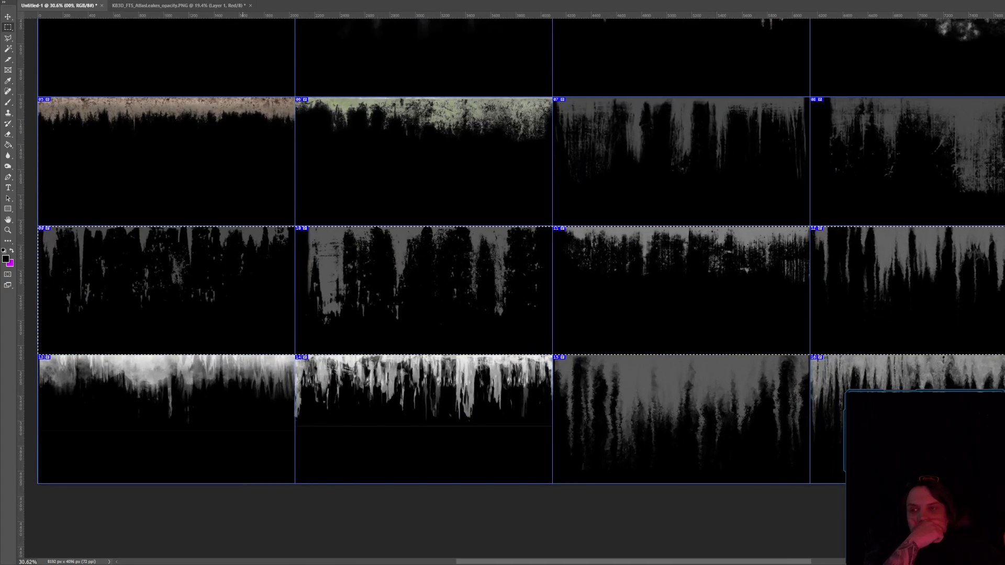
{"action": "left_click", "coordinate": [49, 0]}
{"action": "mouse_move", "coordinate": [99, 2]}
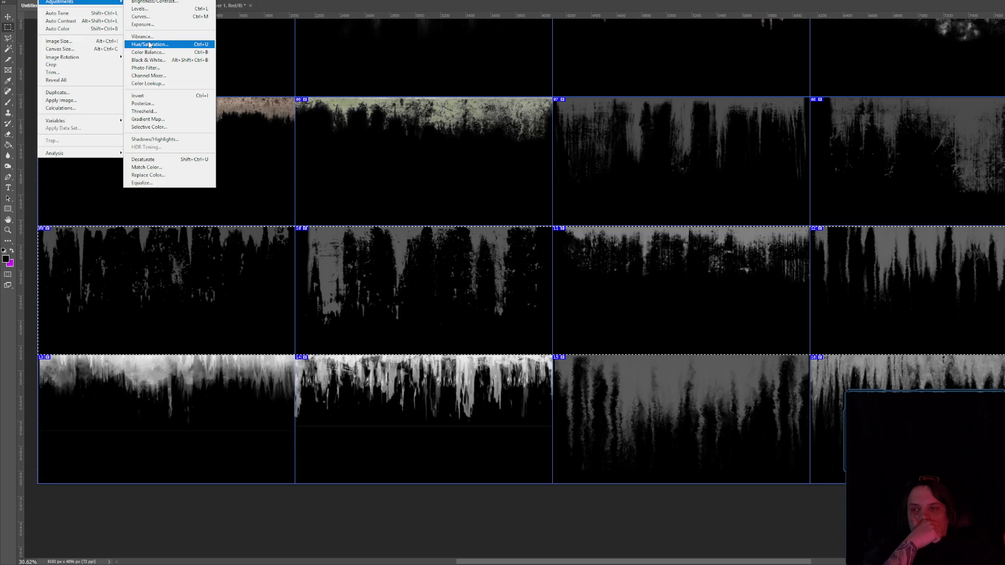
{"action": "left_click", "coordinate": [148, 59]}
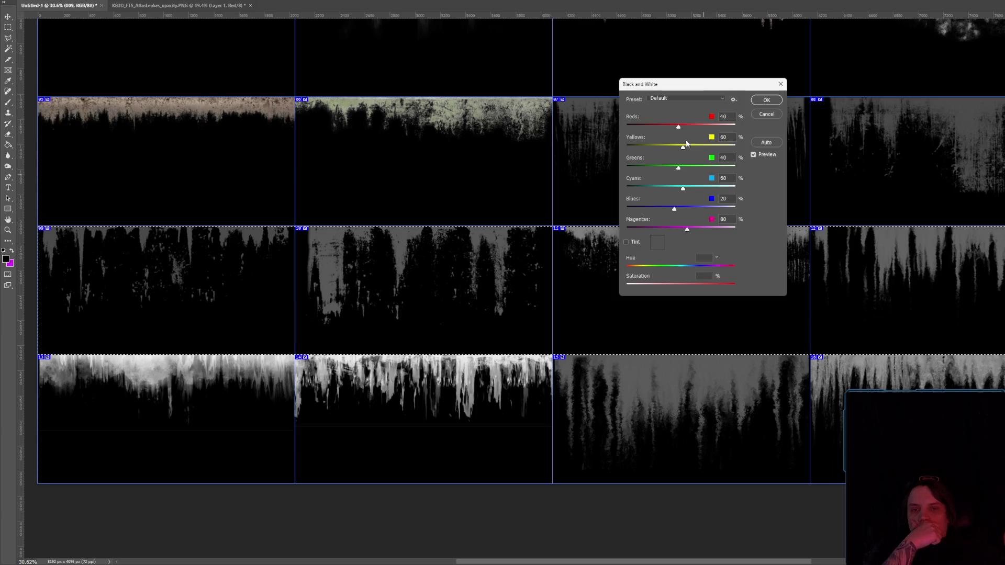
{"action": "key", "text": "Return"}
- Apply Brightness/Contrast at 150 brightness and 100 contrast, then a second boost pass
{"action": "key", "text": "alt+i"}
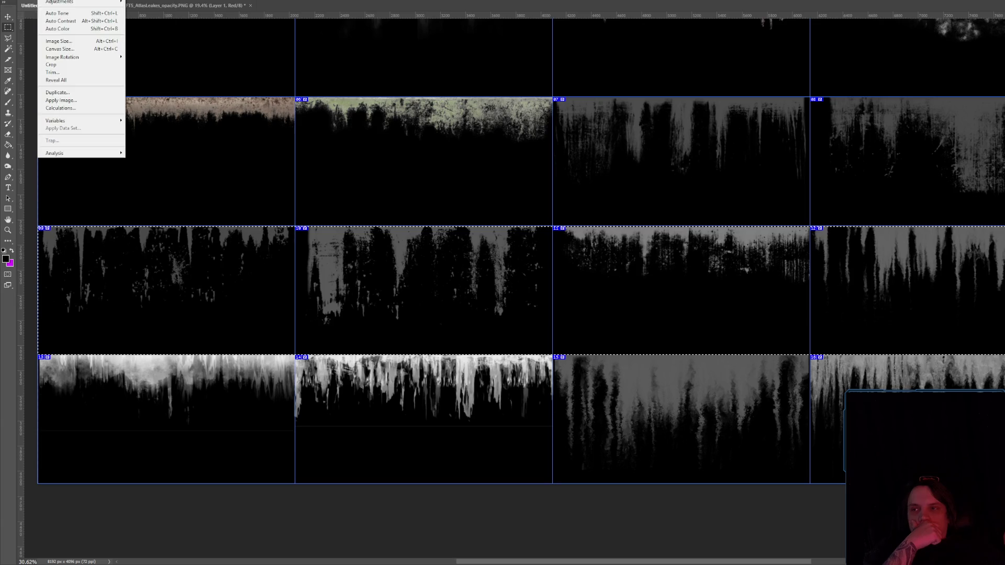
{"action": "mouse_move", "coordinate": [78, 2]}
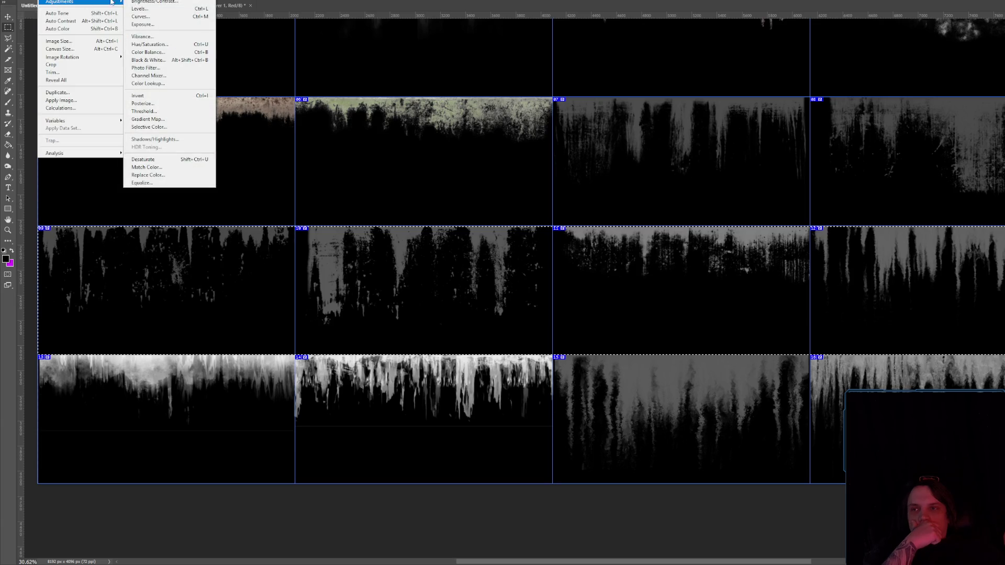
{"action": "left_click", "coordinate": [160, 3]}
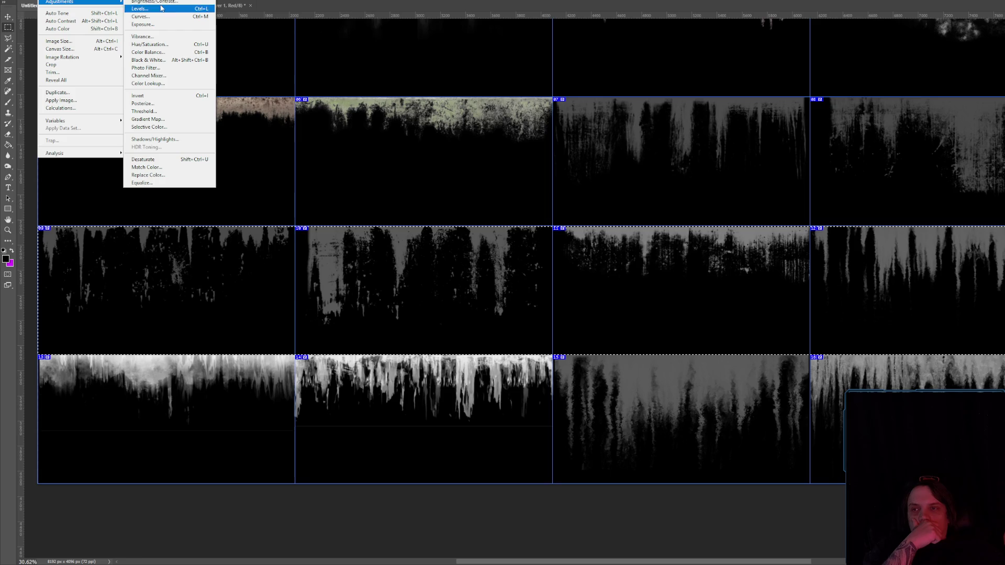
{"action": "key", "text": "shift+Up"}
{"action": "key", "text": "shift+Up"}
{"action": "key", "text": "Tab"}
{"action": "key", "text": "shift+Up"}
{"action": "key", "text": "shift+Up"}
{"action": "key", "text": "shift+Up"}
{"action": "left_click", "coordinate": [905, 187]}
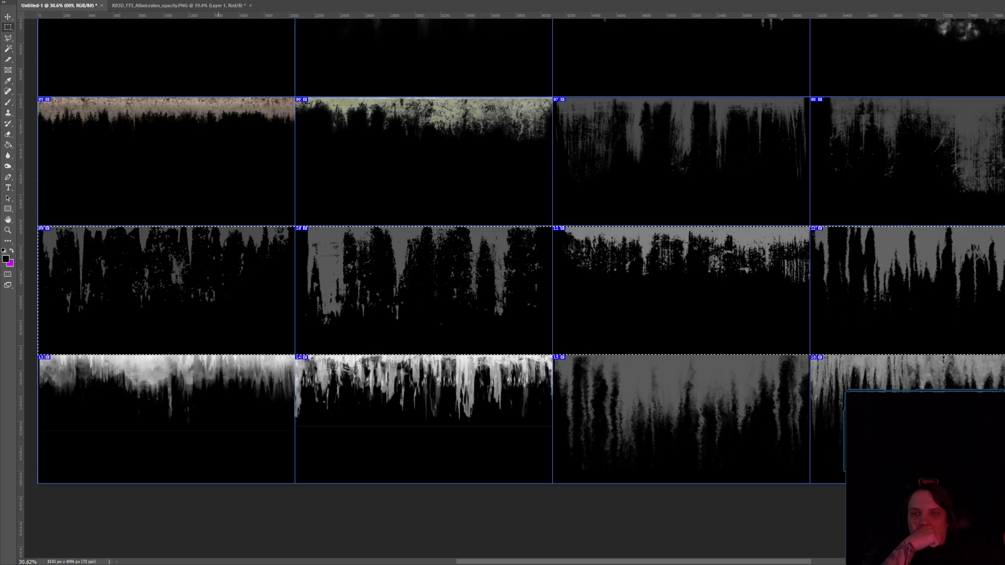
{"action": "left_click", "coordinate": [55, 0]}
{"action": "mouse_move", "coordinate": [79, 1]}
{"action": "left_click", "coordinate": [139, 2]}
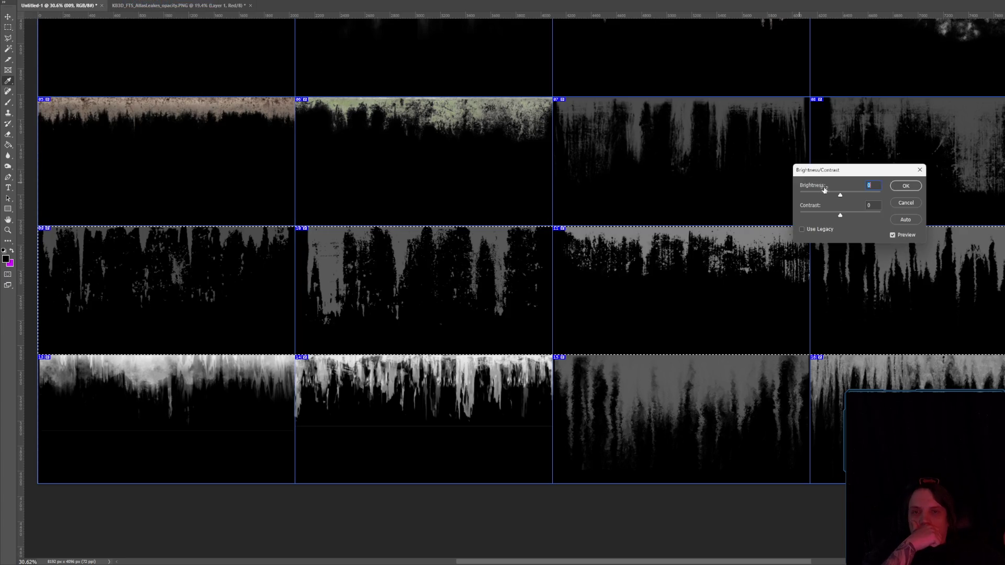
{"action": "left_click", "coordinate": [905, 187]}
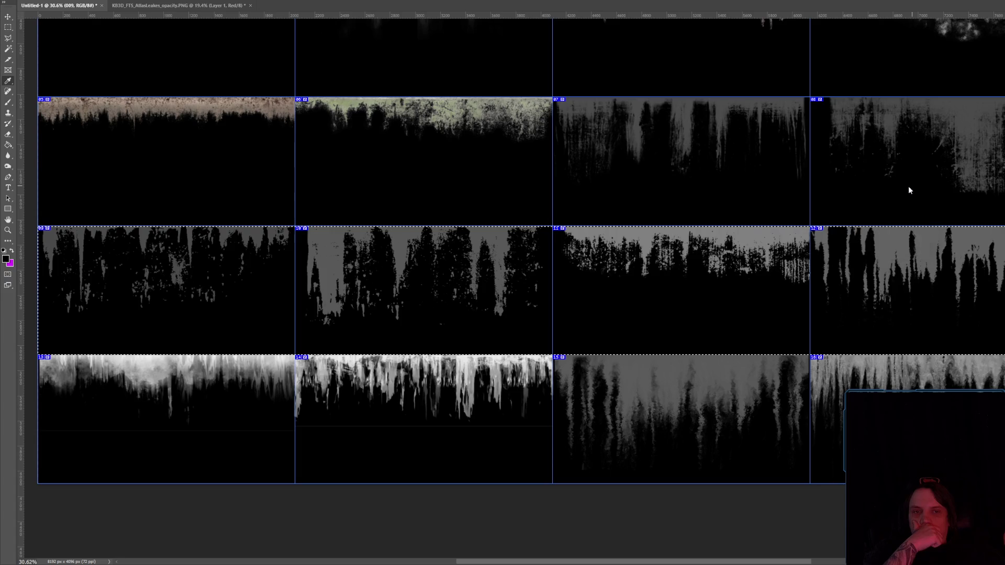
- Glance at KB3D_FTS_AtlasLeakes_opacity.PNG, then return to the Untitled-1 atlas
{"action": "left_click", "coordinate": [55, 1]}
{"action": "left_click", "coordinate": [53, 1]}
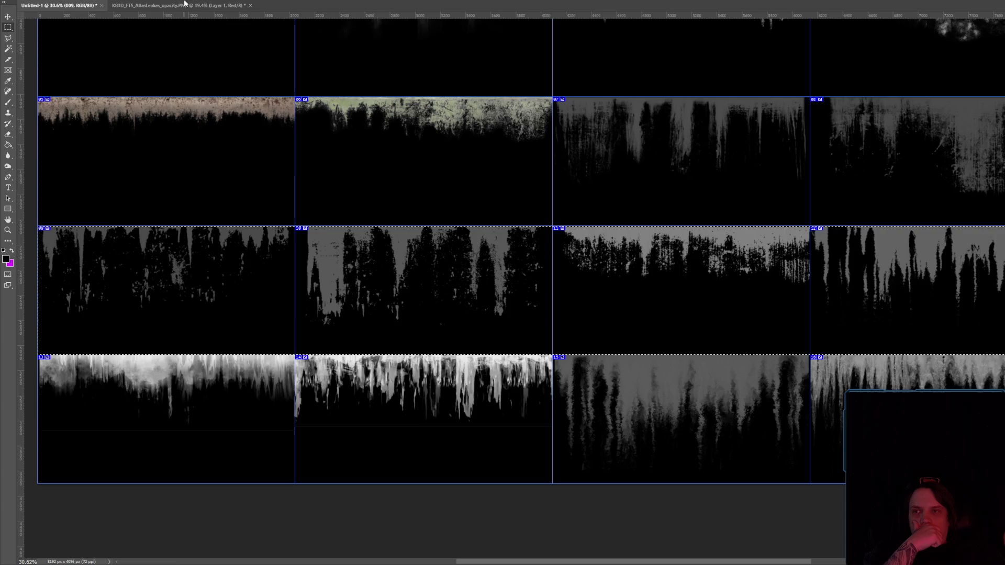
{"action": "left_click", "coordinate": [157, 5]}
{"action": "left_click", "coordinate": [75, 6]}
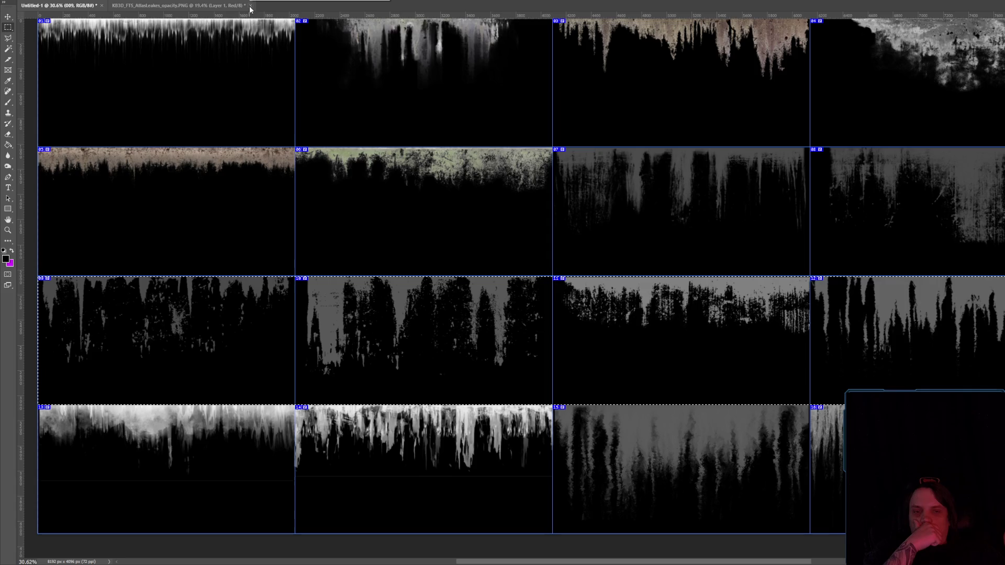
- Compare the Untitled-1 atlas against the four-tile opacity atlas document
{"action": "scroll", "coordinate": [342, 111], "scroll_direction": "down", "scroll_amount": 2}
{"action": "scroll", "coordinate": [342, 111], "scroll_direction": "up", "scroll_amount": 3}
{"action": "scroll", "coordinate": [342, 111], "scroll_direction": "up", "scroll_amount": 1}
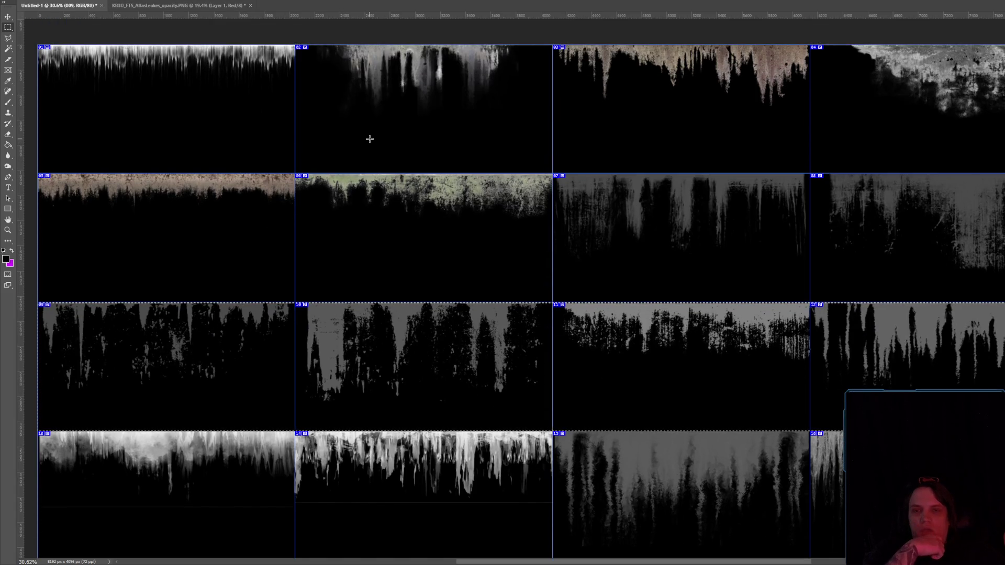
{"action": "scroll", "coordinate": [370, 139], "scroll_direction": "down", "scroll_amount": 1}
{"action": "scroll", "coordinate": [370, 138], "scroll_direction": "up", "scroll_amount": 1}
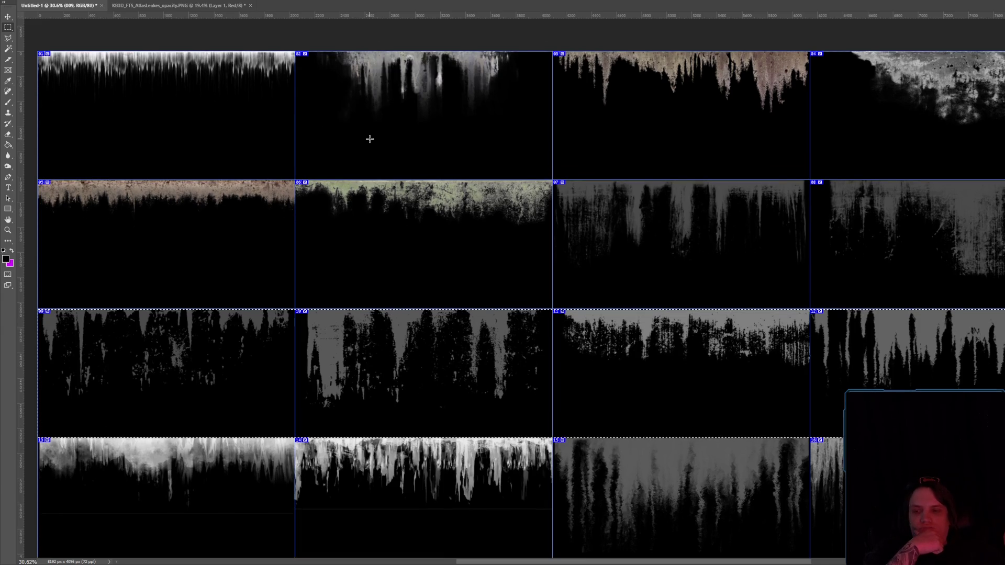
{"action": "scroll", "coordinate": [369, 138], "scroll_direction": "down", "scroll_amount": 4}
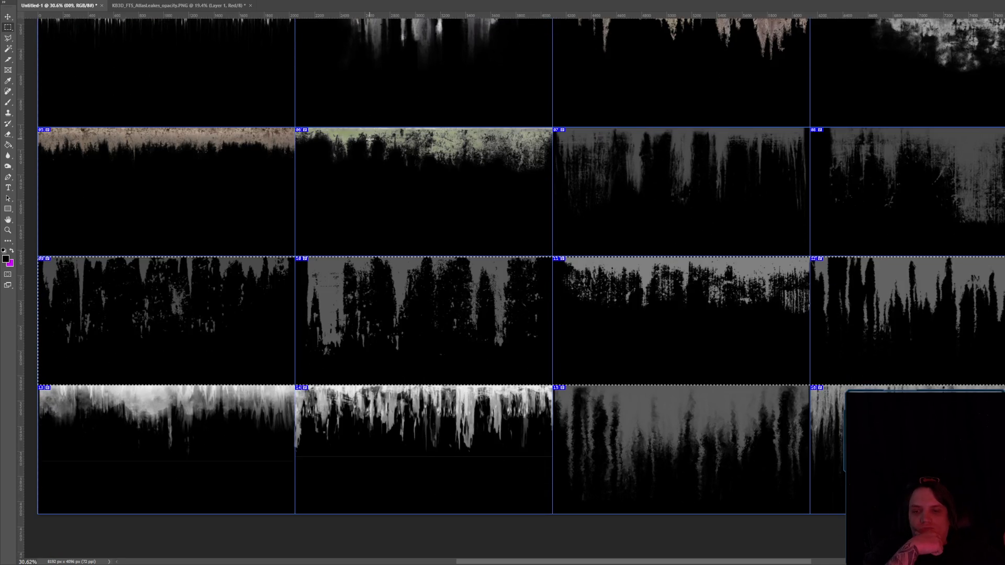
{"action": "scroll", "coordinate": [370, 138], "scroll_direction": "up", "scroll_amount": 3}
{"action": "scroll", "coordinate": [368, 137], "scroll_direction": "up", "scroll_amount": 3}
{"action": "left_click", "coordinate": [138, 6]}
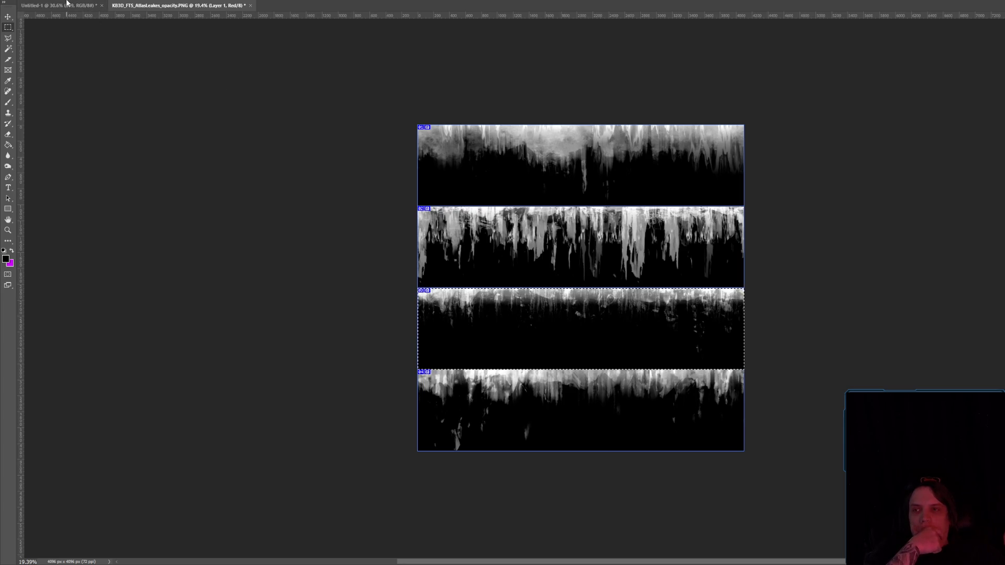
{"action": "left_click", "coordinate": [67, 3]}
- Zoom around the Untitled-1 atlas and clear the lower-row selection
{"action": "scroll", "coordinate": [458, 169], "scroll_direction": "down", "scroll_amount": 1}
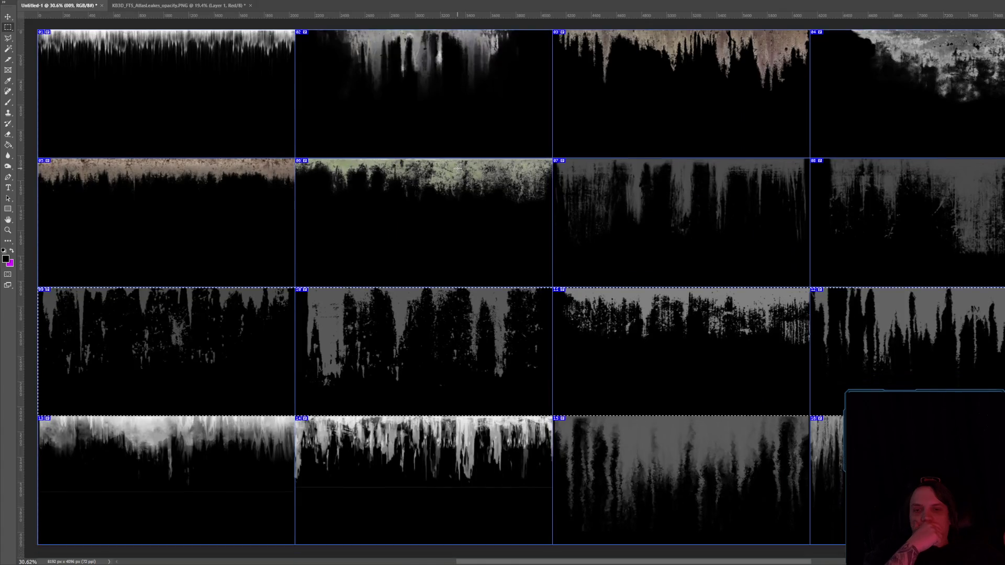
{"action": "scroll", "coordinate": [458, 169], "scroll_direction": "up", "scroll_amount": 1}
{"action": "scroll", "coordinate": [458, 168], "scroll_direction": "down", "scroll_amount": 1}
{"action": "scroll", "coordinate": [458, 168], "scroll_direction": "up", "scroll_amount": 1}
{"action": "scroll", "coordinate": [458, 168], "scroll_direction": "down", "scroll_amount": 1}
{"action": "scroll", "coordinate": [457, 168], "scroll_direction": "down", "scroll_amount": 1}
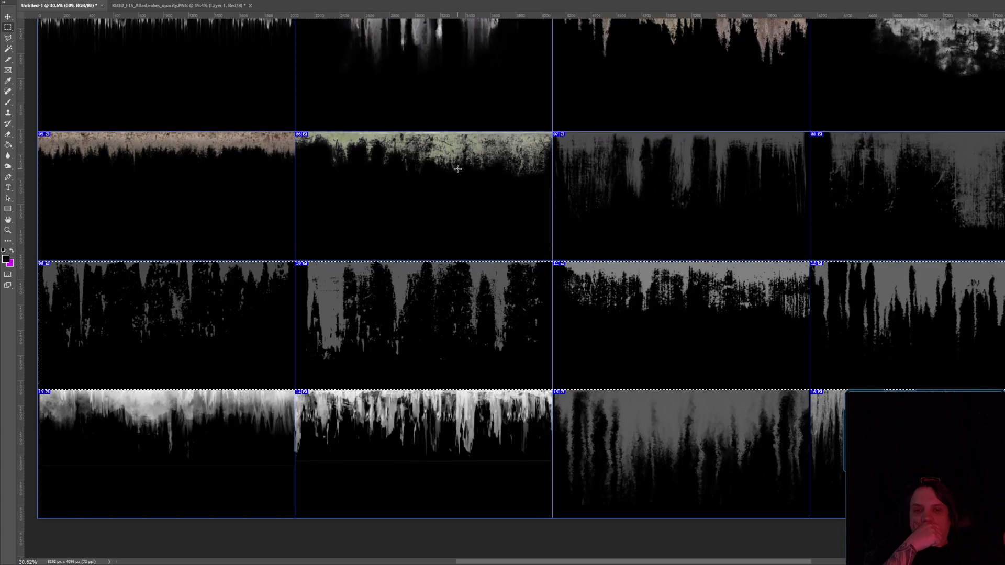
{"action": "key", "text": "ctrl+d"}
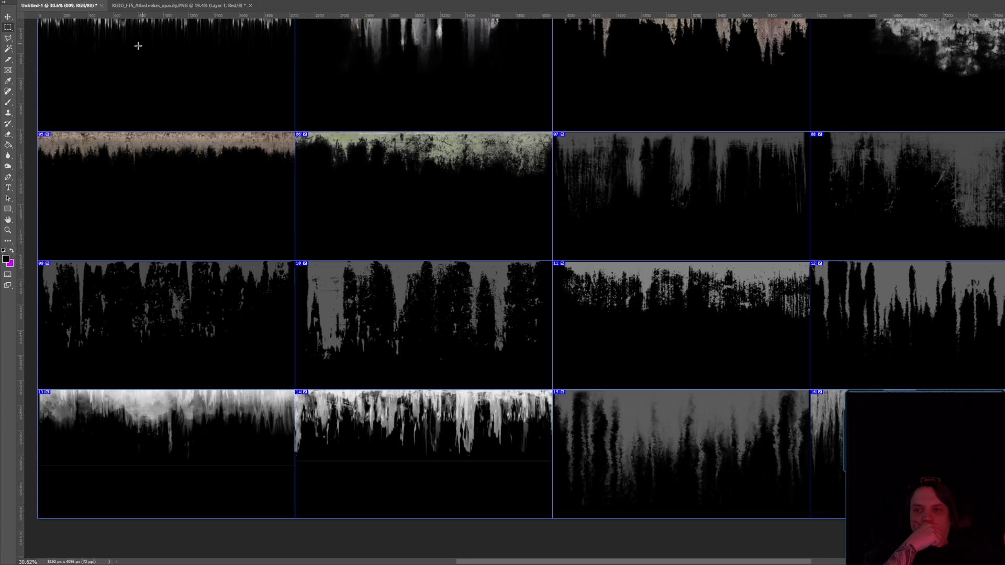
- Try a Brightness/Contrast change on the atlas, cancel it, and return to Unreal Engine
{"action": "left_click", "coordinate": [47, 1]}
{"action": "mouse_move", "coordinate": [68, 9]}
{"action": "left_click", "coordinate": [148, 5]}
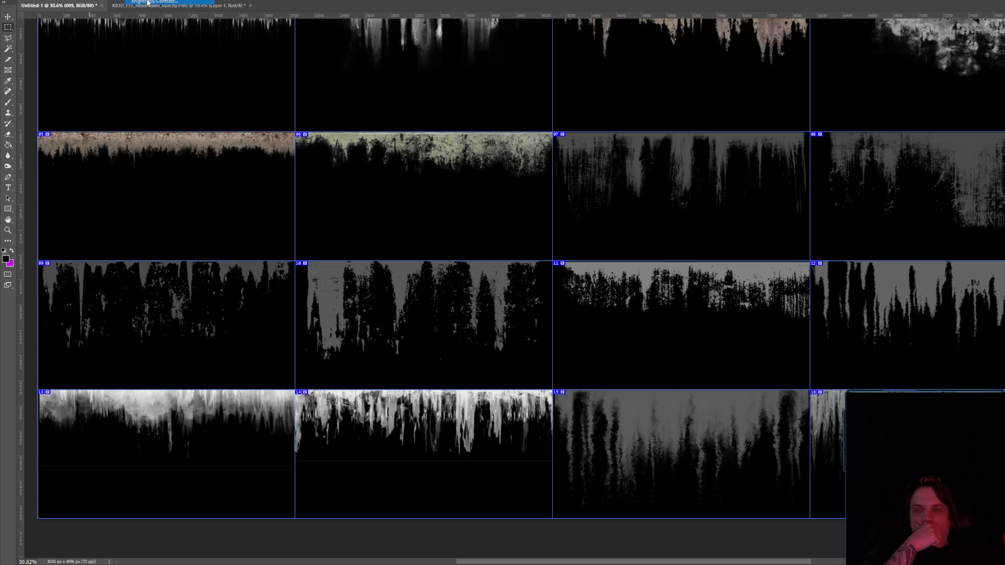
{"action": "mouse_move", "coordinate": [841, 215]}
{"action": "left_mouse_down"}
{"action": "mouse_move", "coordinate": [831, 215]}
{"action": "mouse_move", "coordinate": [932, 204]}
{"action": "left_mouse_up"}
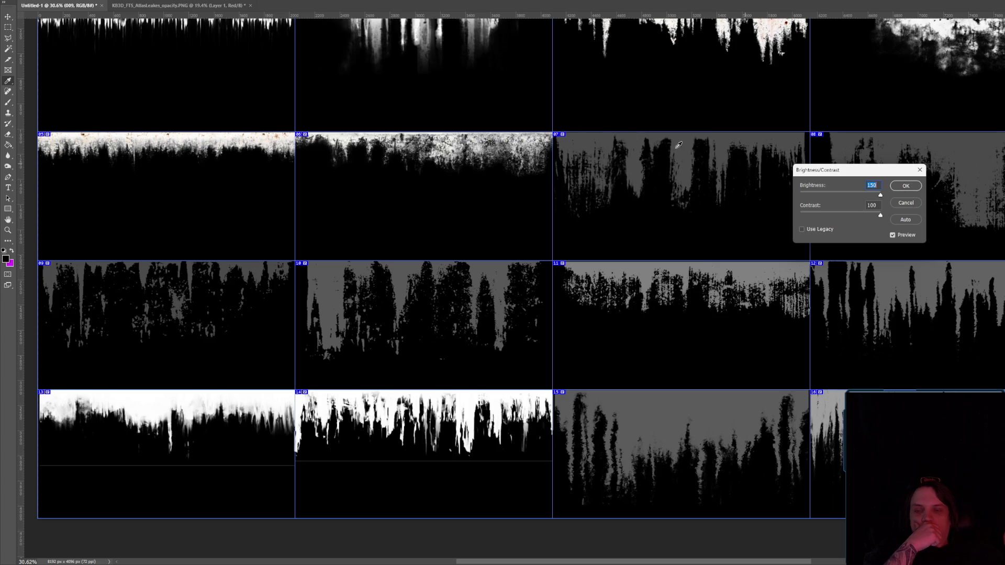
{"action": "left_click", "coordinate": [906, 203]}
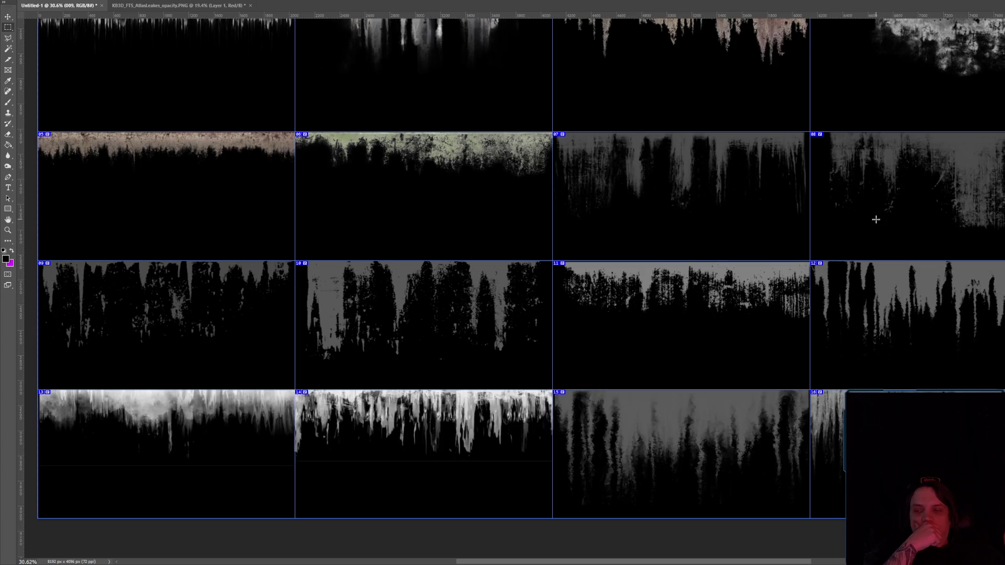
{"action": "key", "text": "alt+Tab"}
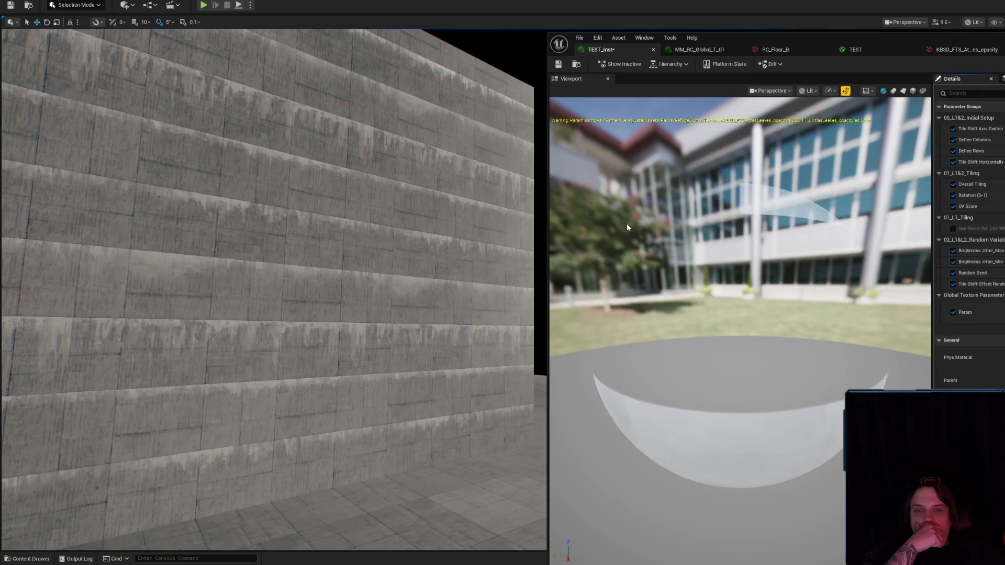
- Turn the viewport to face the wall and briefly check the atlas in Photoshop
{"action": "left_click_drag", "start_coordinate": [403, 264], "coordinate": [405, 266]}
{"action": "scroll", "coordinate": [407, 266], "scroll_direction": "up", "scroll_amount": 2}
{"action": "scroll", "coordinate": [407, 266], "scroll_direction": "down", "scroll_amount": 1}
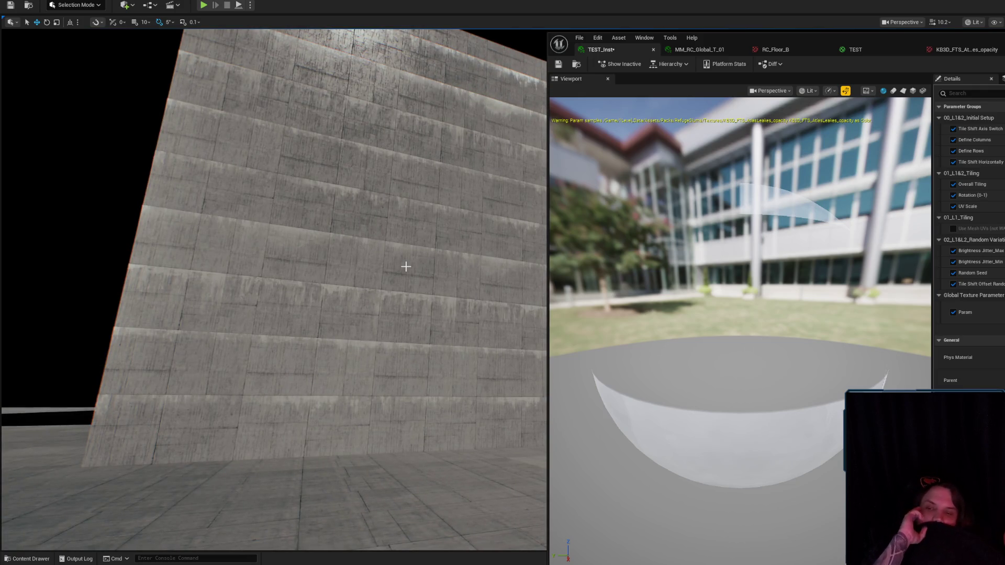
{"action": "key", "text": "alt+Tab"}
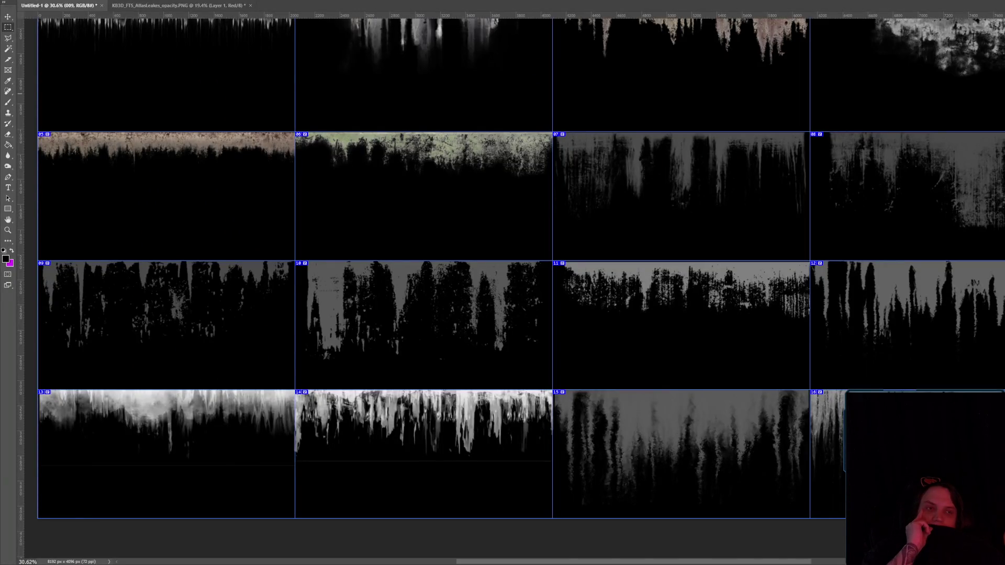
{"action": "key", "text": "alt+Tab"}
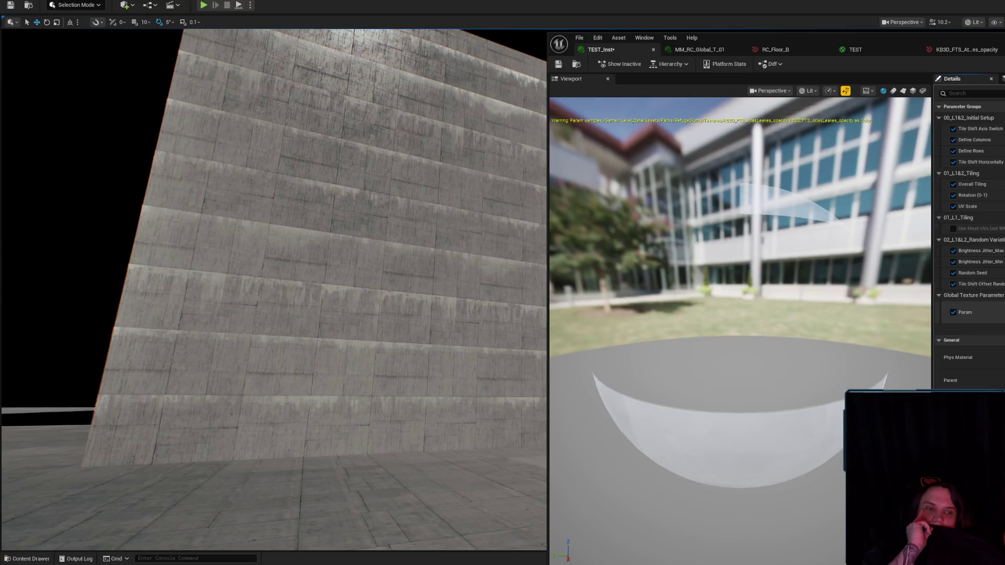
- Locate the leaks opacity atlas texture, assign it in TEST_Inst, and save the instance
{"action": "left_click", "coordinate": [963, 49]}
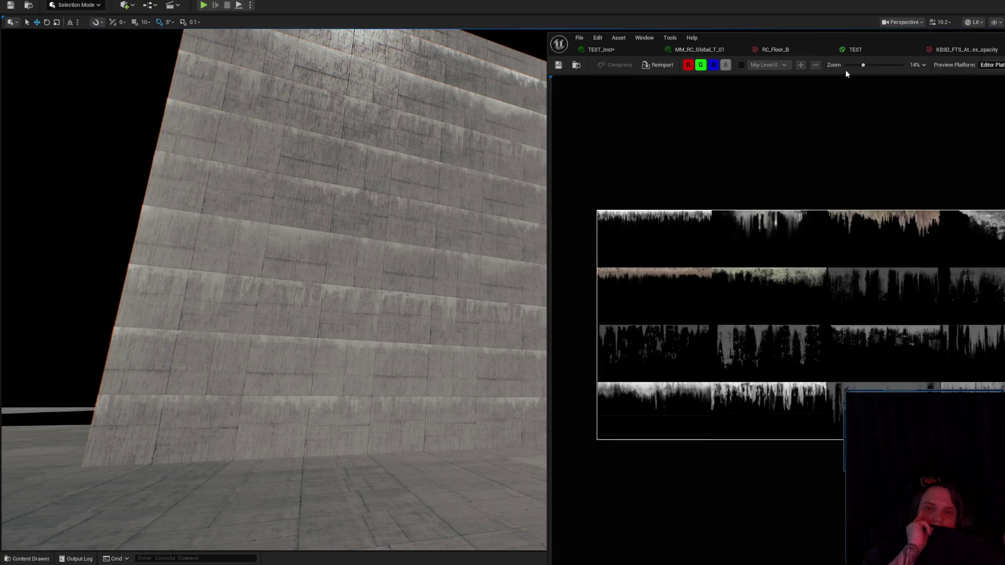
{"action": "left_click", "coordinate": [576, 64]}
{"action": "left_click", "coordinate": [601, 49]}
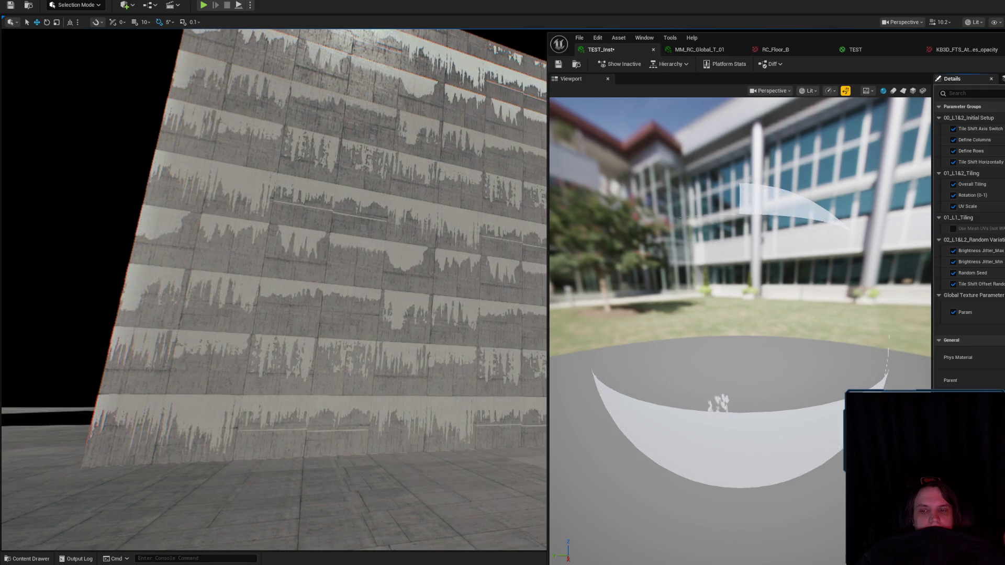
{"action": "left_click_drag", "start_coordinate": [532, 209], "coordinate": [515, 236]}
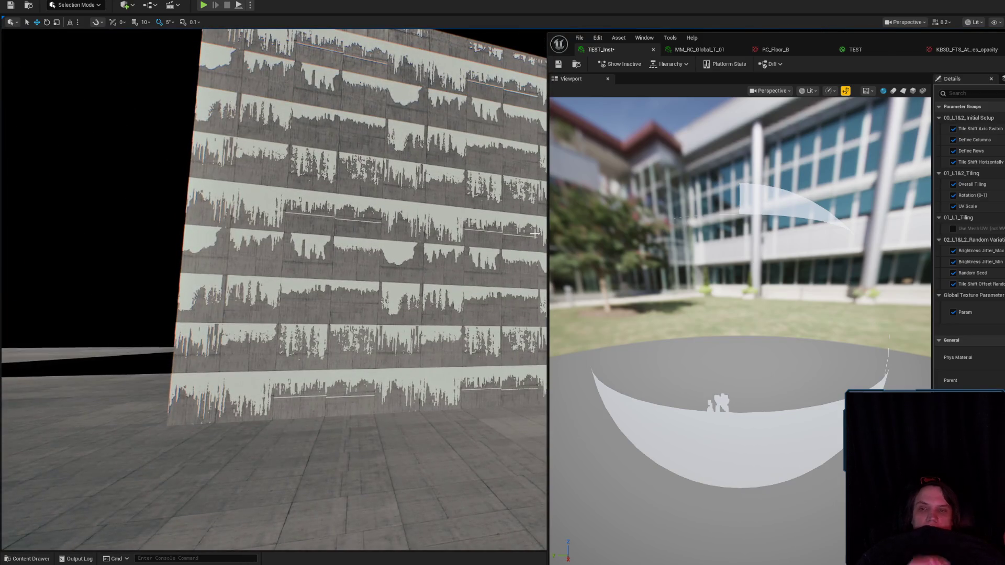
{"action": "key", "text": "ctrl+s"}
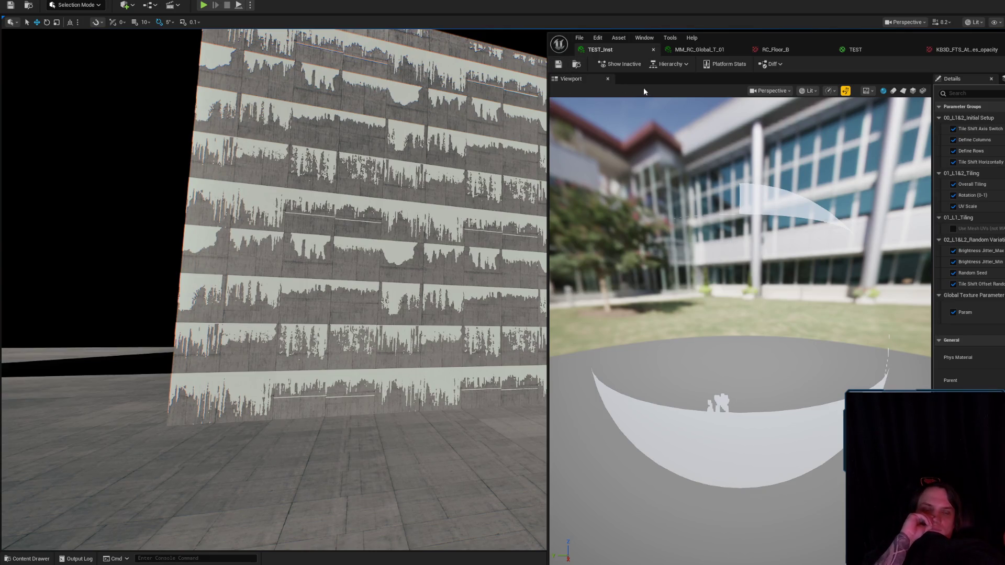
- Select the wall and floor, shift the editor window left, and open MM_RC_Global_T_01
{"action": "left_click", "coordinate": [400, 246]}
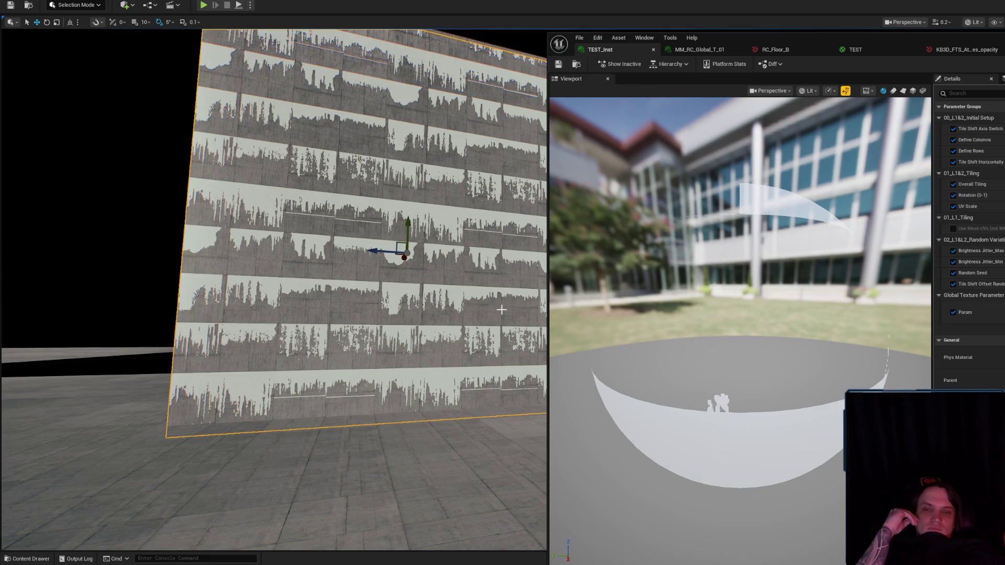
{"action": "left_click_drag", "start_coordinate": [784, 38], "coordinate": [705, 42]}
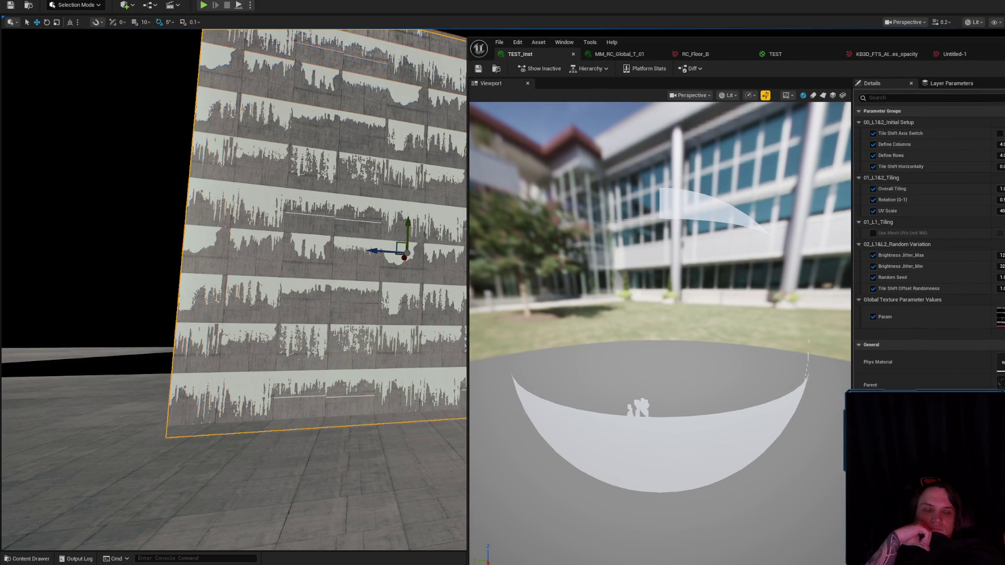
{"action": "left_click", "coordinate": [432, 467]}
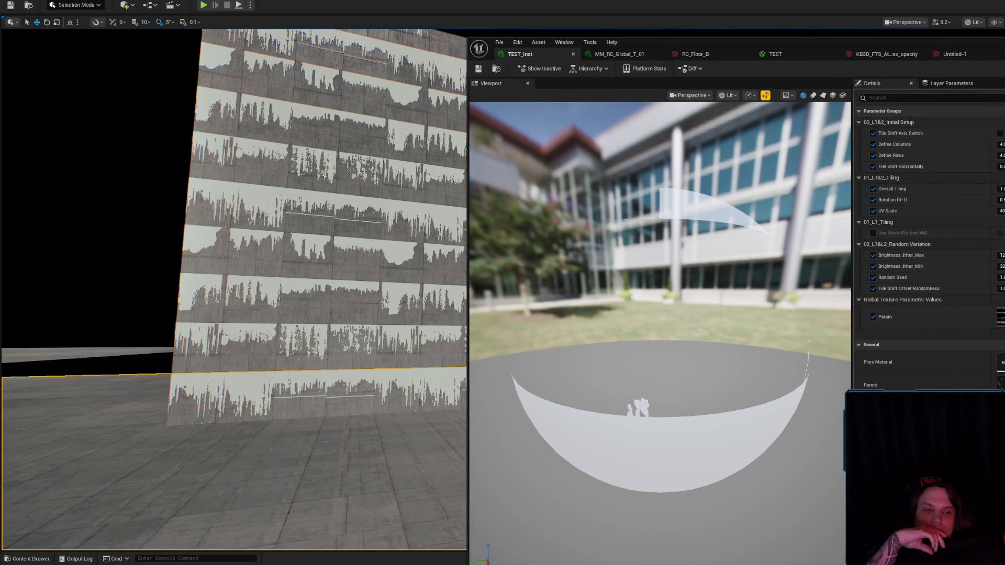
{"action": "left_click", "coordinate": [619, 53]}
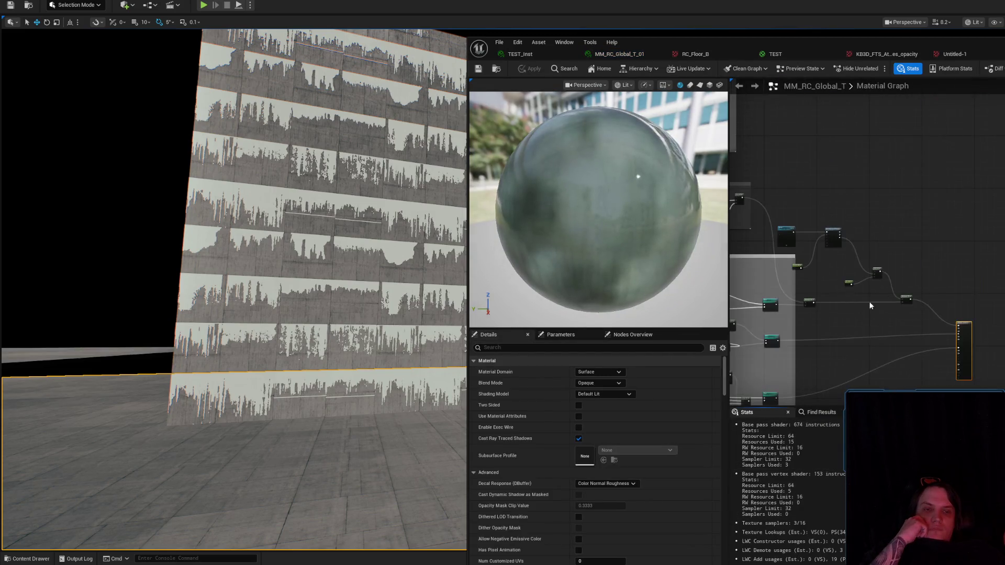
- Move the output node right and select the whole TEST node network for copying
{"action": "left_click_drag", "start_coordinate": [972, 339], "coordinate": [1004, 340]}
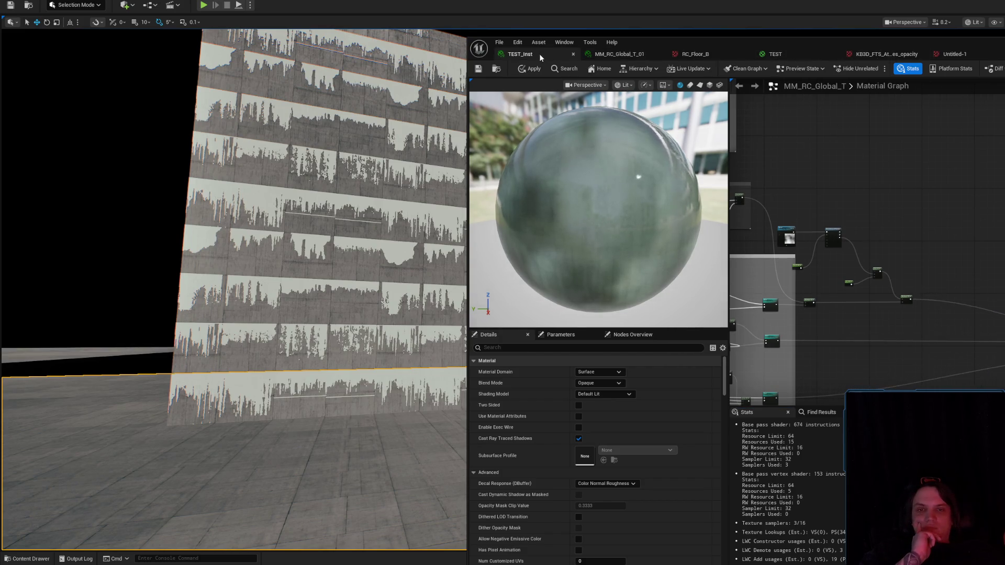
{"action": "left_click", "coordinate": [519, 54]}
{"action": "left_click", "coordinate": [774, 54]}
{"action": "scroll", "coordinate": [822, 156], "scroll_direction": "down", "scroll_amount": 5}
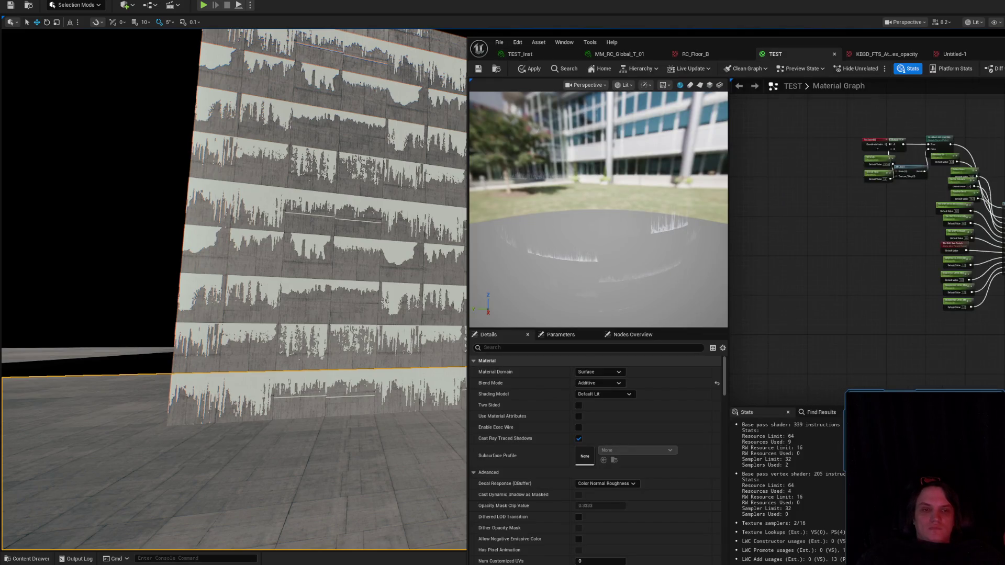
{"action": "mouse_move", "coordinate": [804, 126]}
{"action": "left_mouse_down"}
{"action": "mouse_move", "coordinate": [999, 254]}
{"action": "mouse_move", "coordinate": [1002, 317]}
{"action": "left_mouse_up"}
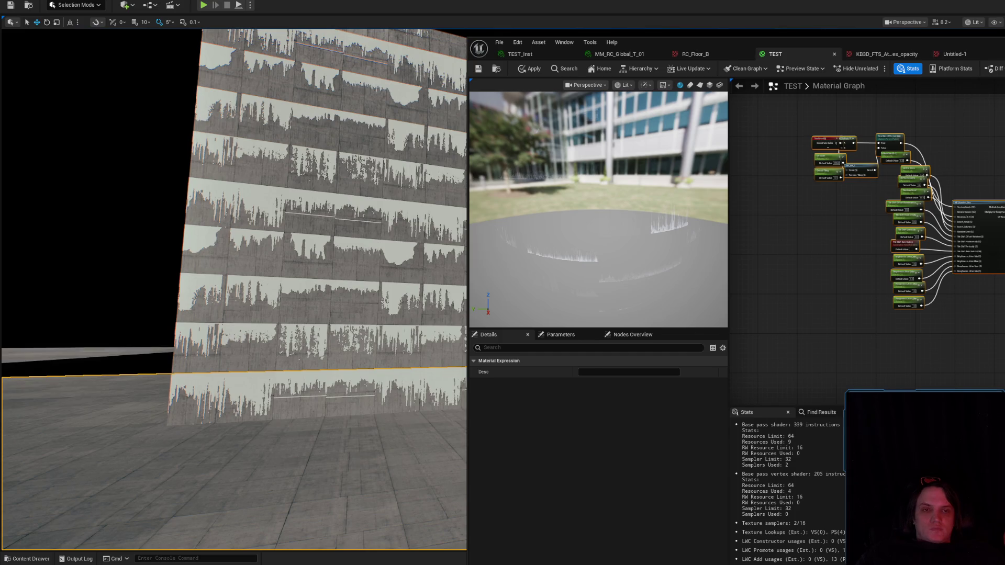
- Paste the TEST nodes into MM_RC_Global_T_01 and shift the Multiply node right
{"action": "left_click", "coordinate": [619, 54]}
{"action": "key", "text": "ctrl+v"}
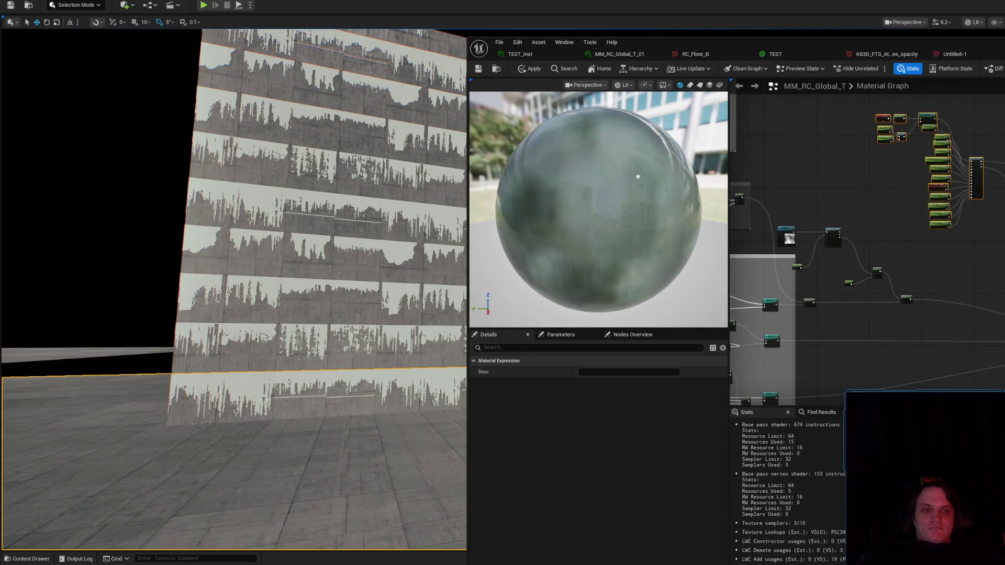
{"action": "scroll", "coordinate": [1001, 243], "scroll_direction": "up", "scroll_amount": 2}
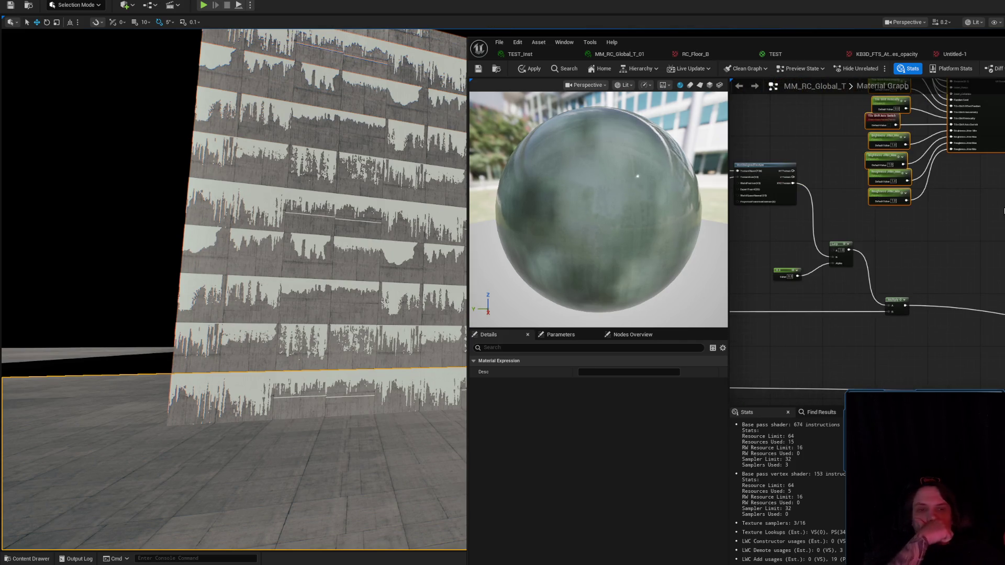
{"action": "left_click_drag", "start_coordinate": [907, 314], "coordinate": [966, 317]}
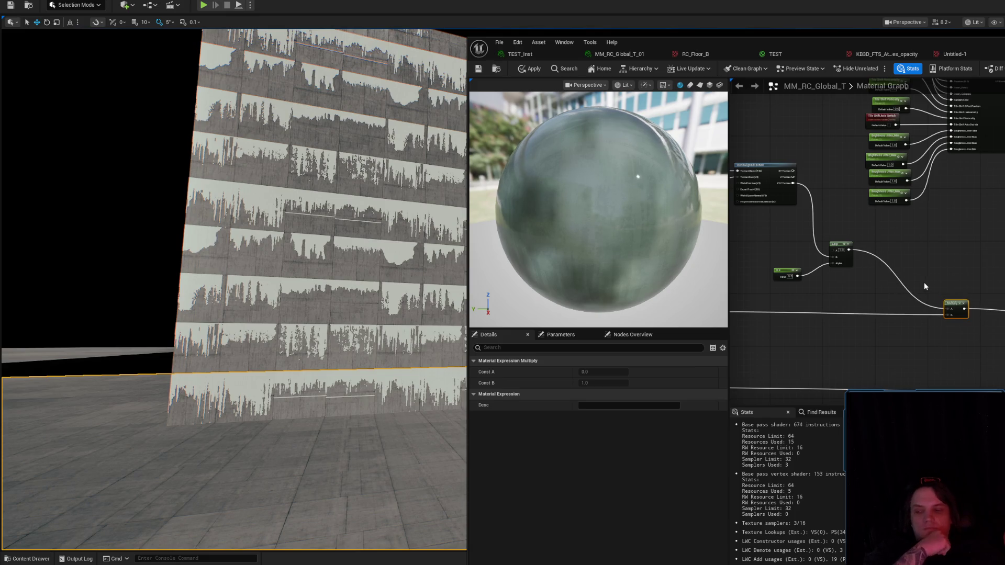
{"action": "scroll", "coordinate": [924, 283], "scroll_direction": "down", "scroll_amount": 2}
{"action": "scroll", "coordinate": [822, 306], "scroll_direction": "up", "scroll_amount": 2}
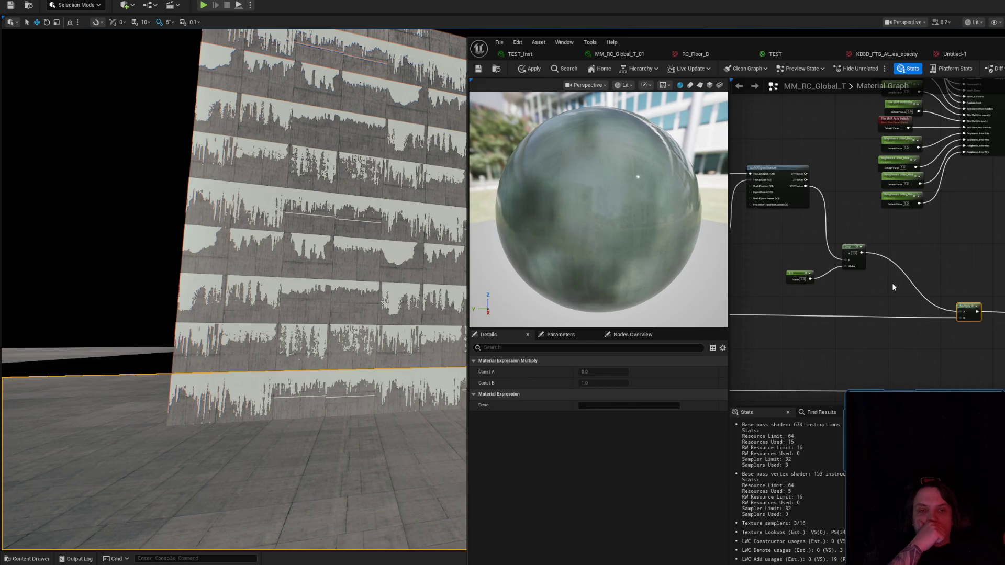
{"action": "left_click", "coordinate": [892, 283]}
{"action": "scroll", "coordinate": [892, 283], "scroll_direction": "down", "scroll_amount": 2}
{"action": "scroll", "coordinate": [870, 359], "scroll_direction": "up", "scroll_amount": 2}
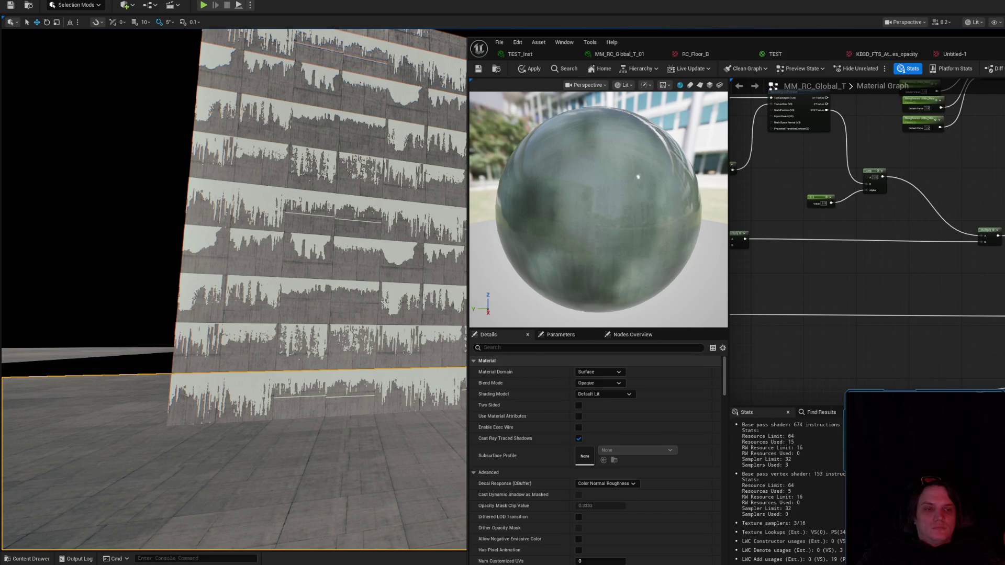
- Inspect the Lerp values and preview Mask Floor Flow on the sphere from the side
{"action": "left_click", "coordinate": [872, 172]}
{"action": "scroll", "coordinate": [880, 308], "scroll_direction": "down", "scroll_amount": 2}
{"action": "scroll", "coordinate": [880, 309], "scroll_direction": "up", "scroll_amount": 2}
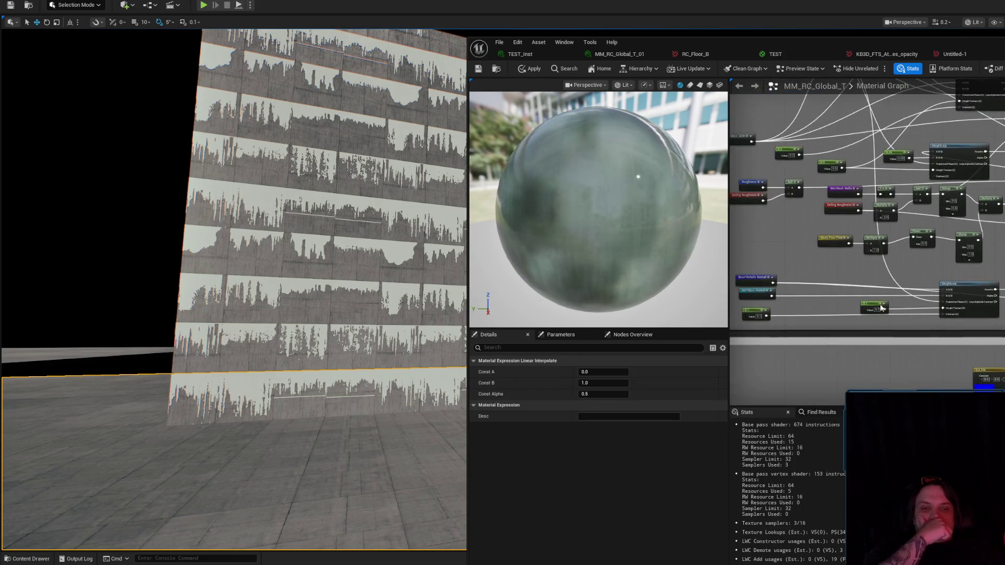
{"action": "scroll", "coordinate": [880, 307], "scroll_direction": "down", "scroll_amount": 2}
{"action": "scroll", "coordinate": [886, 221], "scroll_direction": "up", "scroll_amount": 2}
{"action": "scroll", "coordinate": [963, 209], "scroll_direction": "up", "scroll_amount": 3}
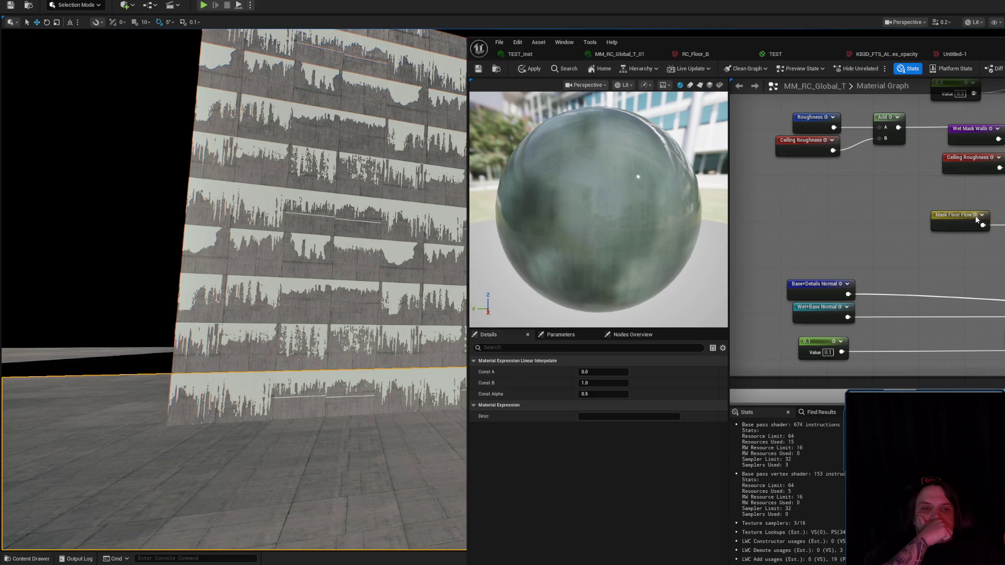
{"action": "key", "text": "space"}
{"action": "left_click_drag", "start_coordinate": [643, 206], "coordinate": [643, 207]}
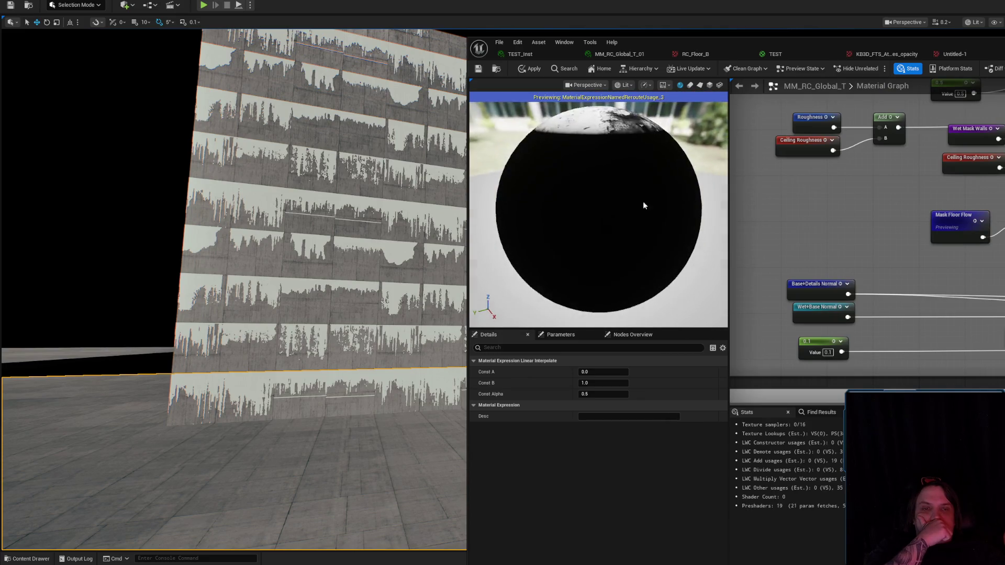